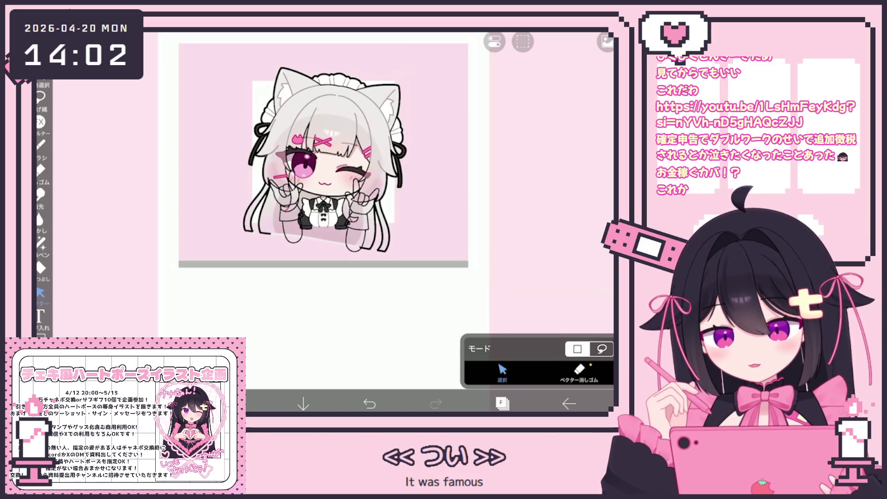
Move Layer 2 out of the character folder and clip the folder to the square below
{"action": "left_click", "coordinate": [502, 403]}
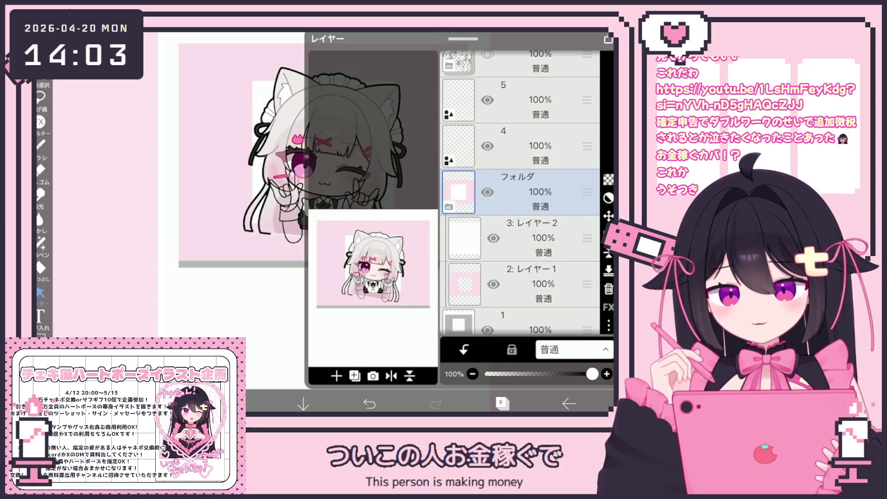
{"action": "left_click_drag", "start_coordinate": [587, 238], "coordinate": [587, 73]}
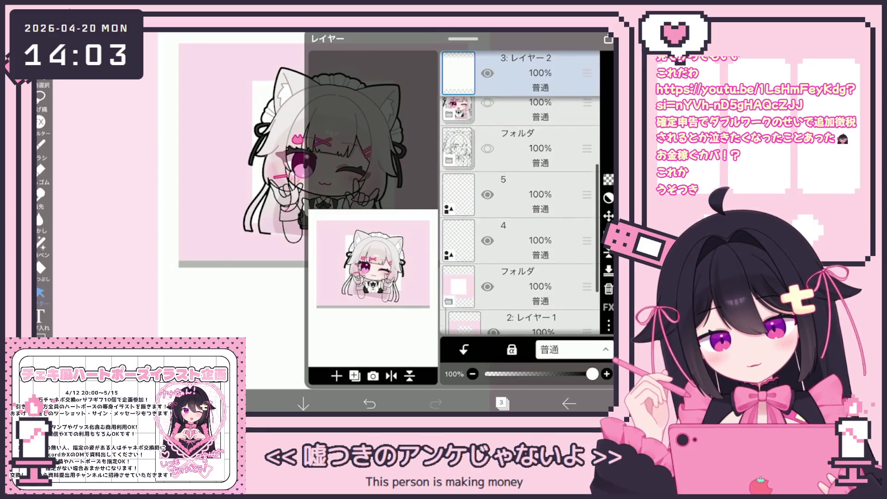
{"action": "left_click", "coordinate": [518, 116]}
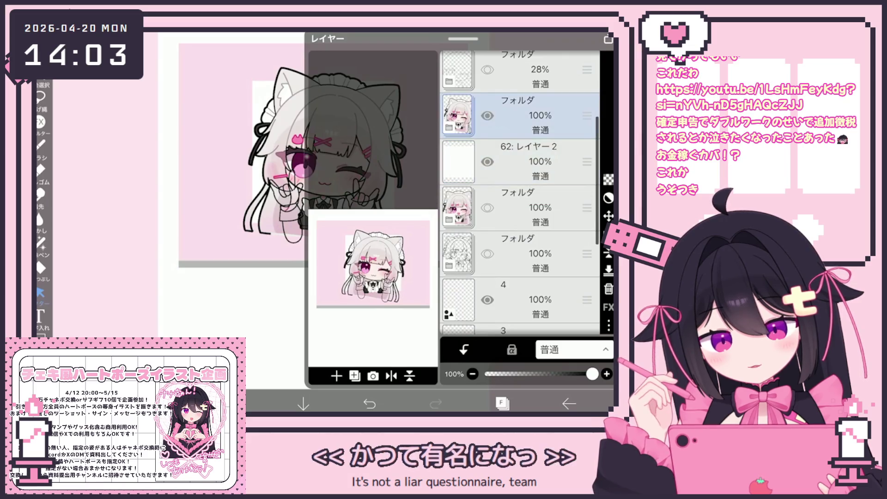
{"action": "left_click", "coordinate": [464, 350]}
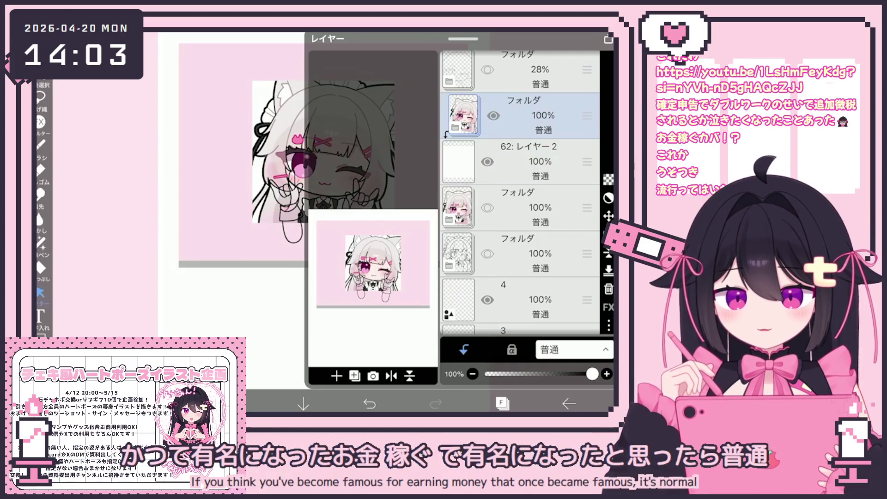
Shift the character artwork down 25 px with Transform and apply the move
{"action": "left_click", "coordinate": [609, 216]}
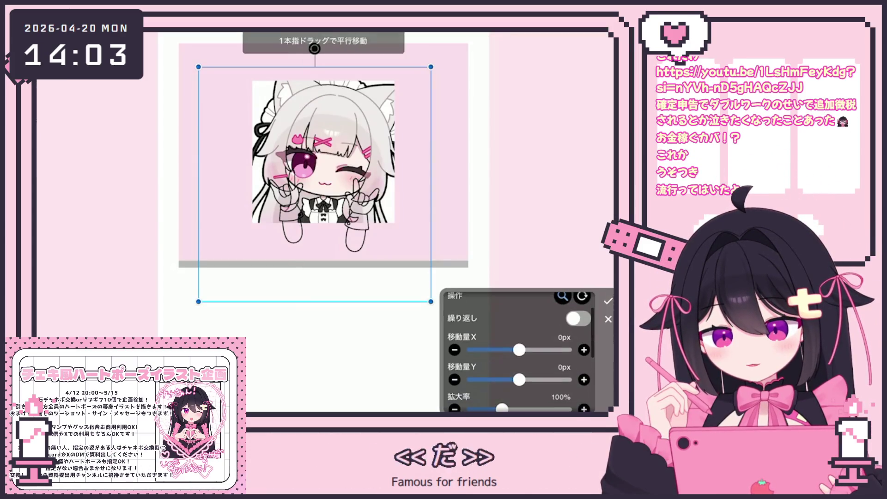
{"action": "left_click", "coordinate": [584, 379]}
{"action": "left_click_drag", "start_coordinate": [584, 379], "coordinate": [584, 380]}
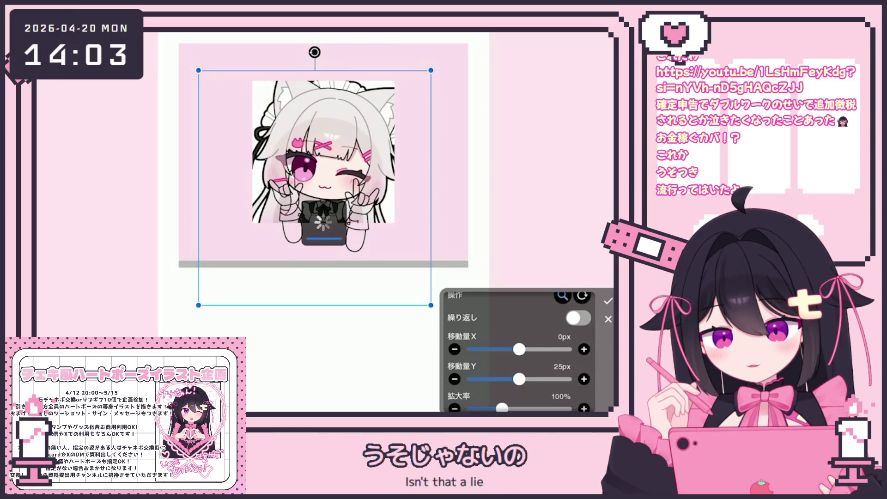
{"action": "scroll", "coordinate": [323, 152], "scroll_direction": "up", "scroll_amount": 3}
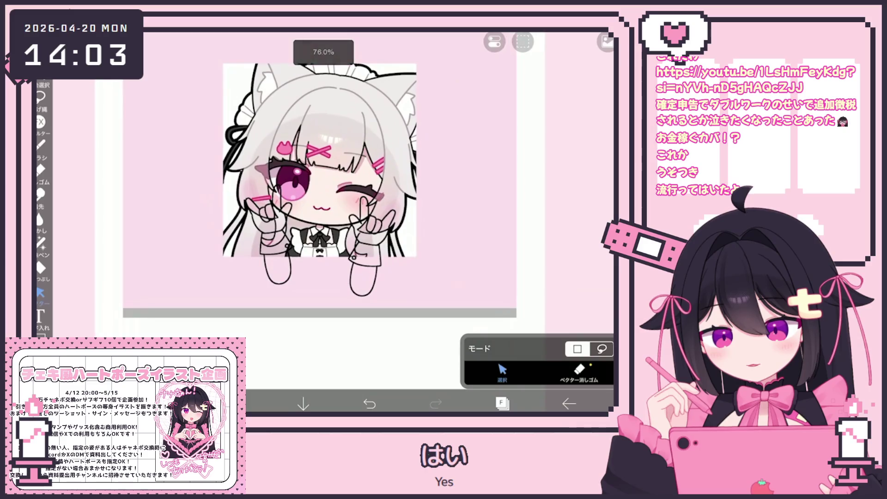
Add a new empty layer 120 above the hand lineart layer 119
{"action": "left_click", "coordinate": [502, 403]}
{"action": "left_click", "coordinate": [518, 100]}
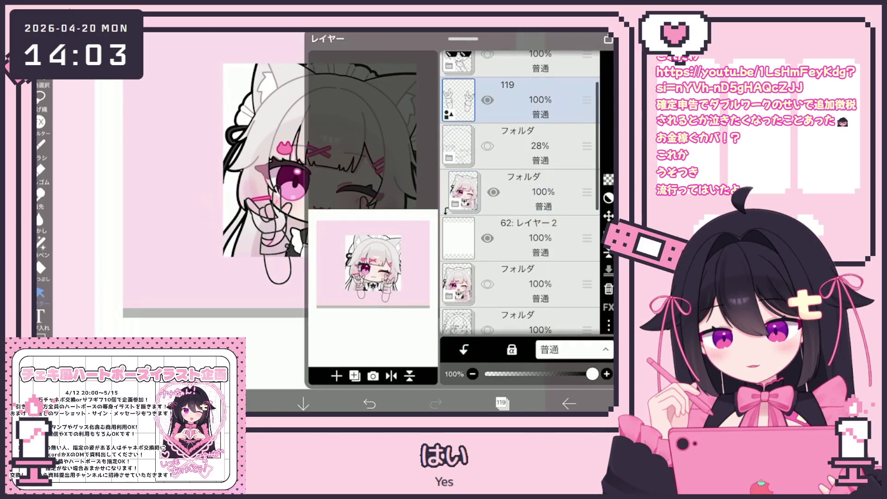
{"action": "left_click", "coordinate": [336, 375]}
{"action": "left_click", "coordinate": [337, 309]}
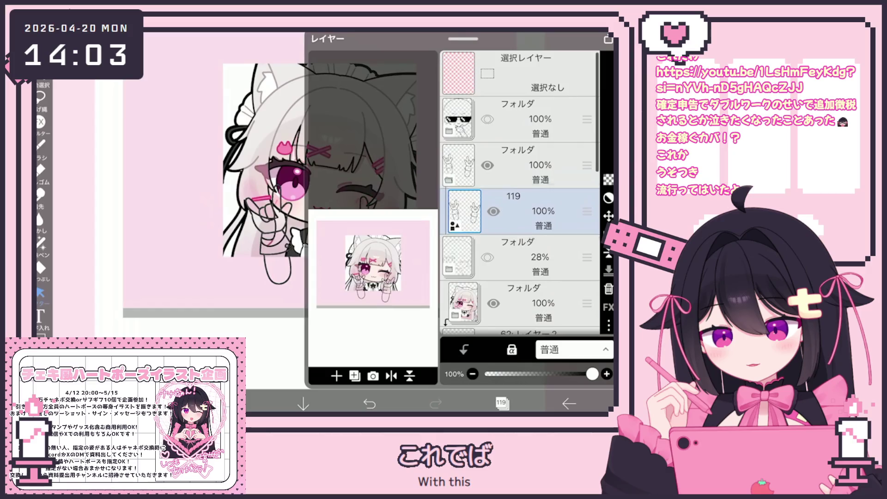
{"action": "left_click", "coordinate": [517, 238]}
{"action": "left_click", "coordinate": [502, 403]}
Switch to Bucket Fill and set its layer reference to layer 120
{"action": "left_click", "coordinate": [40, 144]}
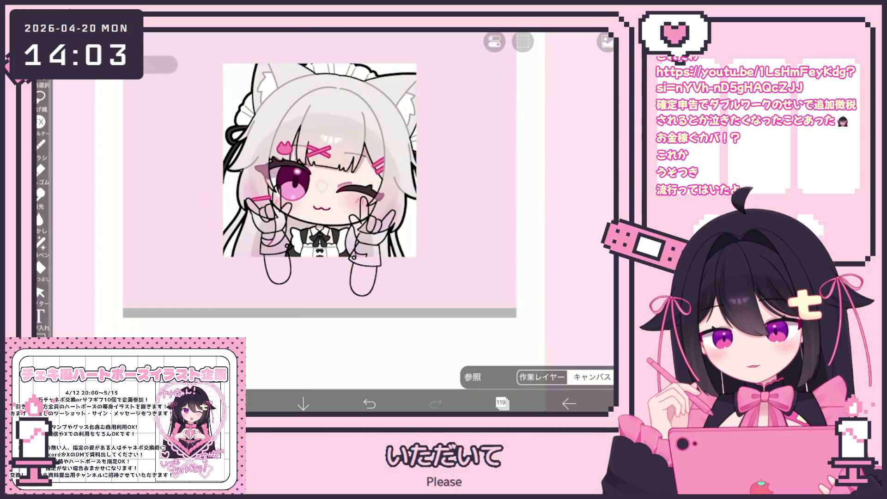
{"action": "left_click", "coordinate": [41, 267]}
{"action": "left_click", "coordinate": [543, 340]}
{"action": "scroll", "coordinate": [543, 176], "scroll_direction": "up", "scroll_amount": 10}
{"action": "scroll", "coordinate": [543, 175], "scroll_direction": "up", "scroll_amount": 15}
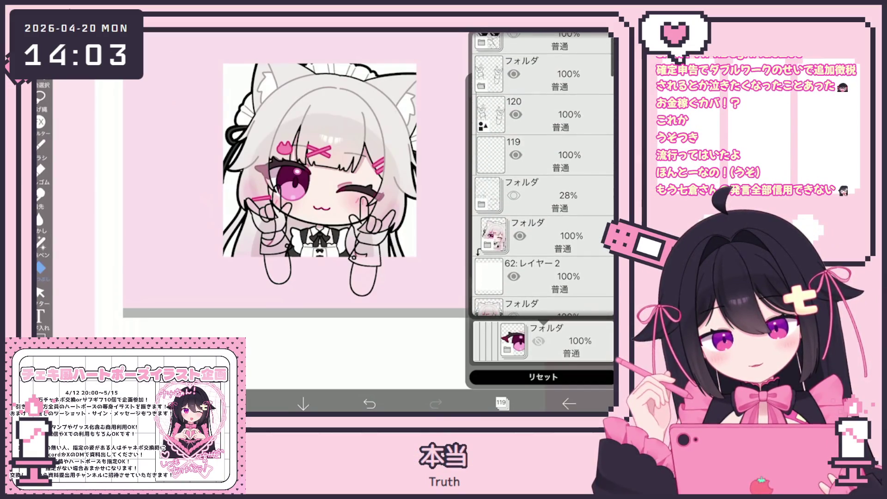
{"action": "left_click", "coordinate": [543, 109]}
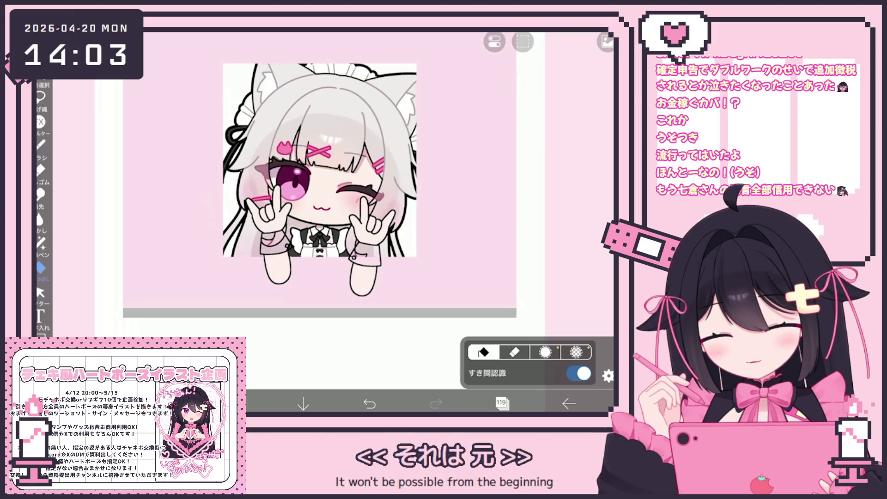
Fill the hands with skin tone and white cuffs on layer 120, adding layer 121
{"action": "left_click", "coordinate": [501, 403]}
{"action": "left_click", "coordinate": [513, 146]}
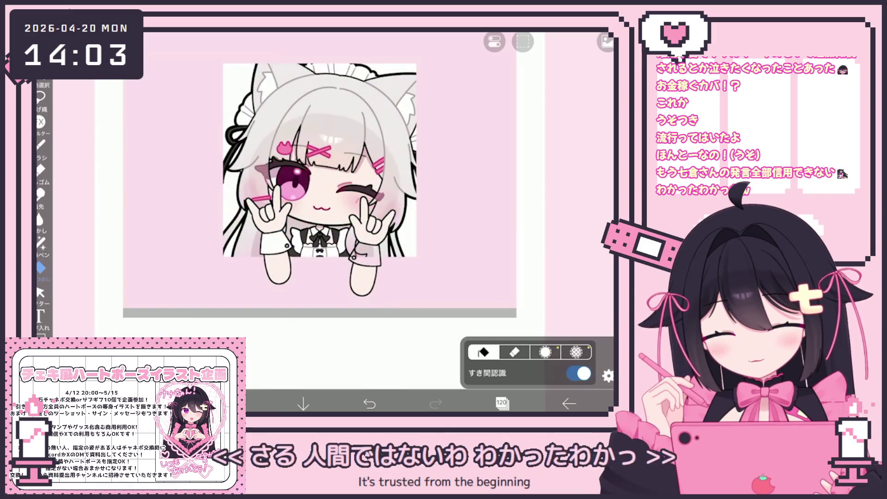
{"action": "scroll", "coordinate": [374, 270], "scroll_direction": "up", "scroll_amount": 3}
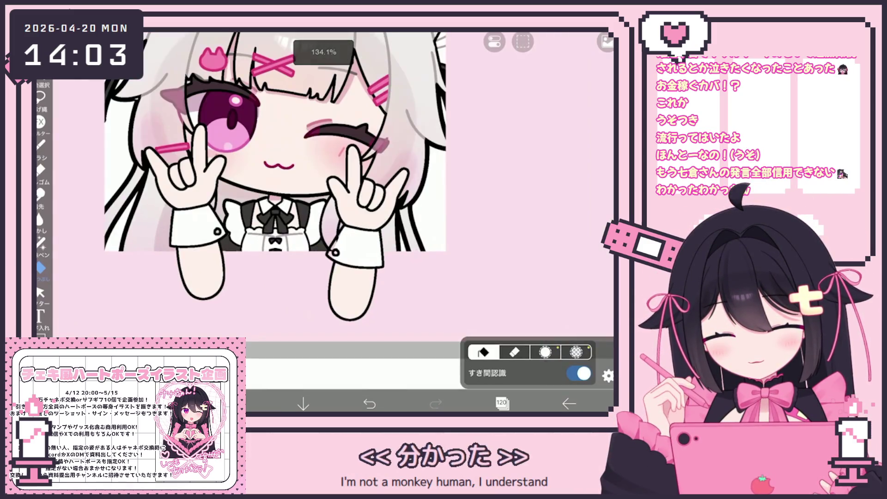
{"action": "left_click", "coordinate": [40, 83]}
{"action": "left_click", "coordinate": [41, 267]}
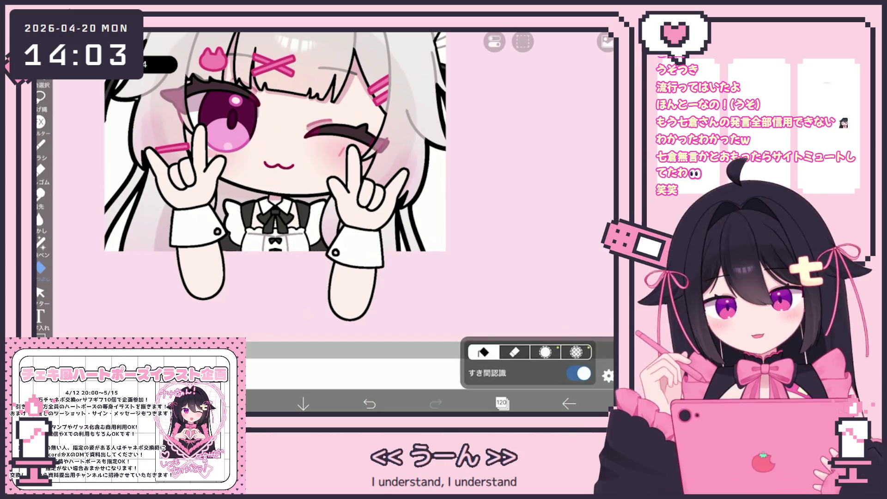
{"action": "left_click", "coordinate": [502, 403]}
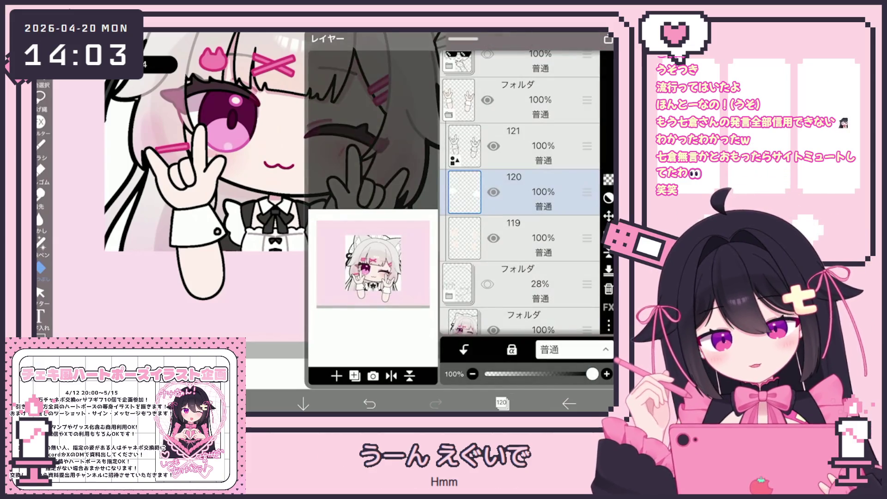
{"action": "left_click", "coordinate": [513, 145]}
{"action": "left_click", "coordinate": [502, 404]}
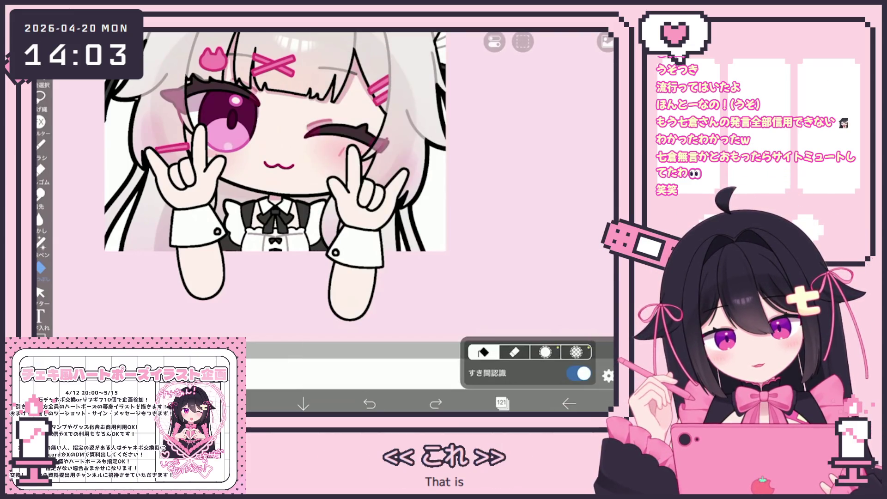
{"action": "scroll", "coordinate": [246, 215], "scroll_direction": "up", "scroll_amount": 5}
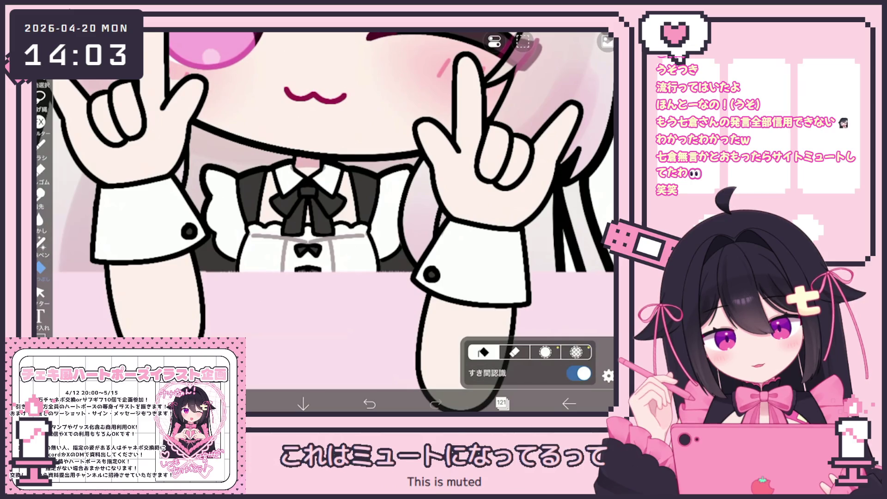
{"action": "scroll", "coordinate": [325, 222], "scroll_direction": "down", "scroll_amount": 5}
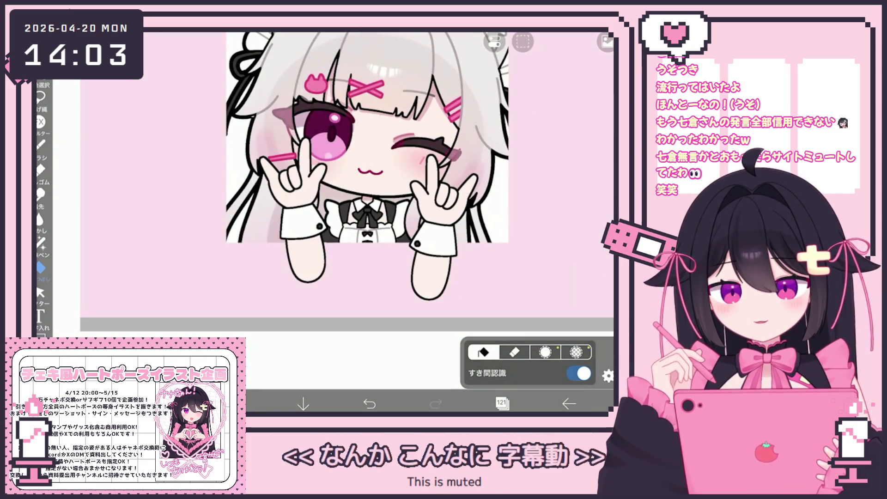
{"action": "scroll", "coordinate": [323, 167], "scroll_direction": "down", "scroll_amount": 3}
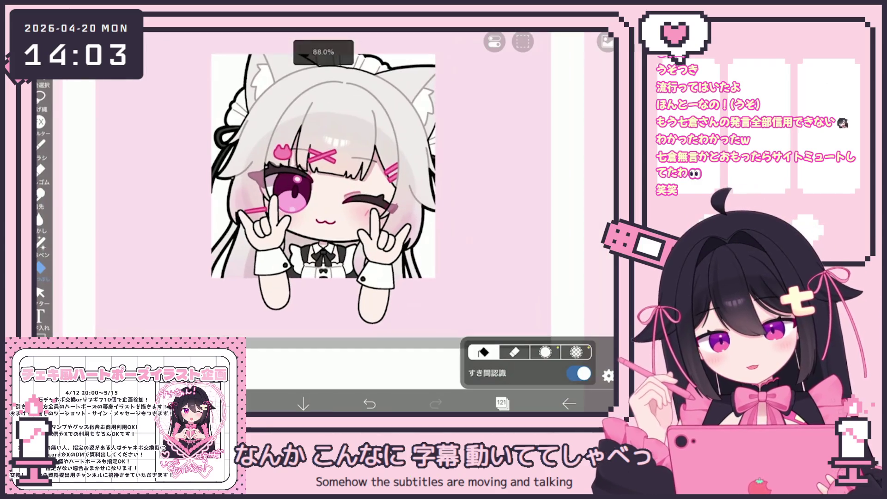
Add new layer 123 above layer 122 and clip it to the layer below
{"action": "left_click", "coordinate": [501, 403]}
{"action": "left_click", "coordinate": [336, 375]}
{"action": "left_click", "coordinate": [463, 349]}
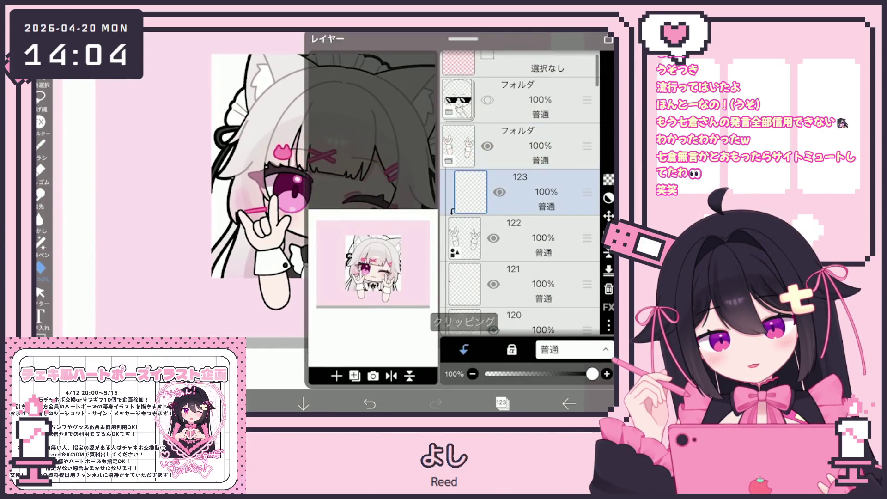
Zoom in on the rock-sign hands and fill the fingernail outlines with magenta
{"action": "scroll", "coordinate": [341, 217], "scroll_direction": "up", "scroll_amount": 4}
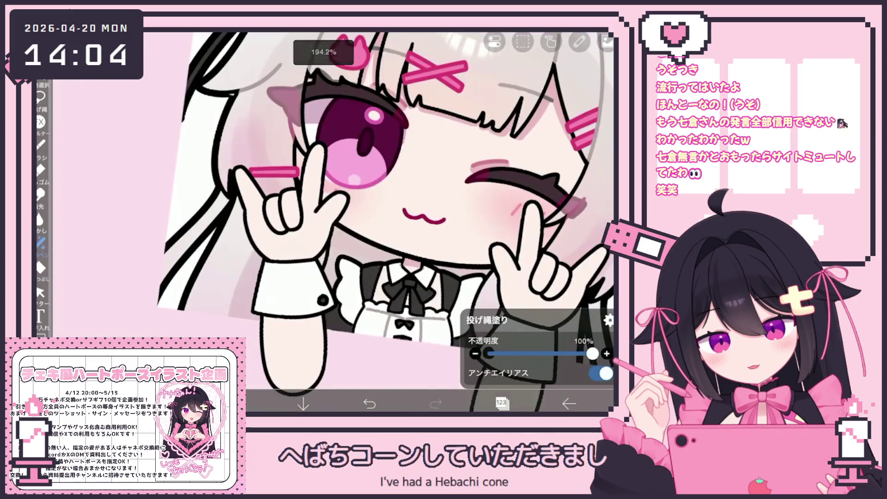
{"action": "scroll", "coordinate": [305, 186], "scroll_direction": "up", "scroll_amount": 3}
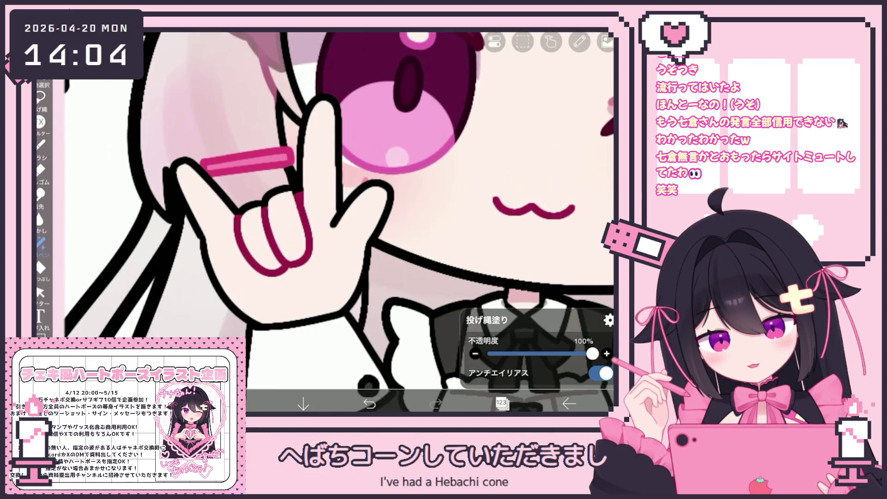
{"action": "scroll", "coordinate": [339, 222], "scroll_direction": "down", "scroll_amount": 5}
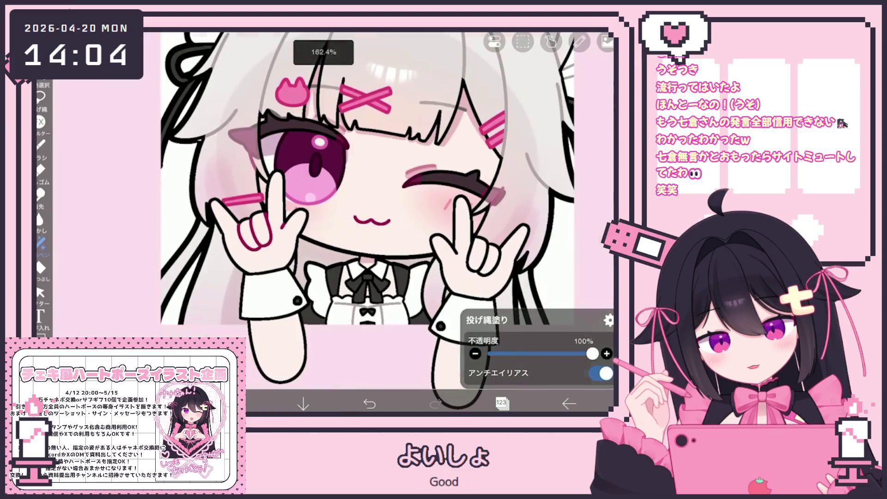
{"action": "scroll", "coordinate": [340, 222], "scroll_direction": "up", "scroll_amount": 5}
{"action": "left_click_drag", "start_coordinate": [367, 245], "coordinate": [409, 252]}
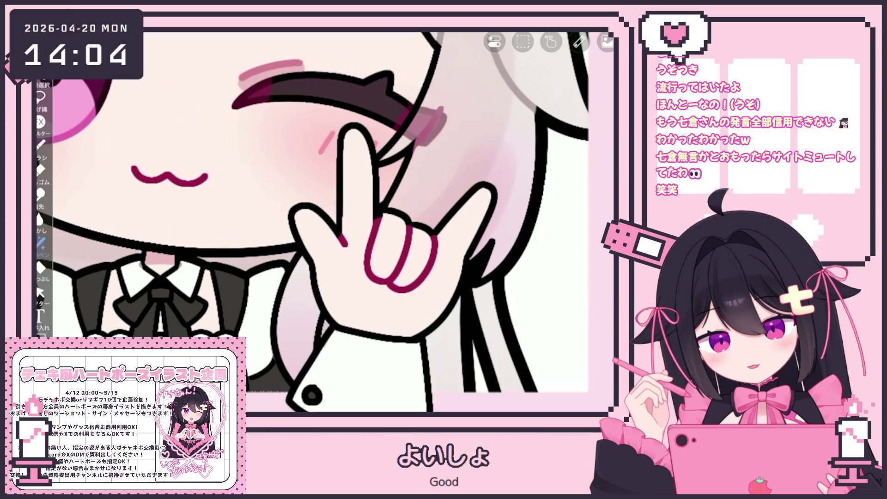
{"action": "scroll", "coordinate": [328, 185], "scroll_direction": "down", "scroll_amount": 5}
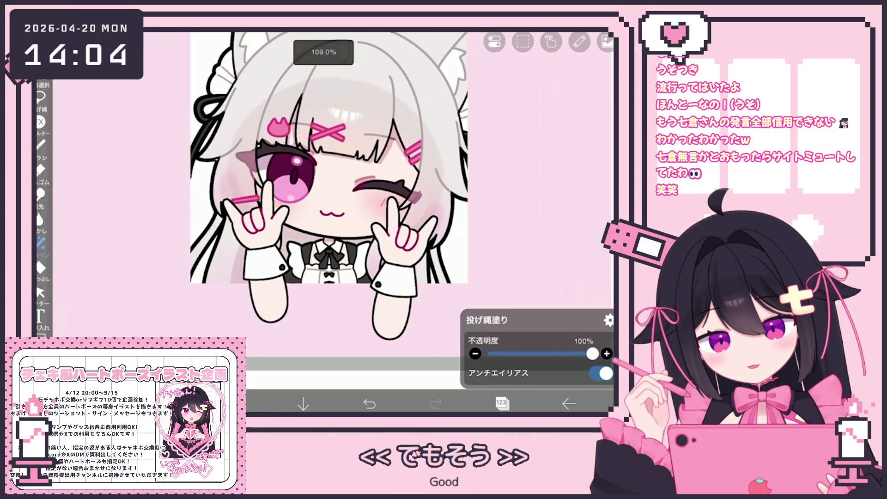
{"action": "scroll", "coordinate": [329, 185], "scroll_direction": "up", "scroll_amount": 1}
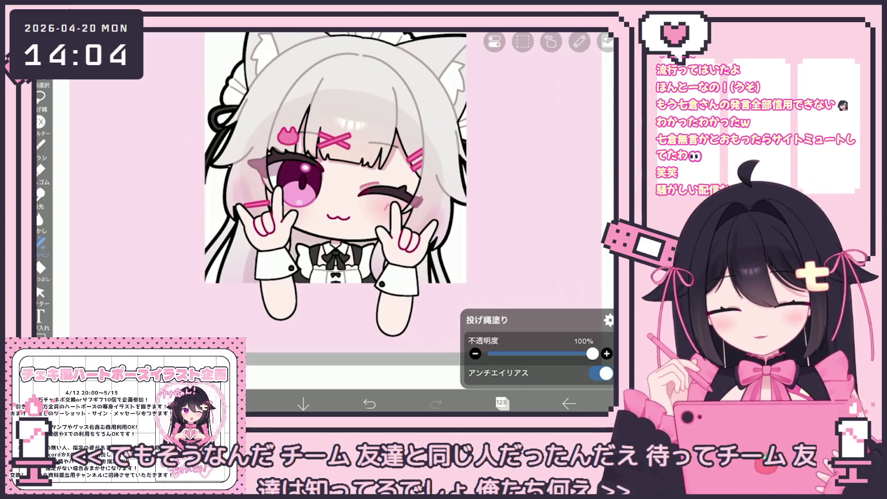
Select layer 122 and draw a pink accent line on the ring finger, toggling Brush and Vector tools
{"action": "left_click", "coordinate": [502, 403]}
{"action": "left_click", "coordinate": [522, 238]}
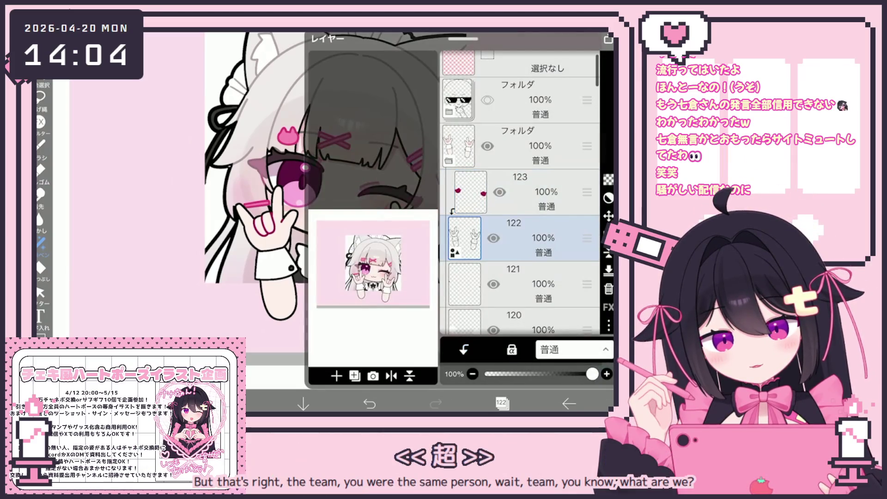
{"action": "left_click", "coordinate": [41, 144]}
{"action": "scroll", "coordinate": [315, 208], "scroll_direction": "up", "scroll_amount": 5}
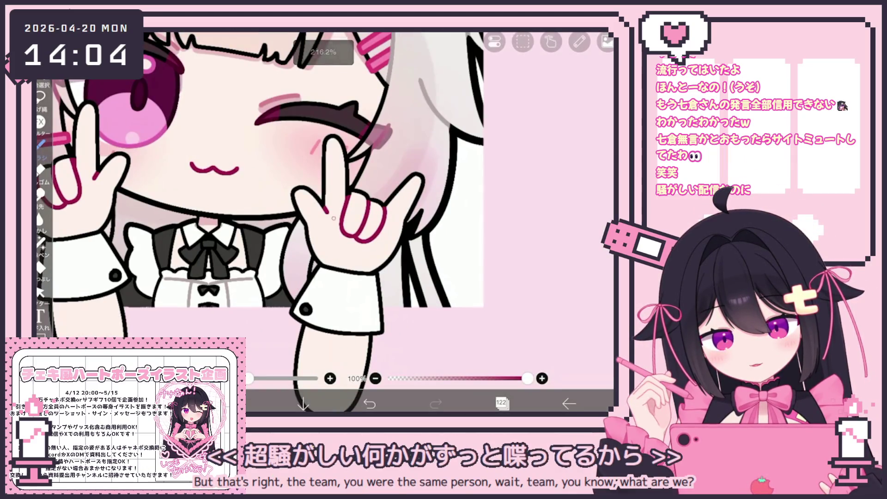
{"action": "left_click_drag", "start_coordinate": [333, 215], "coordinate": [353, 257]}
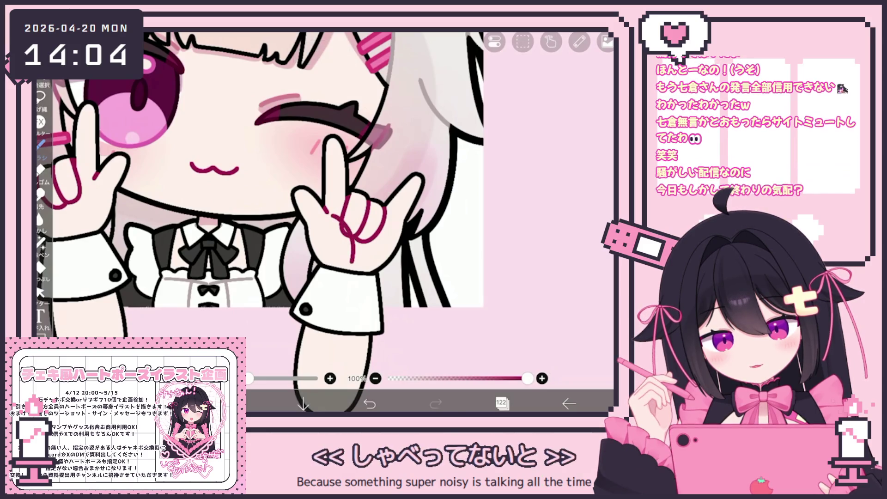
{"action": "left_click", "coordinate": [40, 292]}
{"action": "scroll", "coordinate": [315, 208], "scroll_direction": "down", "scroll_amount": 3}
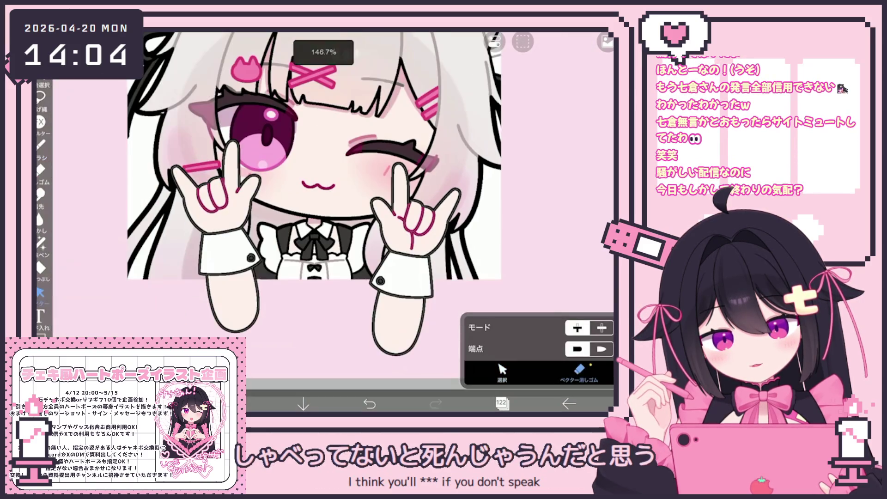
{"action": "left_click", "coordinate": [40, 146]}
{"action": "scroll", "coordinate": [323, 208], "scroll_direction": "up", "scroll_amount": 4}
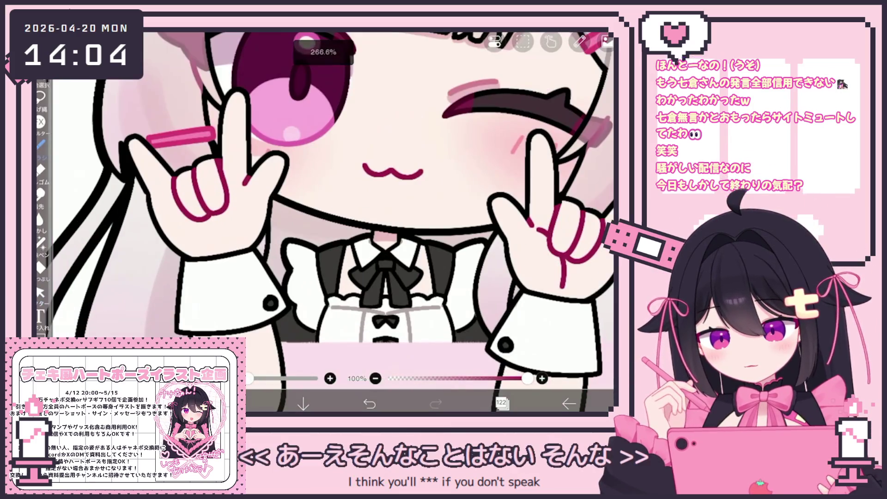
{"action": "left_click", "coordinate": [41, 292]}
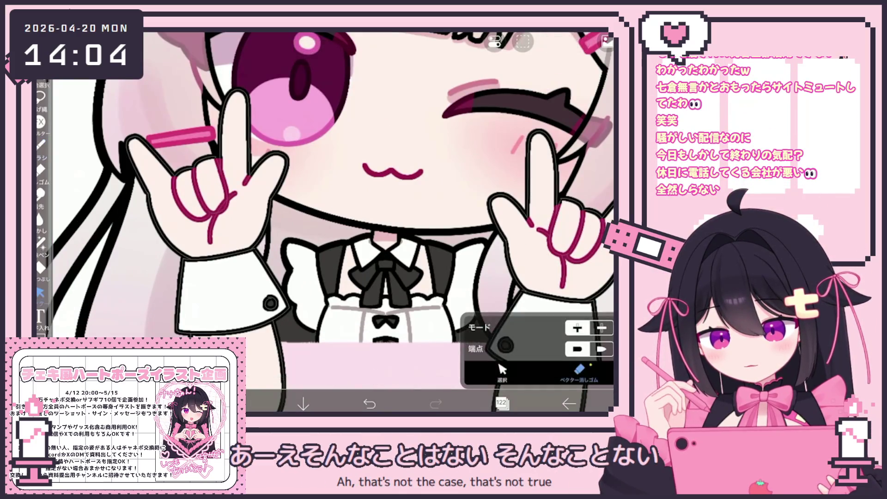
{"action": "scroll", "coordinate": [323, 208], "scroll_direction": "down", "scroll_amount": 5}
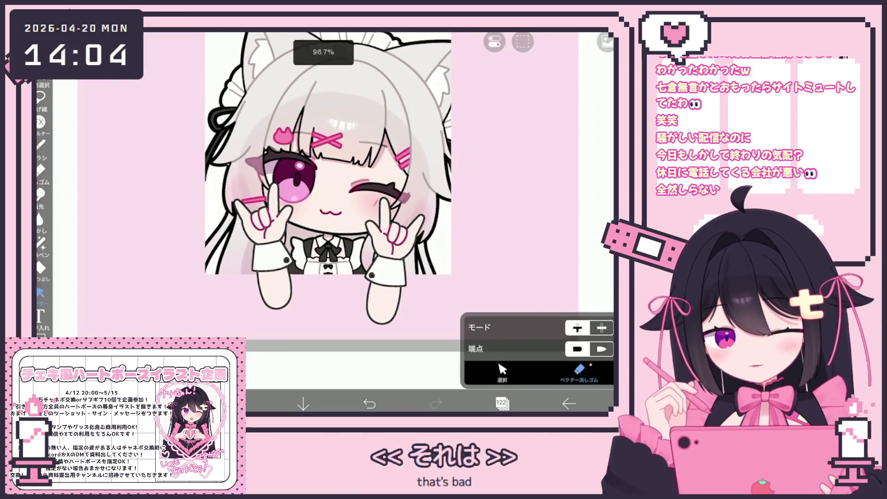
{"action": "scroll", "coordinate": [332, 179], "scroll_direction": "down", "scroll_amount": 1}
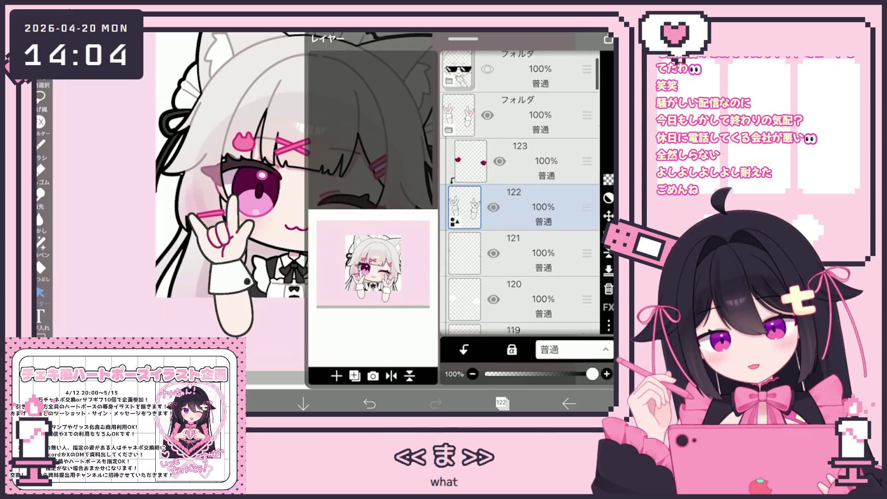
Duplicate hands layer 122 and move the copy below layer 120
{"action": "left_click", "coordinate": [354, 375]}
{"action": "left_click", "coordinate": [355, 376]}
{"action": "mouse_move", "coordinate": [587, 192]}
{"action": "left_mouse_down"}
{"action": "mouse_move", "coordinate": [587, 297]}
{"action": "mouse_move", "coordinate": [587, 165]}
{"action": "left_mouse_up"}
{"action": "left_click", "coordinate": [501, 403]}
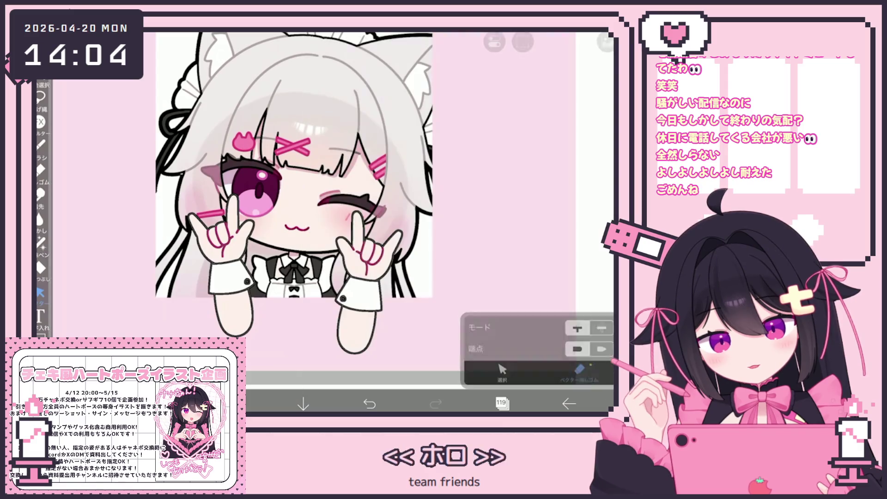
Thicken the copied hand outlines from 14.9px to 20.0px line width
{"action": "left_click", "coordinate": [361, 240]}
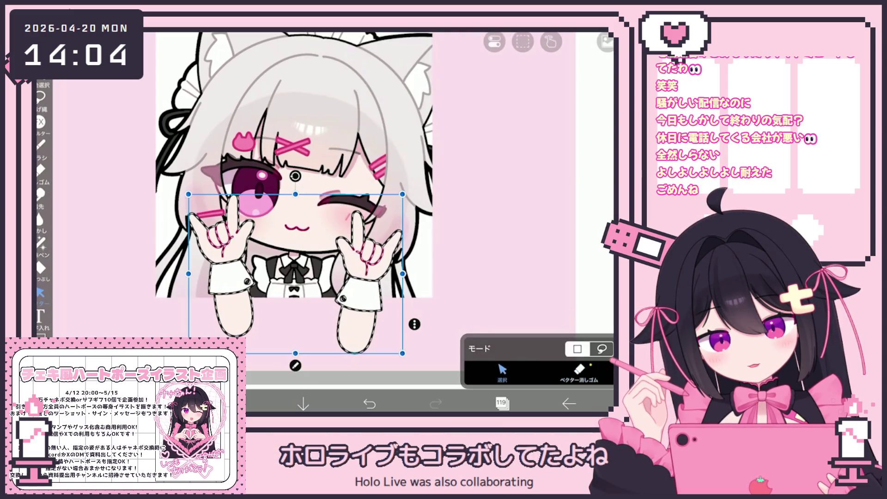
{"action": "left_click", "coordinate": [414, 324]}
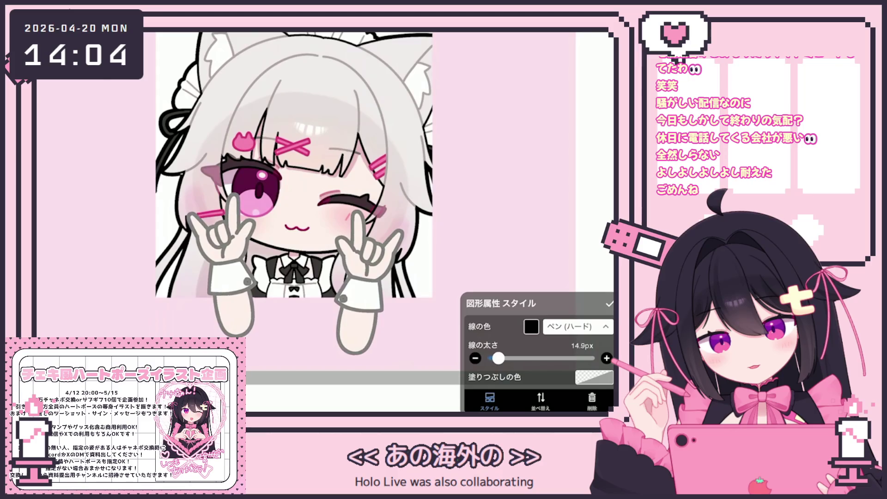
{"action": "left_click_drag", "start_coordinate": [498, 358], "coordinate": [501, 358]}
{"action": "left_click", "coordinate": [610, 303]}
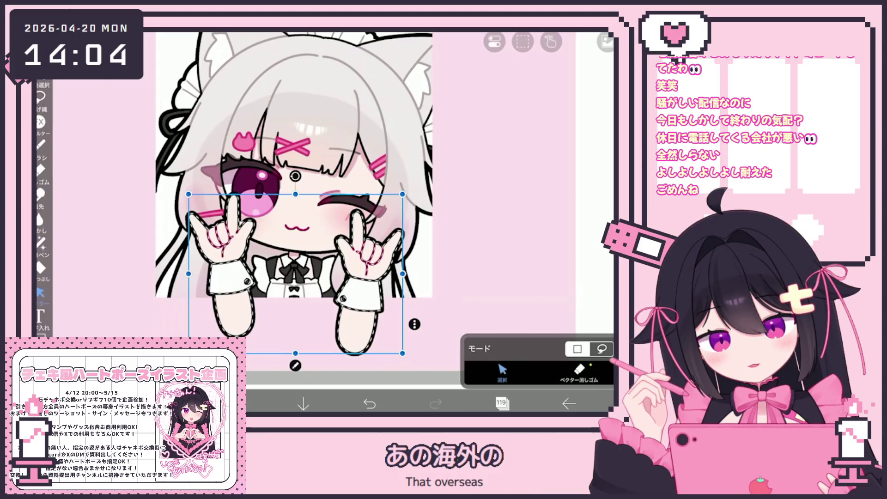
{"action": "scroll", "coordinate": [298, 184], "scroll_direction": "up", "scroll_amount": 3}
Select layer 120 and switch to the Eraser with the Pen (Hard) brush
{"action": "left_click", "coordinate": [502, 403]}
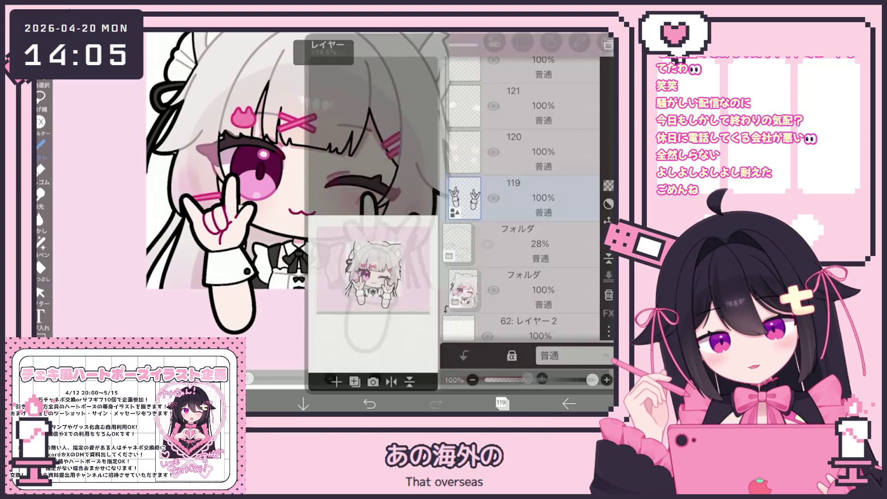
{"action": "left_click", "coordinate": [518, 159]}
{"action": "left_click", "coordinate": [41, 170]}
{"action": "scroll", "coordinate": [351, 208], "scroll_direction": "up", "scroll_amount": 3}
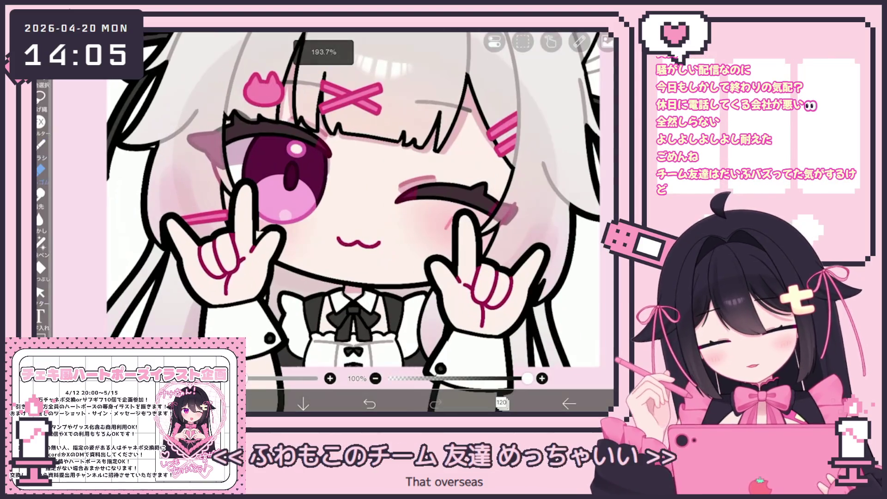
{"action": "left_click", "coordinate": [40, 170]}
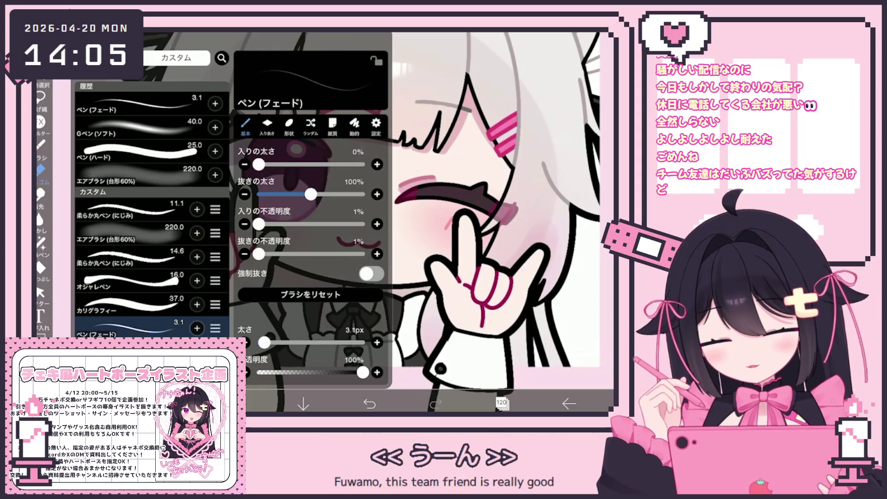
{"action": "left_click", "coordinate": [138, 152]}
{"action": "left_click", "coordinate": [485, 278]}
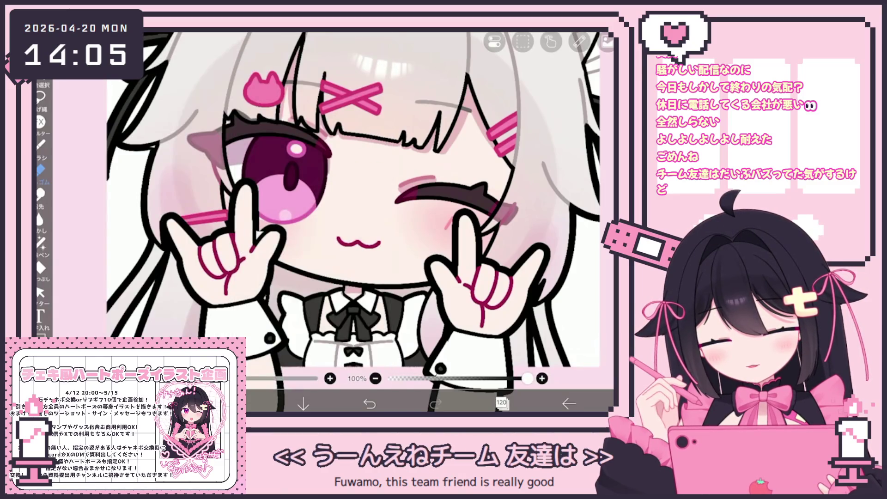
{"action": "scroll", "coordinate": [324, 208], "scroll_direction": "up", "scroll_amount": 3}
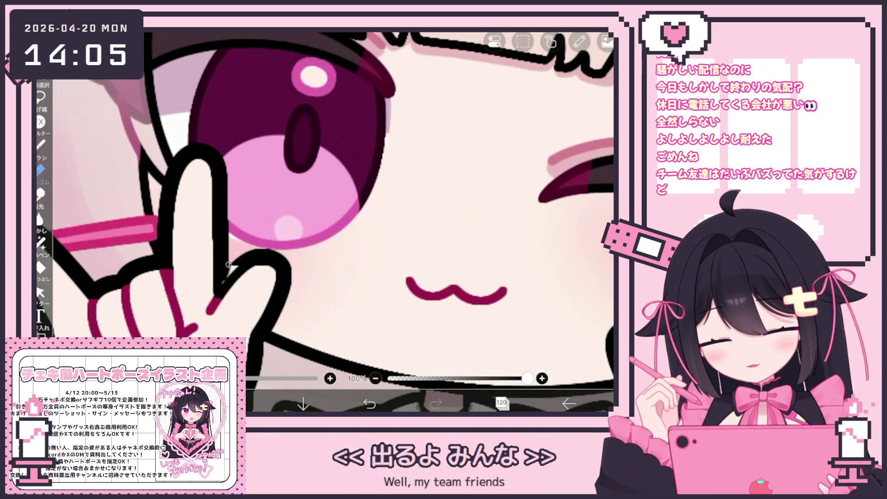
{"action": "scroll", "coordinate": [323, 208], "scroll_direction": "down", "scroll_amount": 5}
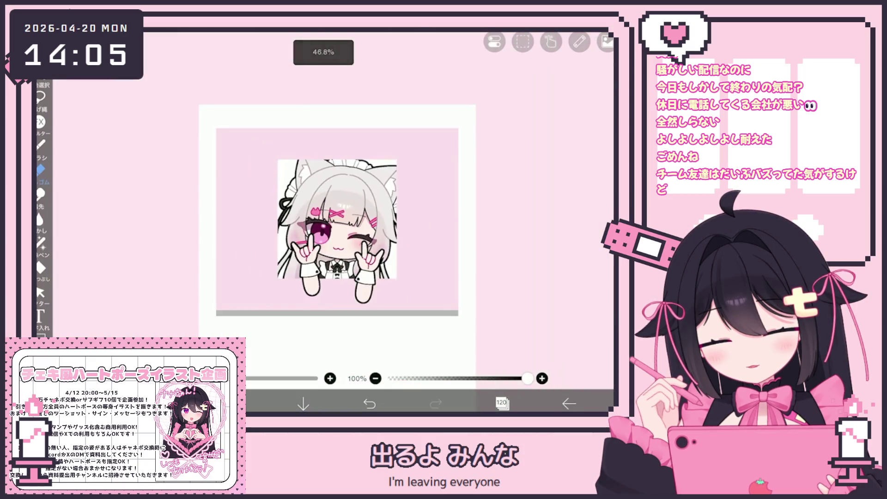
{"action": "left_click", "coordinate": [502, 403]}
{"action": "scroll", "coordinate": [519, 194], "scroll_direction": "up", "scroll_amount": 5}
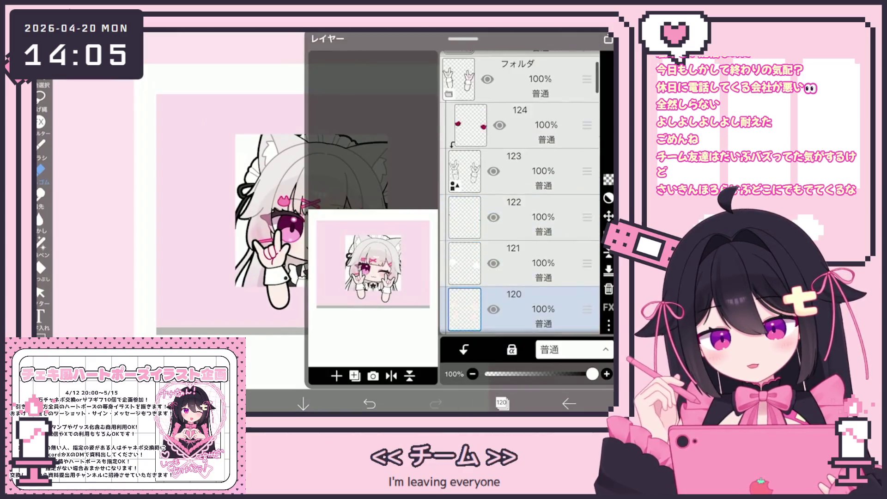
{"action": "left_click", "coordinate": [502, 404]}
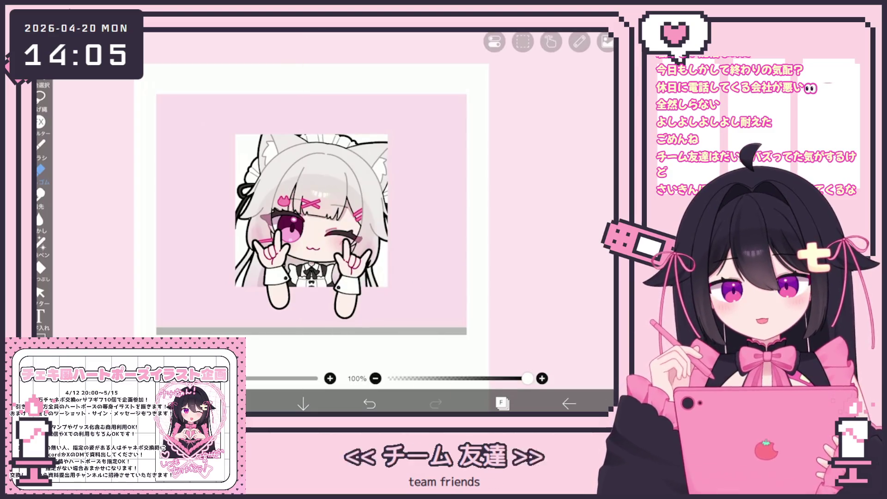
{"action": "left_click", "coordinate": [502, 404]}
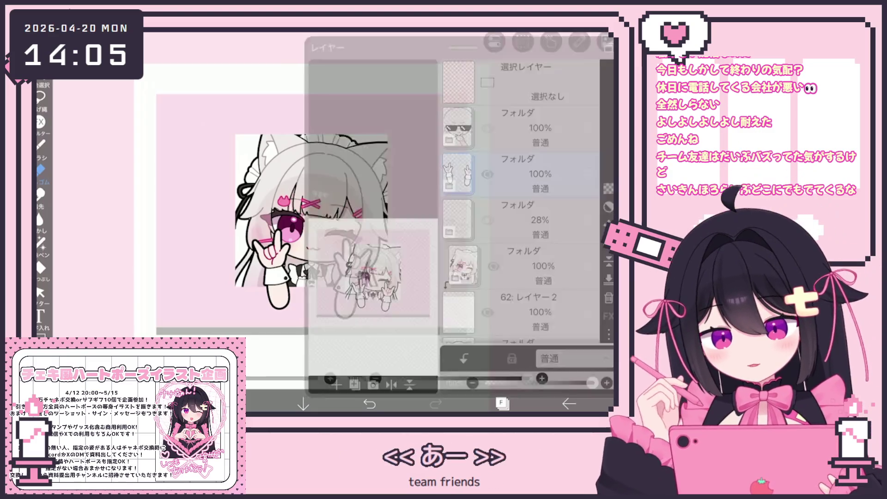
{"action": "left_click", "coordinate": [531, 213]}
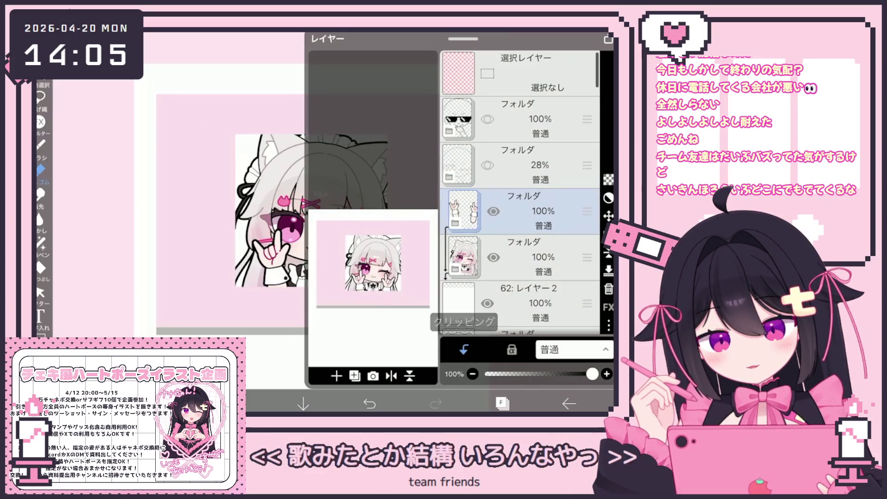
{"action": "left_click", "coordinate": [502, 404]}
{"action": "scroll", "coordinate": [324, 227], "scroll_direction": "up", "scroll_amount": 2}
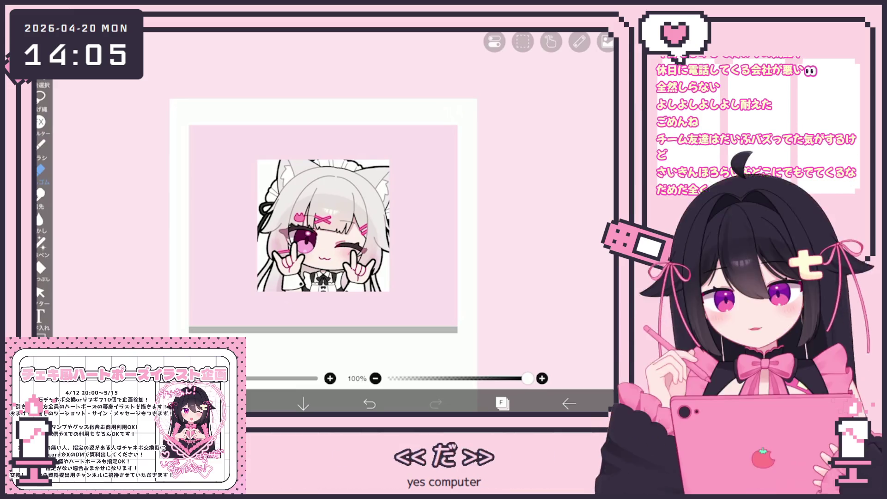
{"action": "scroll", "coordinate": [324, 226], "scroll_direction": "up", "scroll_amount": 2}
{"action": "left_click", "coordinate": [502, 404]}
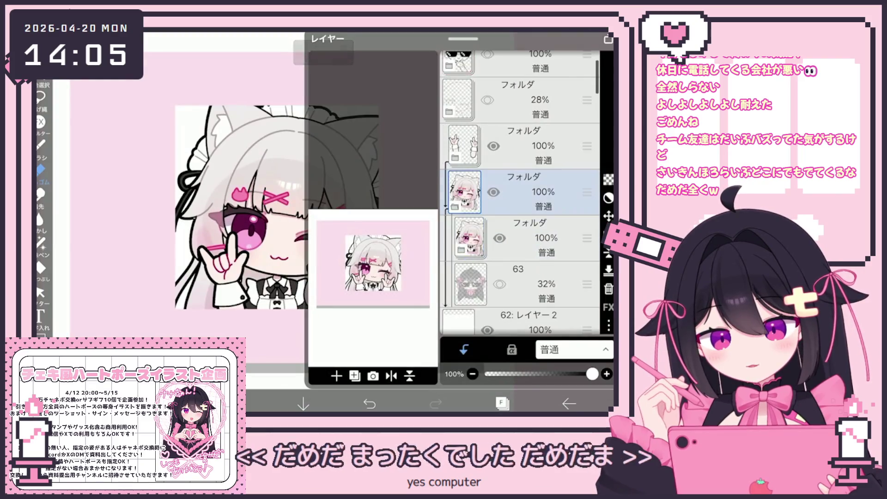
{"action": "left_click", "coordinate": [531, 217]}
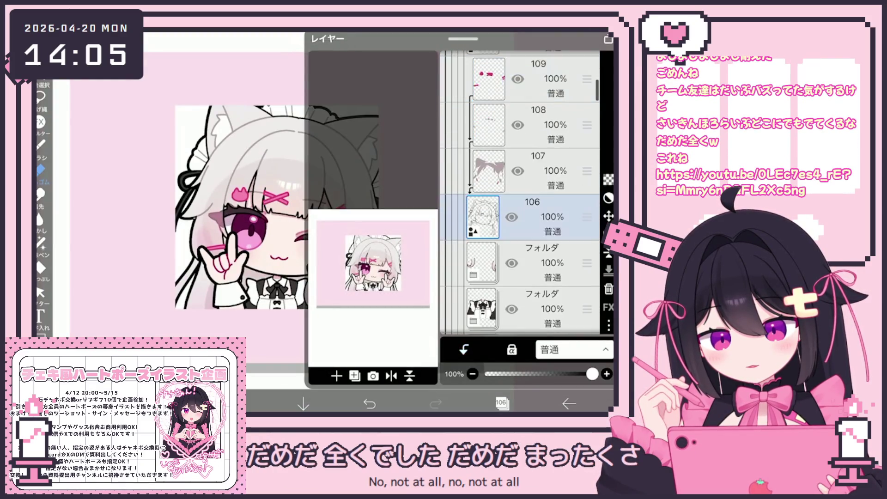
{"action": "scroll", "coordinate": [520, 194], "scroll_direction": "down", "scroll_amount": 1}
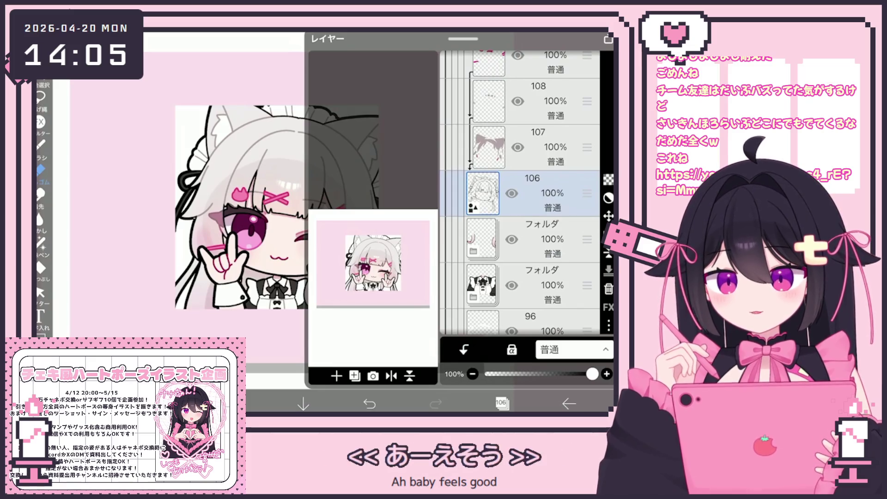
{"action": "scroll", "coordinate": [520, 194], "scroll_direction": "down", "scroll_amount": 1}
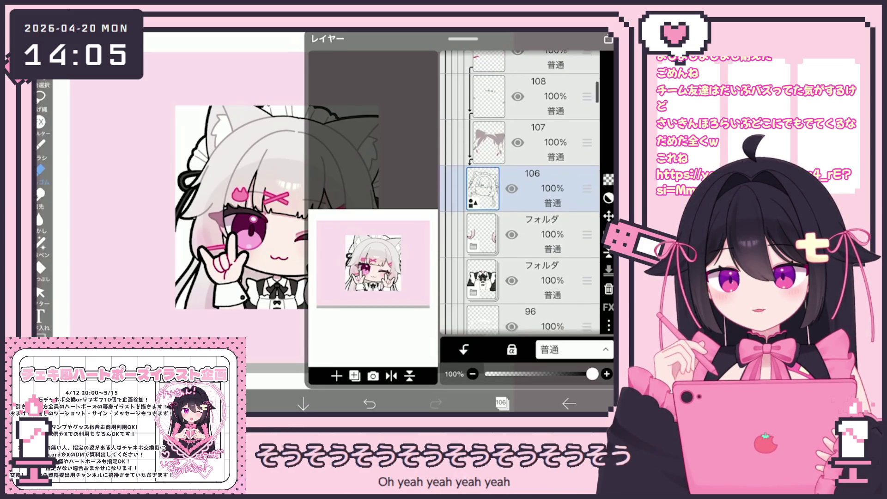
{"action": "scroll", "coordinate": [520, 194], "scroll_direction": "down", "scroll_amount": 10}
{"action": "left_click", "coordinate": [532, 215]}
{"action": "left_click", "coordinate": [531, 122]}
{"action": "left_click", "coordinate": [502, 403]}
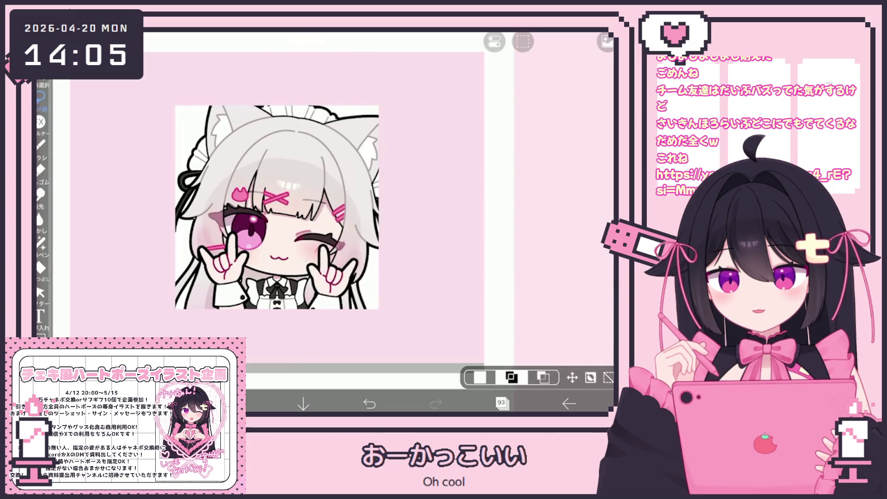
Clear layer 93, then expand the winking-eye folder and select layer 80
{"action": "left_click", "coordinate": [523, 41]}
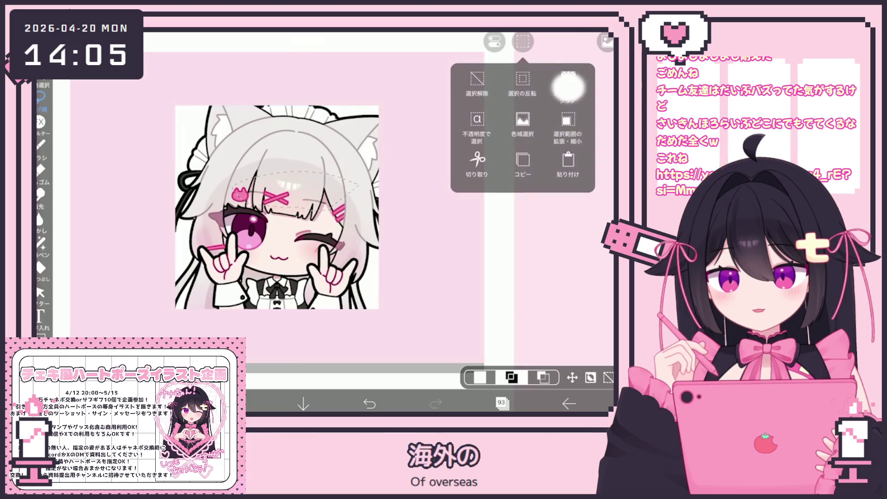
{"action": "left_click", "coordinate": [473, 128]}
{"action": "left_click", "coordinate": [501, 404]}
{"action": "scroll", "coordinate": [522, 194], "scroll_direction": "down", "scroll_amount": 4}
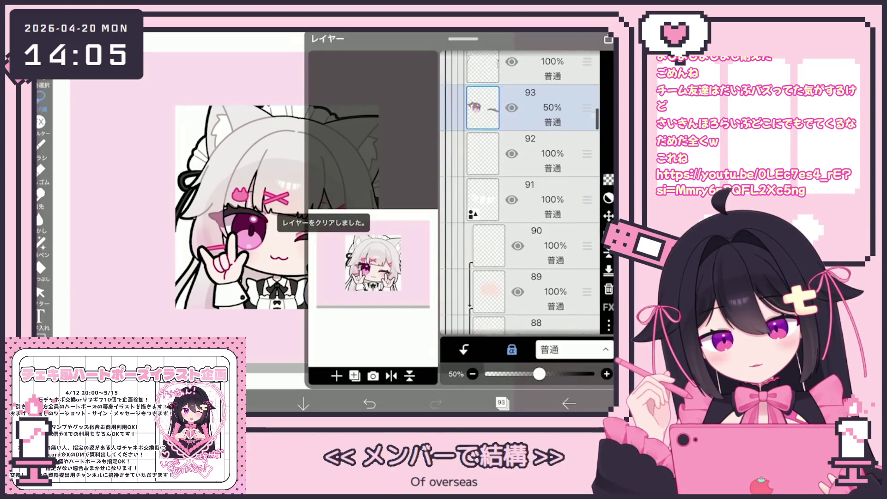
{"action": "scroll", "coordinate": [520, 194], "scroll_direction": "down", "scroll_amount": 5}
{"action": "left_click", "coordinate": [482, 152]}
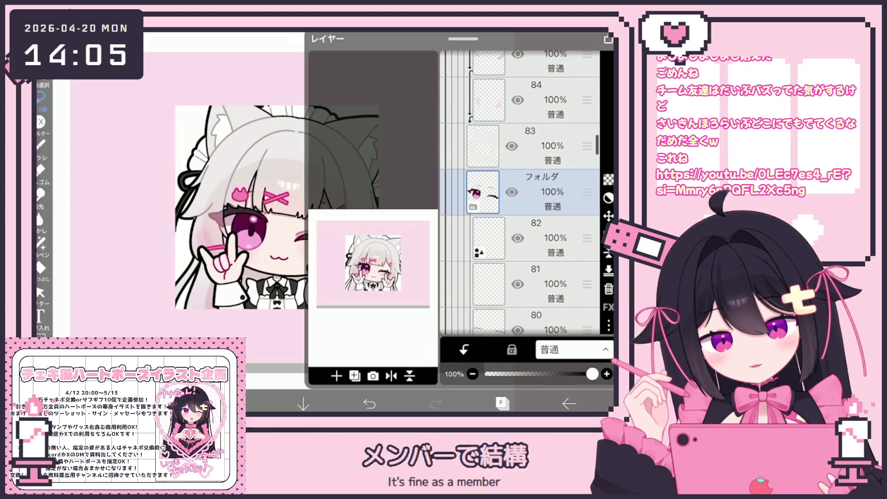
{"action": "left_click", "coordinate": [489, 250]}
{"action": "left_click", "coordinate": [501, 403]}
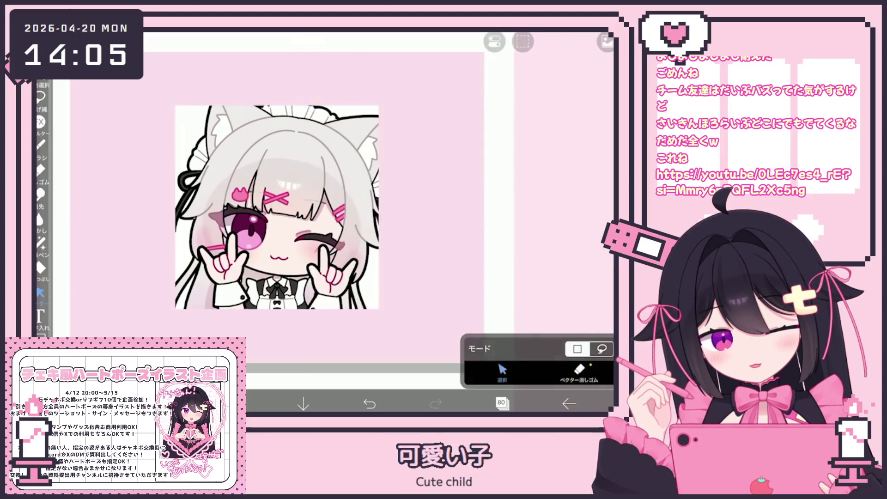
{"action": "scroll", "coordinate": [240, 222], "scroll_direction": "up", "scroll_amount": 3}
Copy the pink X hair clip strokes and paste them as a new vector layer above layer 95
{"action": "left_click_drag", "start_coordinate": [313, 187], "coordinate": [316, 187]}
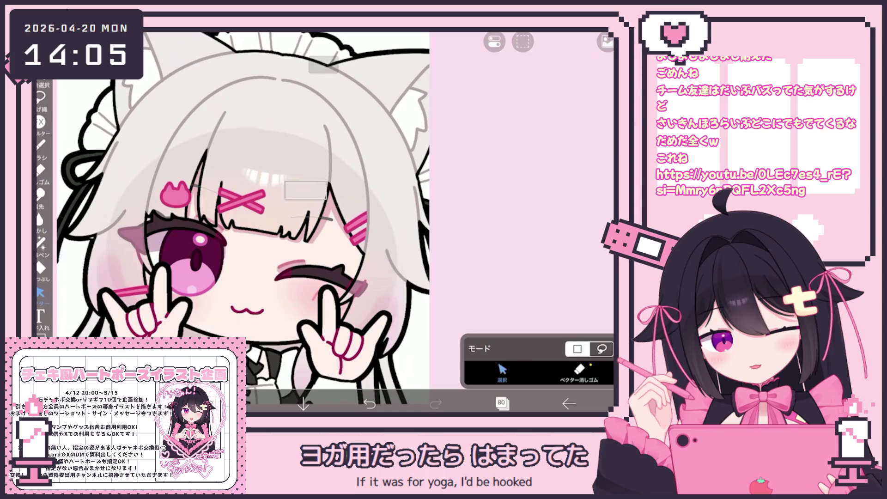
{"action": "left_click", "coordinate": [345, 232]}
{"action": "left_click", "coordinate": [523, 160]}
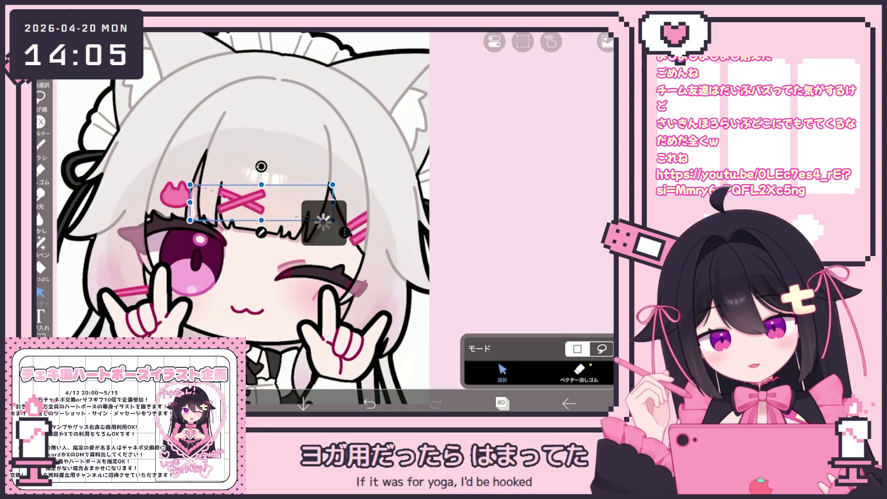
{"action": "left_click", "coordinate": [502, 403]}
{"action": "scroll", "coordinate": [519, 192], "scroll_direction": "up", "scroll_amount": 10}
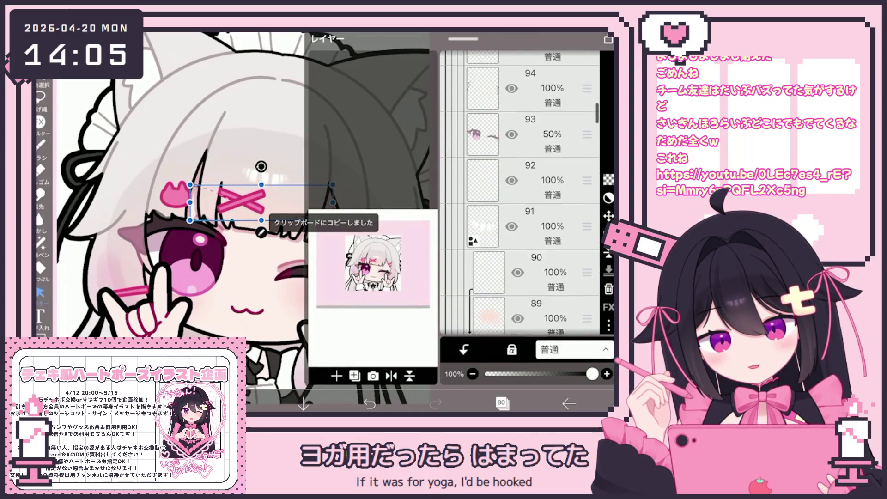
{"action": "left_click", "coordinate": [531, 194]}
{"action": "left_click", "coordinate": [502, 404]}
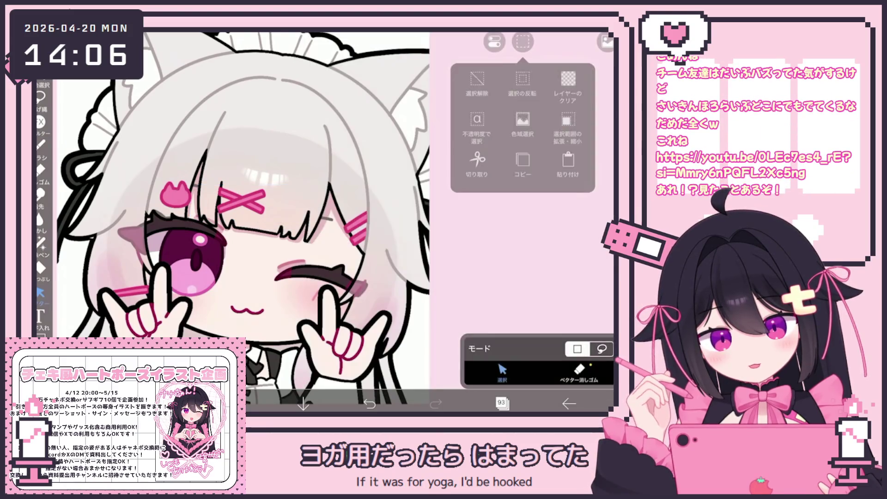
{"action": "left_click", "coordinate": [523, 160]}
Set the pasted vector layer 94's opacity to 50%
{"action": "left_click", "coordinate": [502, 403]}
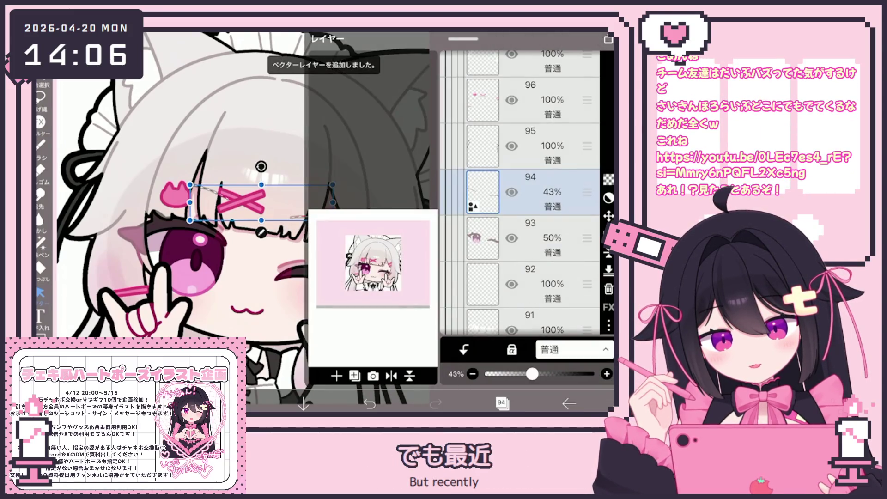
{"action": "left_click_drag", "start_coordinate": [535, 374], "coordinate": [539, 374]}
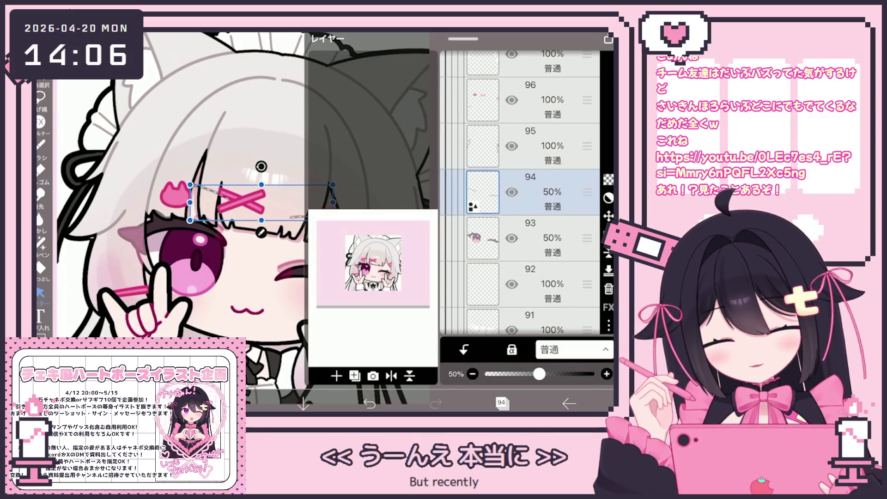
{"action": "left_click", "coordinate": [501, 404]}
{"action": "left_click", "coordinate": [41, 144]}
{"action": "scroll", "coordinate": [284, 226], "scroll_direction": "down", "scroll_amount": 5}
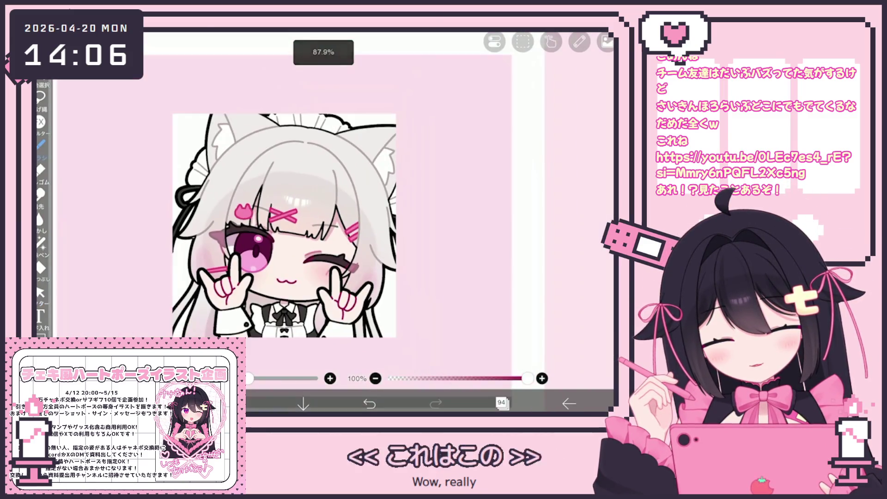
{"action": "scroll", "coordinate": [284, 226], "scroll_direction": "up", "scroll_amount": 5}
{"action": "scroll", "coordinate": [284, 226], "scroll_direction": "down", "scroll_amount": 5}
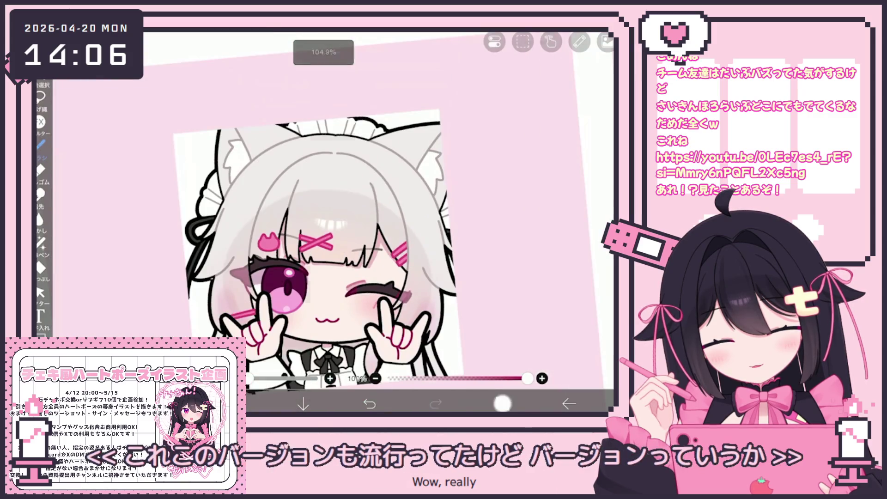
{"action": "left_click", "coordinate": [501, 403]}
{"action": "left_click", "coordinate": [348, 251]}
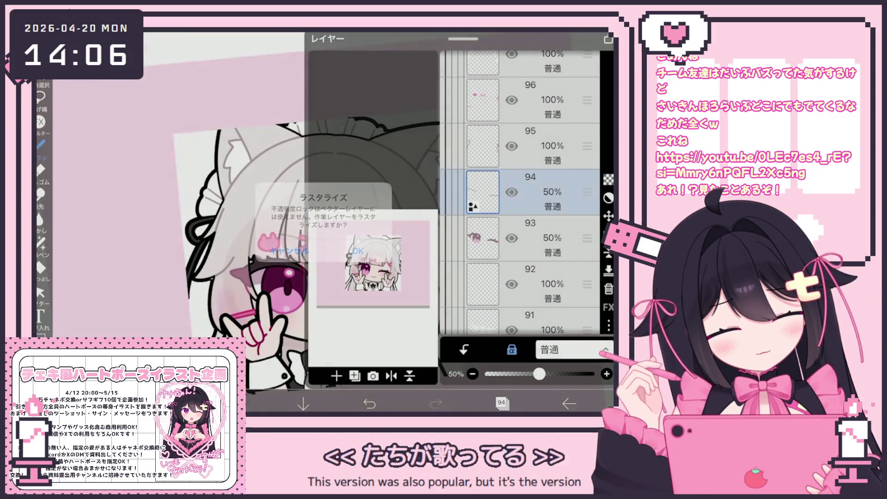
{"action": "left_click", "coordinate": [502, 403]}
{"action": "scroll", "coordinate": [324, 221], "scroll_direction": "up", "scroll_amount": 5}
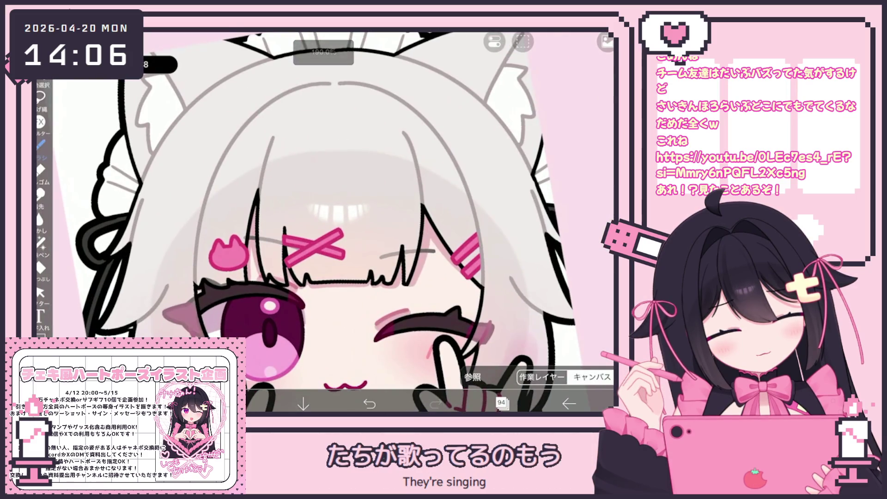
{"action": "left_click", "coordinate": [236, 404]}
{"action": "left_click", "coordinate": [40, 241]}
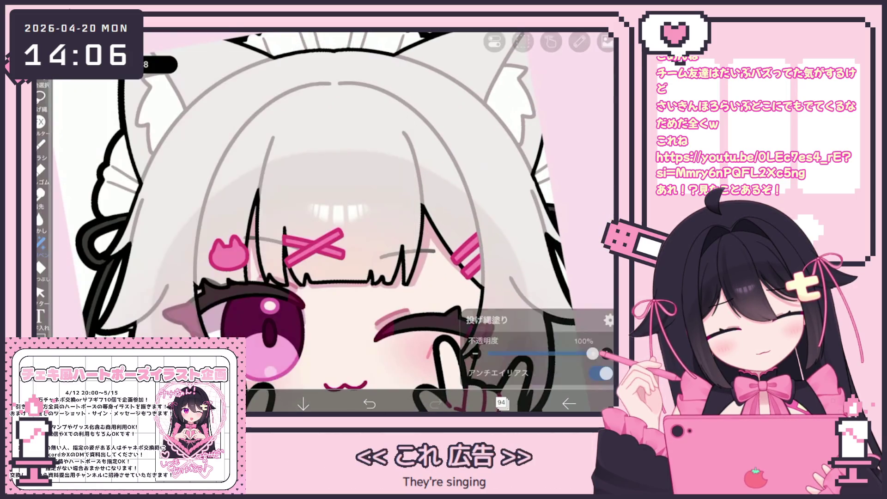
{"action": "scroll", "coordinate": [323, 222], "scroll_direction": "down", "scroll_amount": 5}
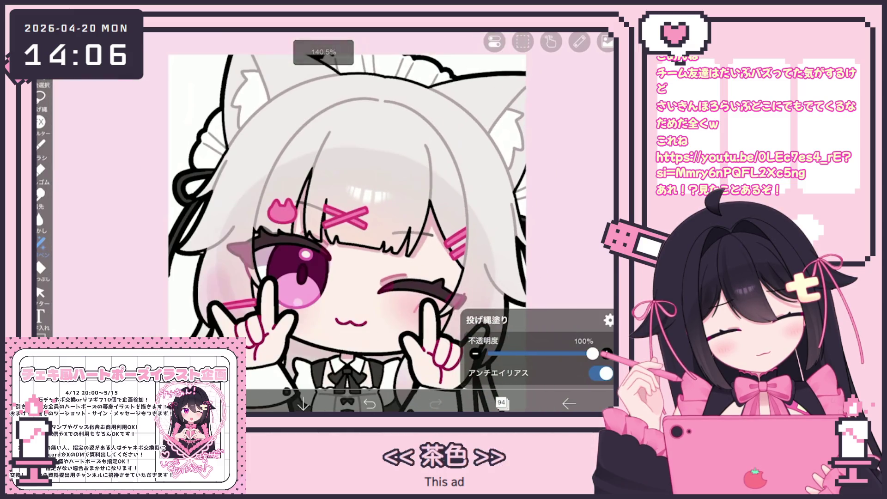
{"action": "left_click", "coordinate": [502, 403]}
{"action": "scroll", "coordinate": [520, 193], "scroll_direction": "down", "scroll_amount": 15}
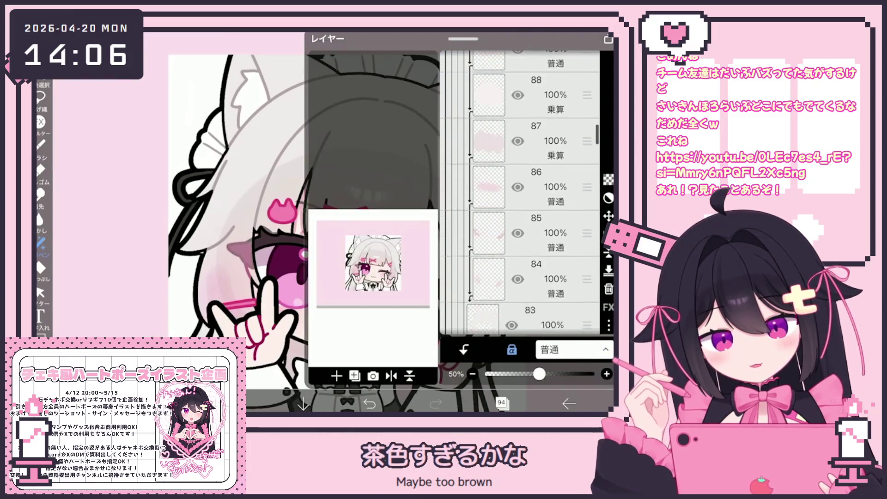
{"action": "left_click", "coordinate": [545, 216]}
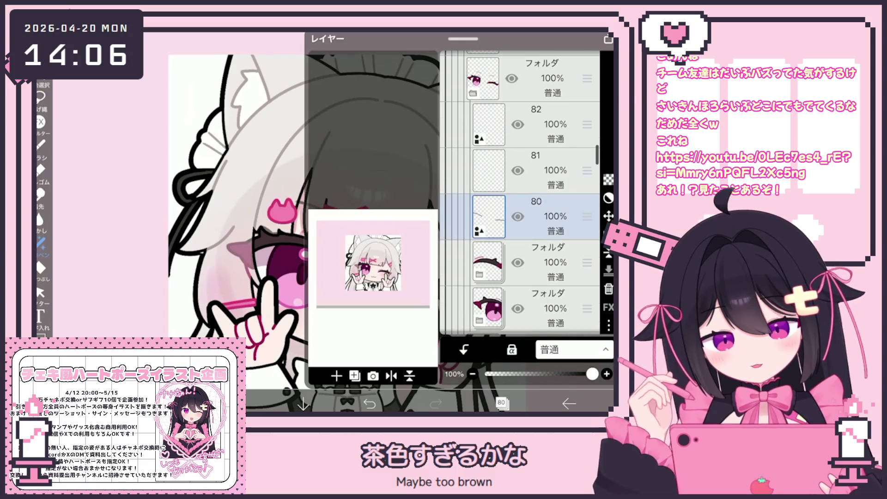
{"action": "left_click", "coordinate": [40, 292]}
{"action": "left_click", "coordinate": [445, 249]}
{"action": "left_click", "coordinate": [531, 327]}
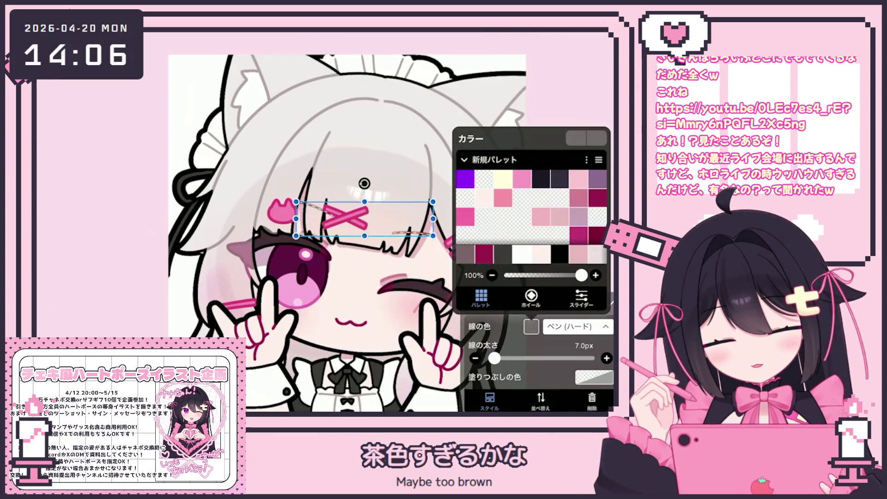
{"action": "left_click", "coordinate": [531, 326]}
{"action": "left_click", "coordinate": [445, 248]}
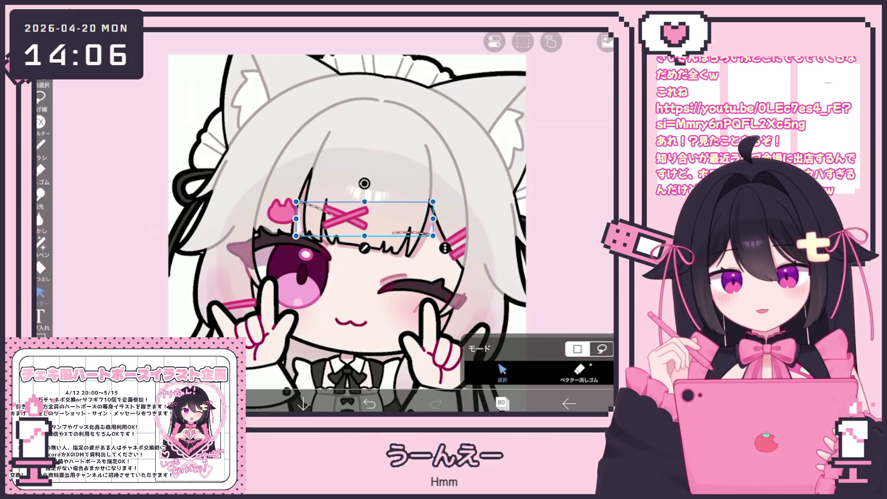
{"action": "left_click", "coordinate": [41, 145]}
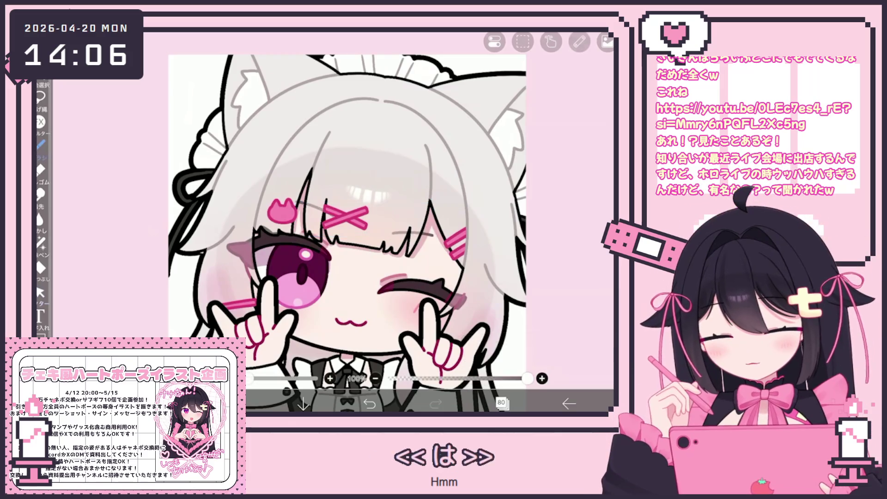
{"action": "scroll", "coordinate": [363, 237], "scroll_direction": "down", "scroll_amount": 3}
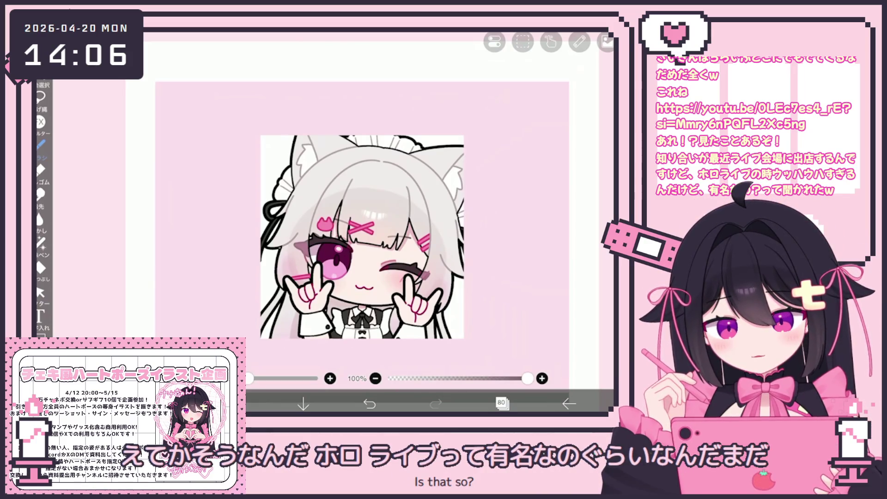
Collapse the eye folder, select layer 83 and switch to the Eraser
{"action": "scroll", "coordinate": [363, 236], "scroll_direction": "up", "scroll_amount": 3}
{"action": "left_click", "coordinate": [502, 403]}
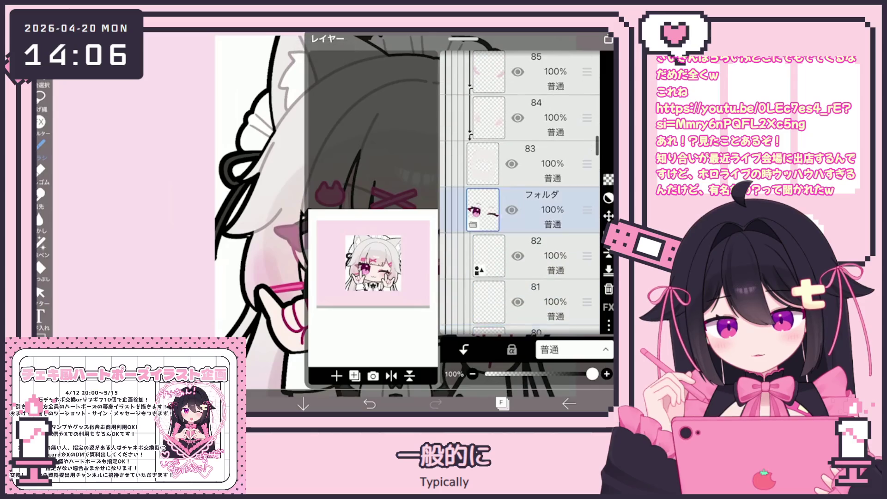
{"action": "left_click", "coordinate": [541, 209]}
{"action": "left_click", "coordinate": [531, 145]}
{"action": "left_click", "coordinate": [502, 404]}
{"action": "left_click", "coordinate": [40, 171]}
{"action": "scroll", "coordinate": [397, 222], "scroll_direction": "up", "scroll_amount": 3}
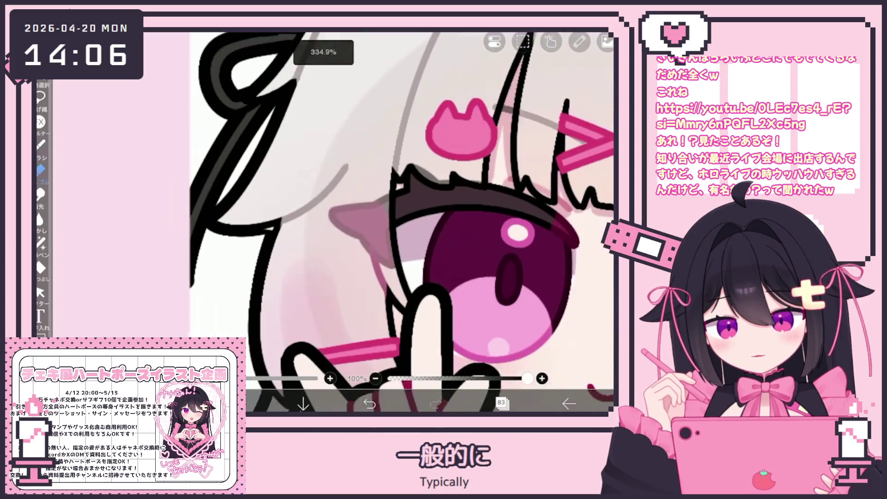
{"action": "scroll", "coordinate": [397, 222], "scroll_direction": "down", "scroll_amount": 5}
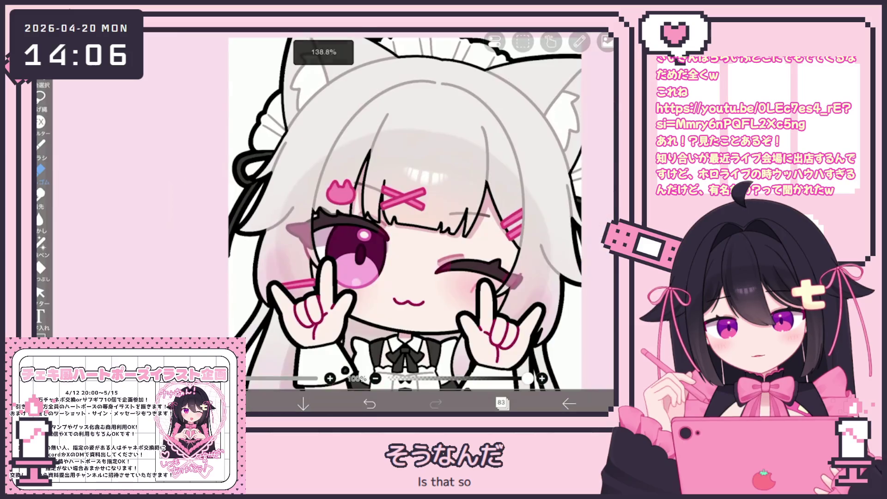
{"action": "scroll", "coordinate": [377, 205], "scroll_direction": "down", "scroll_amount": 3}
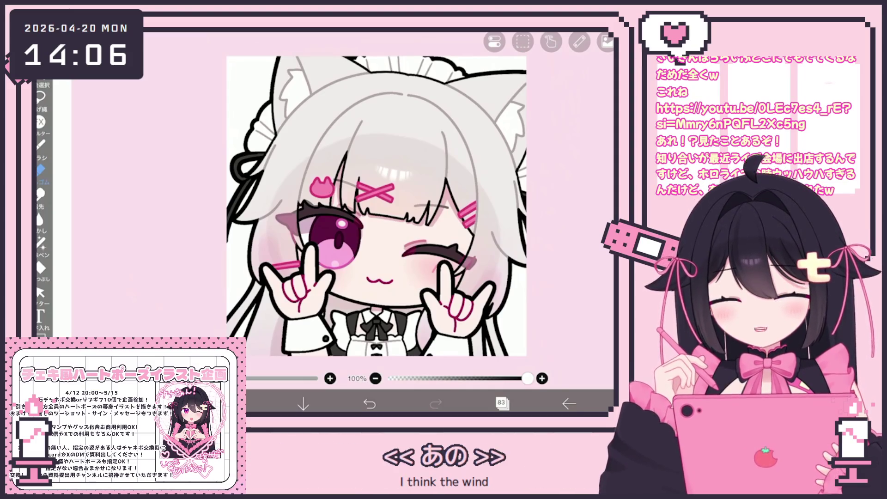
{"action": "scroll", "coordinate": [376, 206], "scroll_direction": "down", "scroll_amount": 5}
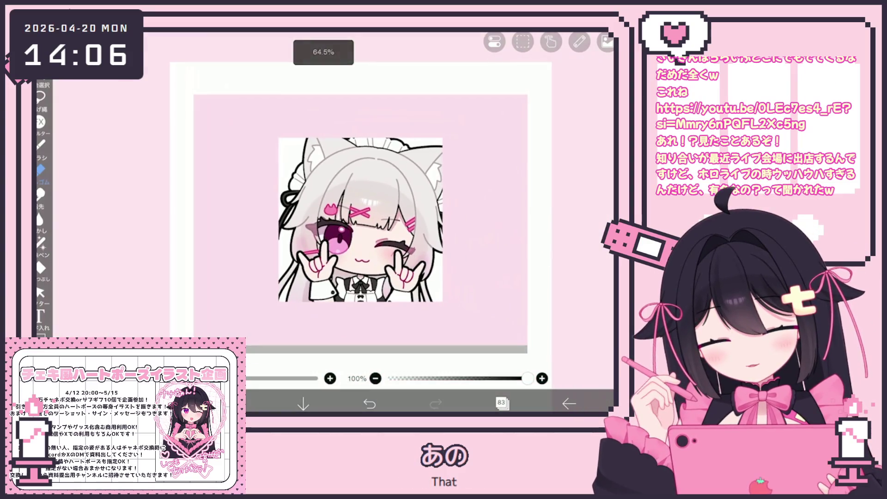
Select the winking character's folder and nudge it 2 px left and 1 px down
{"action": "left_click", "coordinate": [501, 404]}
{"action": "scroll", "coordinate": [520, 192], "scroll_direction": "up", "scroll_amount": 10}
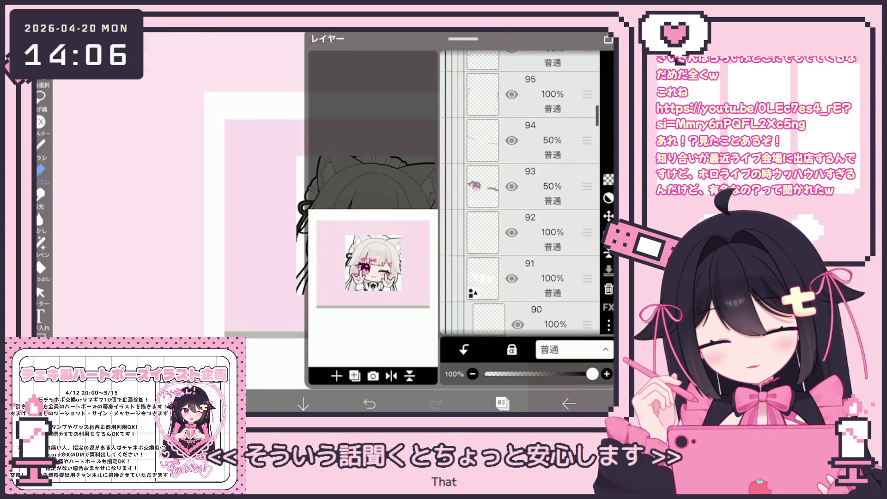
{"action": "left_click", "coordinate": [531, 257]}
{"action": "scroll", "coordinate": [520, 193], "scroll_direction": "down", "scroll_amount": 10}
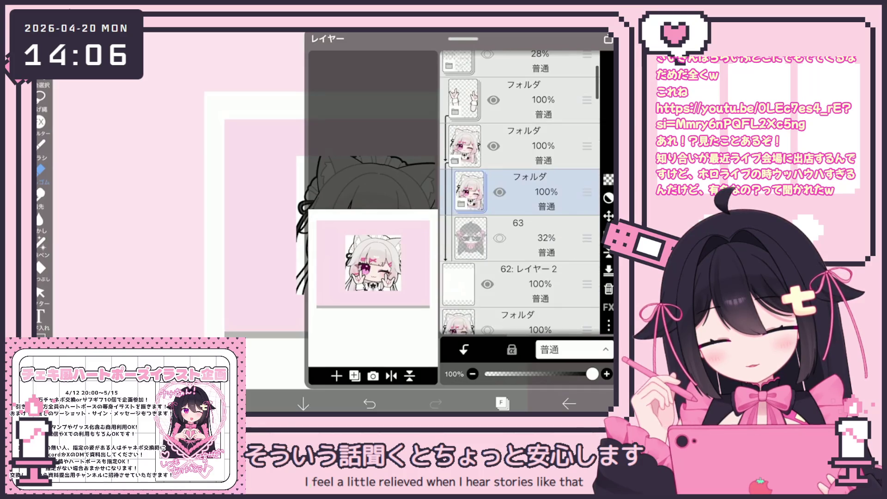
{"action": "left_click", "coordinate": [522, 99]}
{"action": "mouse_move", "coordinate": [366, 291]}
{"action": "left_mouse_down"}
{"action": "mouse_move", "coordinate": [366, 279]}
{"action": "mouse_move", "coordinate": [323, 361]}
{"action": "mouse_move", "coordinate": [296, 221]}
{"action": "left_mouse_up"}
Apply the folder move, then shift the lasso-selected area slightly up and left
{"action": "left_click", "coordinate": [608, 301]}
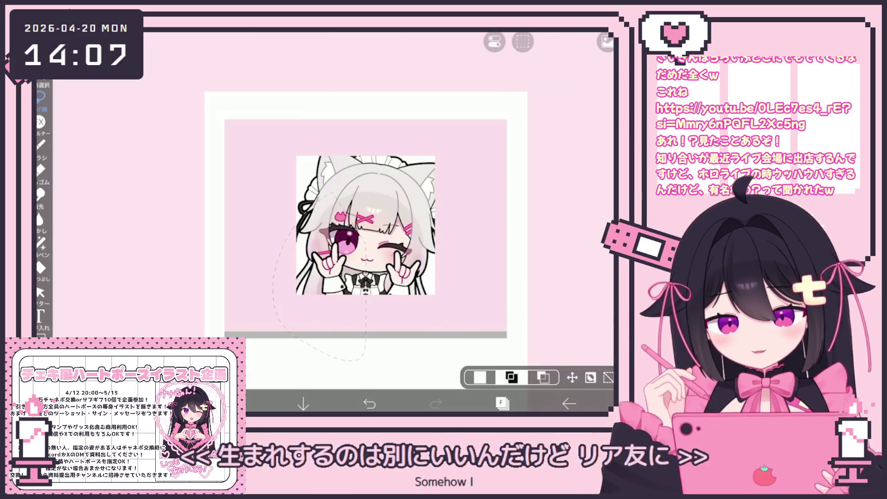
{"action": "left_click", "coordinate": [572, 377]}
{"action": "left_click_drag", "start_coordinate": [327, 281], "coordinate": [317, 278]}
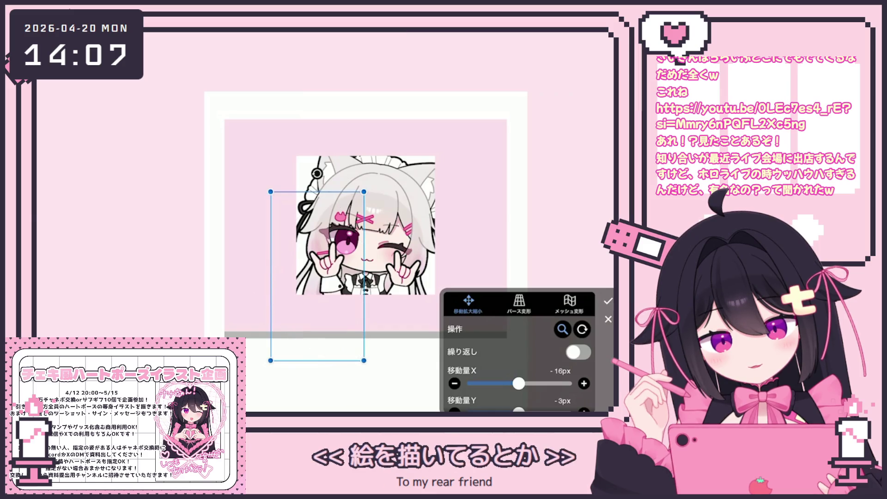
{"action": "left_click", "coordinate": [608, 300]}
Lasso the area below the character's right hand, reposition it, and bring up the layer list
{"action": "left_click_drag", "start_coordinate": [442, 259], "coordinate": [367, 277]}
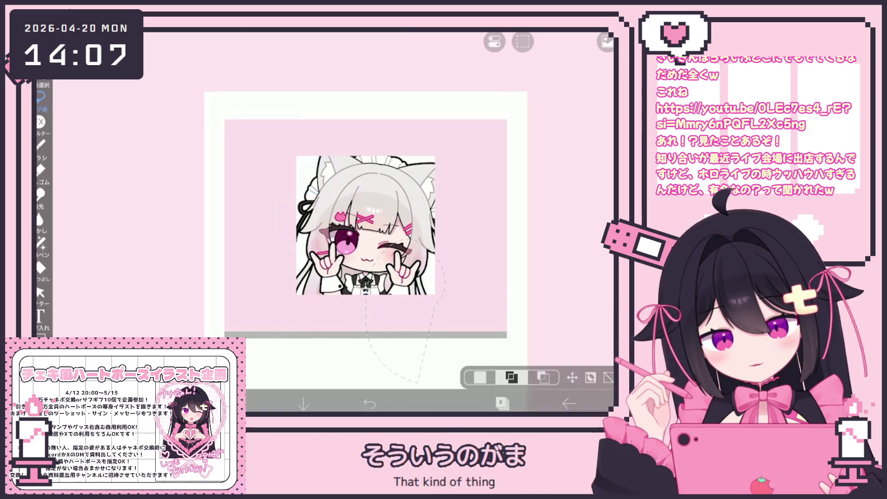
{"action": "left_click", "coordinate": [572, 378]}
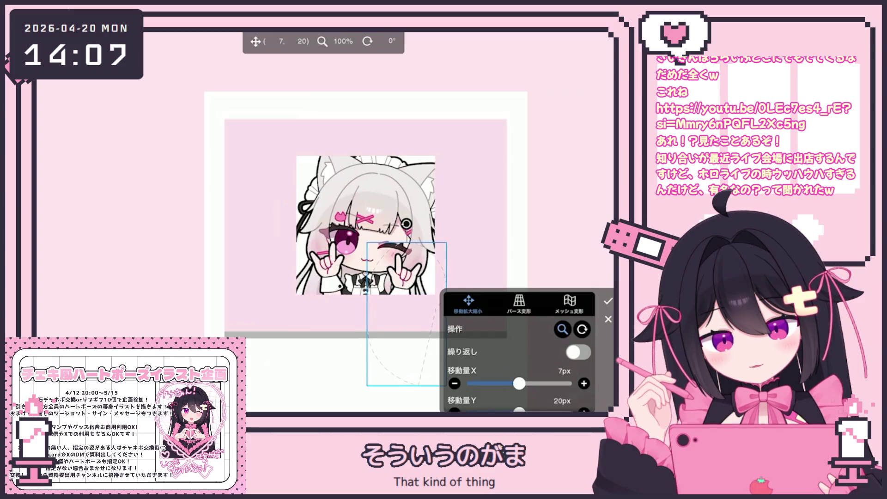
{"action": "left_click", "coordinate": [608, 301]}
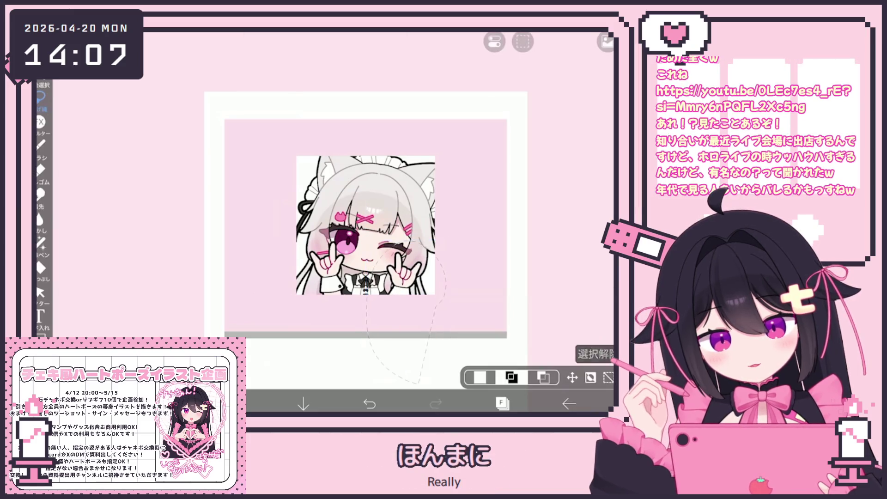
{"action": "scroll", "coordinate": [365, 231], "scroll_direction": "down", "scroll_amount": 3}
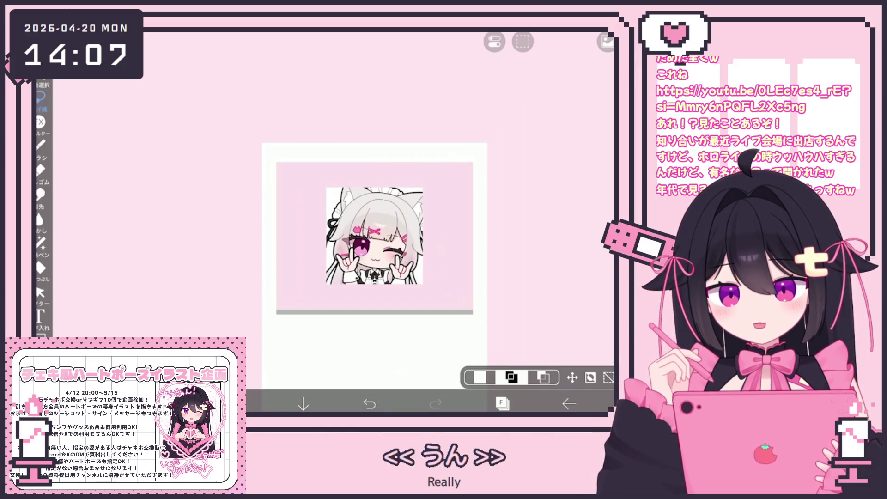
{"action": "scroll", "coordinate": [362, 230], "scroll_direction": "up", "scroll_amount": 3}
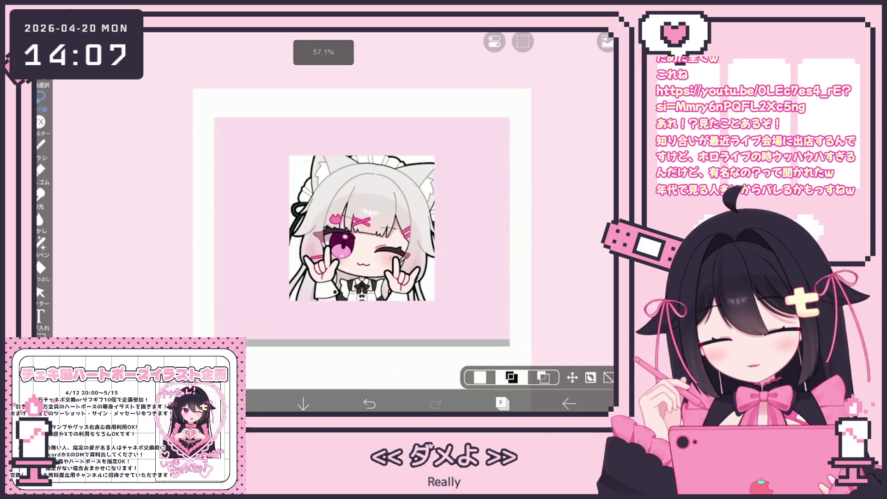
{"action": "scroll", "coordinate": [430, 250], "scroll_direction": "up", "scroll_amount": 3}
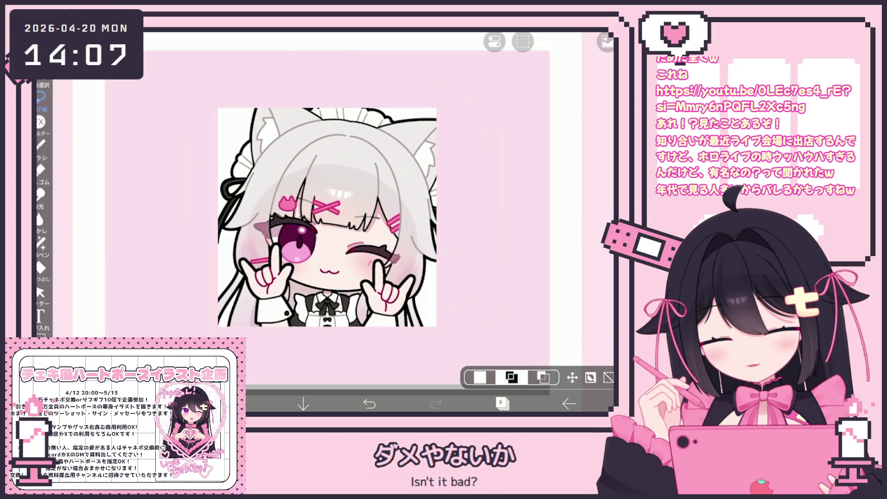
{"action": "scroll", "coordinate": [336, 228], "scroll_direction": "down", "scroll_amount": 3}
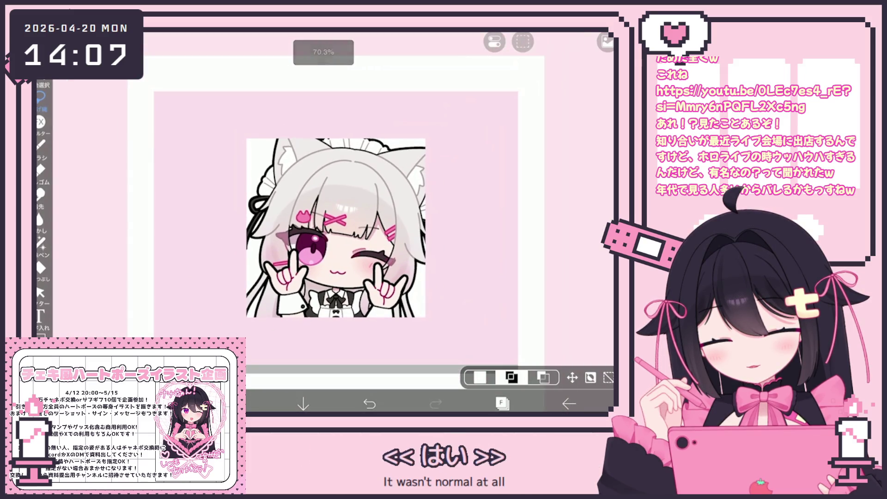
{"action": "left_click", "coordinate": [502, 403]}
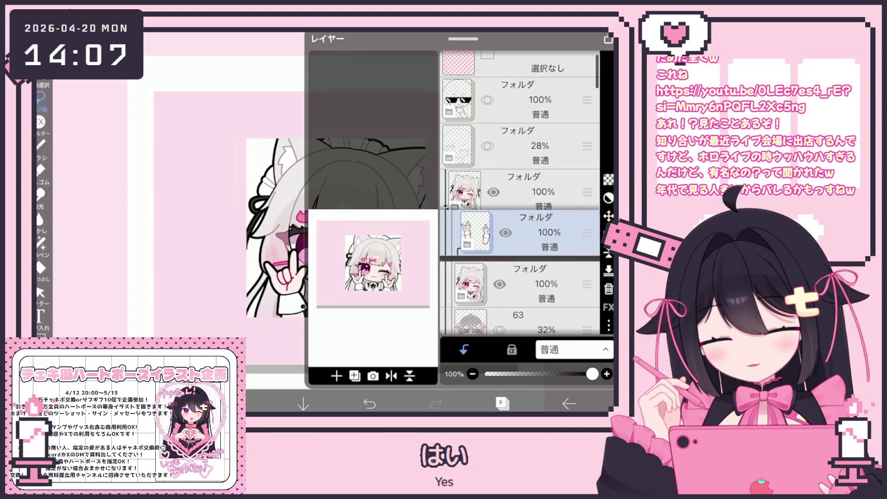
Add a blank layer and drag the winking-pose folder back above it, restoring the visible artwork
{"action": "left_click", "coordinate": [336, 376]}
{"action": "left_click", "coordinate": [493, 192]}
{"action": "left_click", "coordinate": [531, 284]}
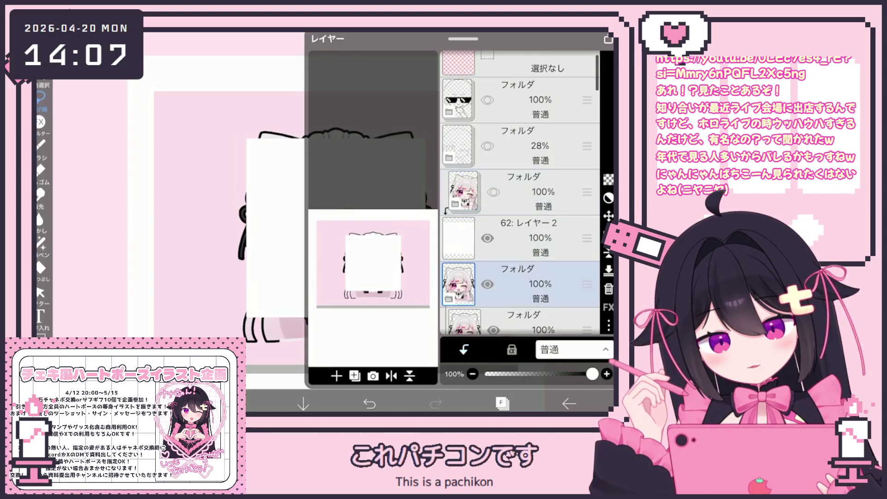
{"action": "scroll", "coordinate": [519, 194], "scroll_direction": "down", "scroll_amount": 3}
{"action": "left_click_drag", "start_coordinate": [587, 181], "coordinate": [587, 135]}
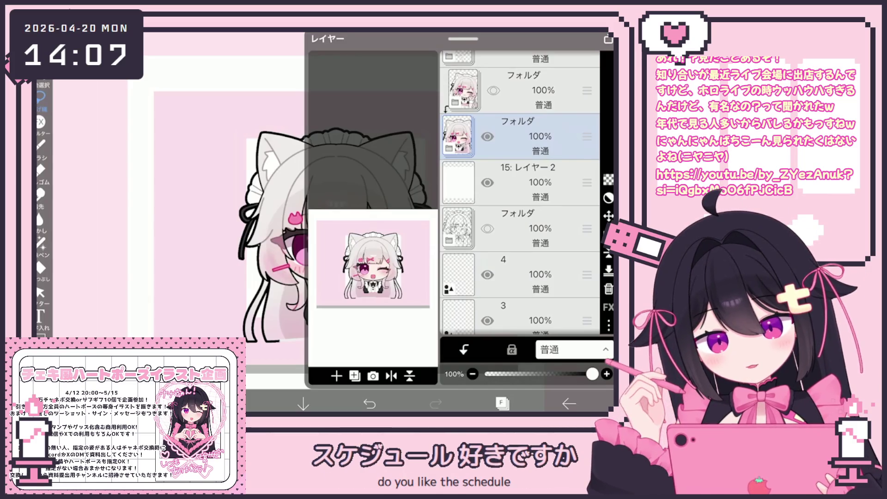
Clip the winking folder to the layer beneath and delete stray layer 46 at 50% opacity
{"action": "left_click", "coordinate": [447, 148]}
{"action": "left_click", "coordinate": [464, 349]}
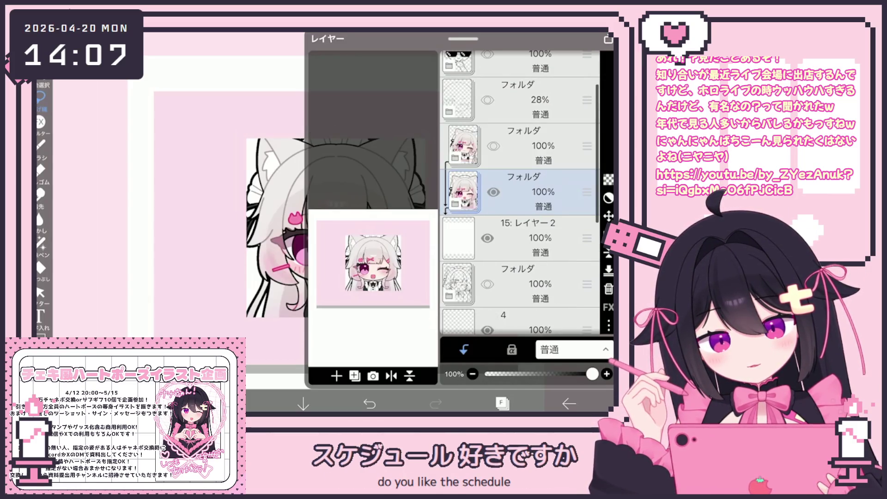
{"action": "left_click", "coordinate": [454, 203]}
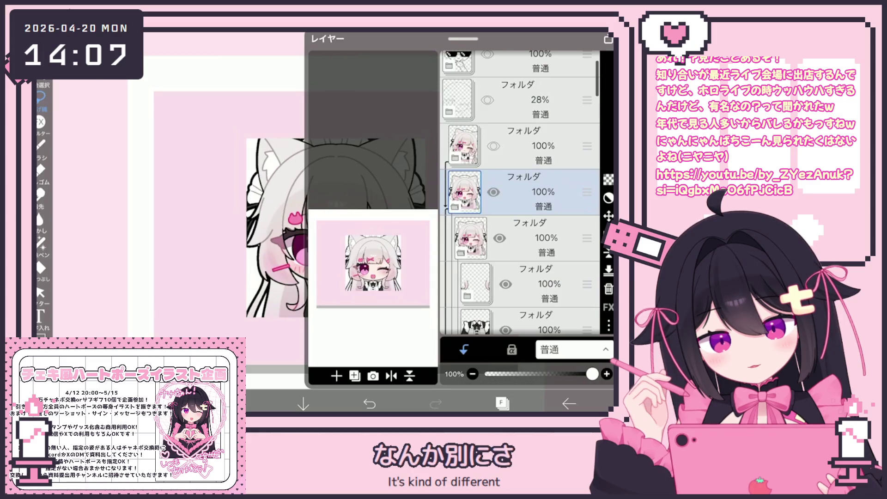
{"action": "scroll", "coordinate": [519, 192], "scroll_direction": "down", "scroll_amount": 5}
{"action": "left_click", "coordinate": [470, 84]}
{"action": "scroll", "coordinate": [519, 192], "scroll_direction": "down", "scroll_amount": 5}
{"action": "left_click", "coordinate": [525, 167]}
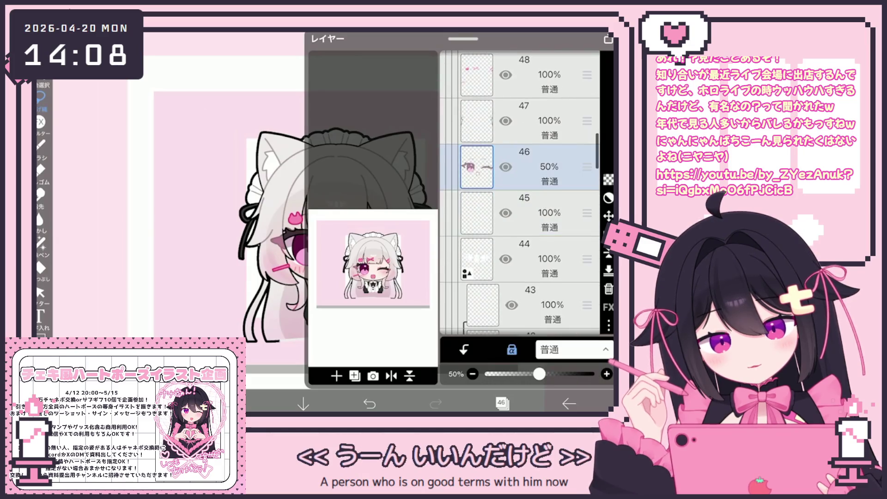
{"action": "left_click", "coordinate": [609, 288]}
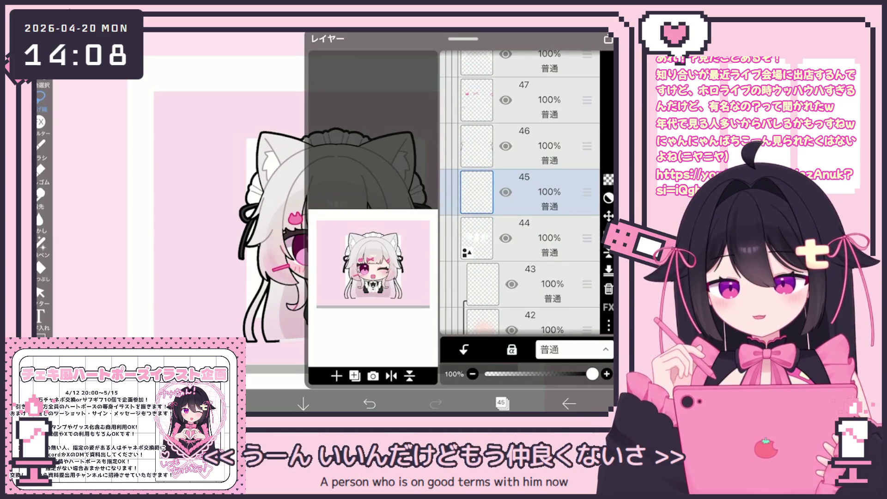
Flatten the wink-face folder into a single layer
{"action": "scroll", "coordinate": [520, 191], "scroll_direction": "down", "scroll_amount": 5}
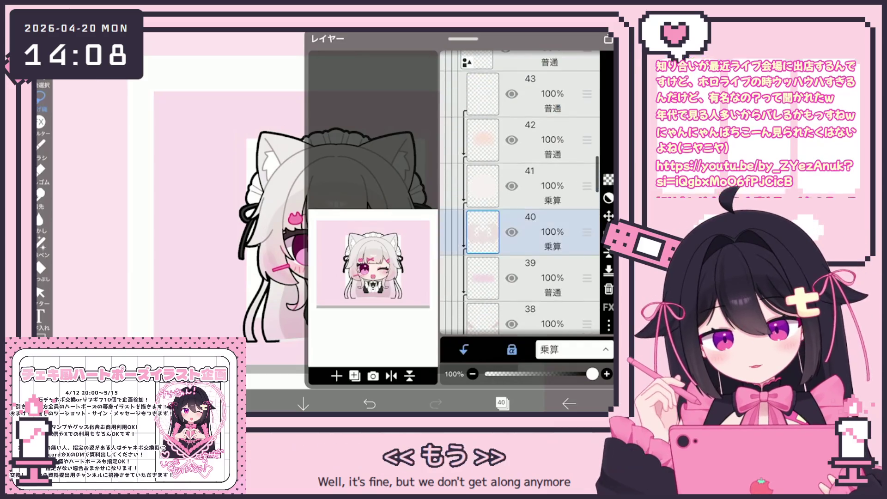
{"action": "left_click", "coordinate": [530, 231]}
{"action": "left_click", "coordinate": [531, 185]}
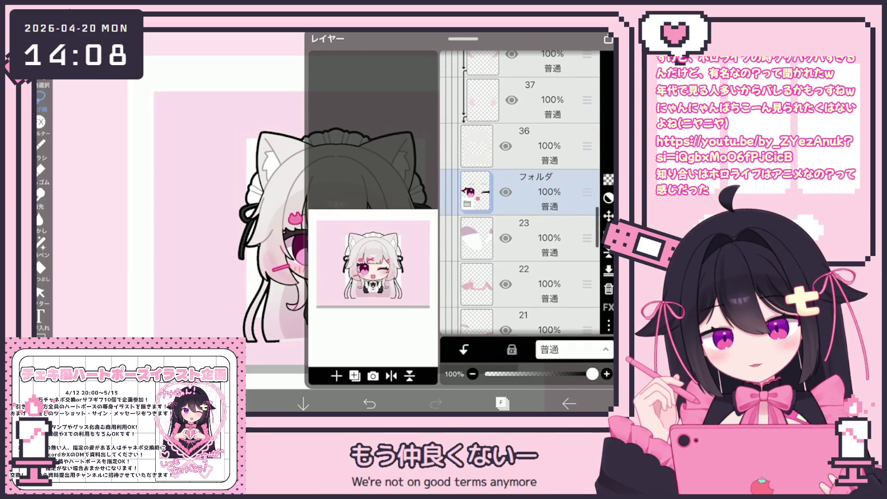
{"action": "left_click", "coordinate": [608, 252]}
{"action": "left_click", "coordinate": [359, 249]}
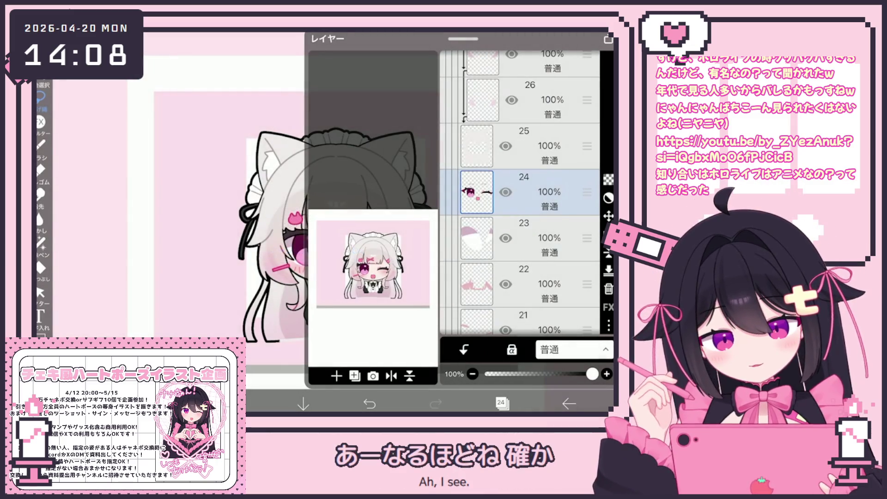
Delete the selected leftover layer and select the sunglasses folder near the top
{"action": "key", "text": "Delete"}
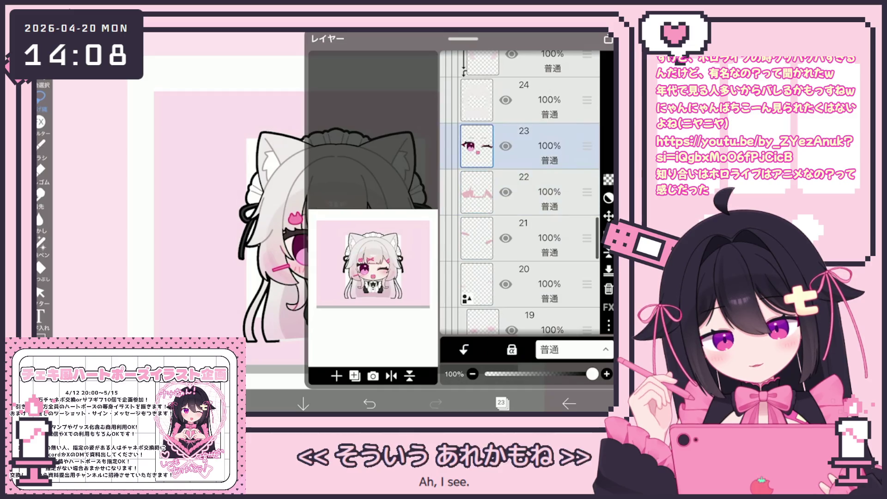
{"action": "scroll", "coordinate": [520, 185], "scroll_direction": "up", "scroll_amount": 3}
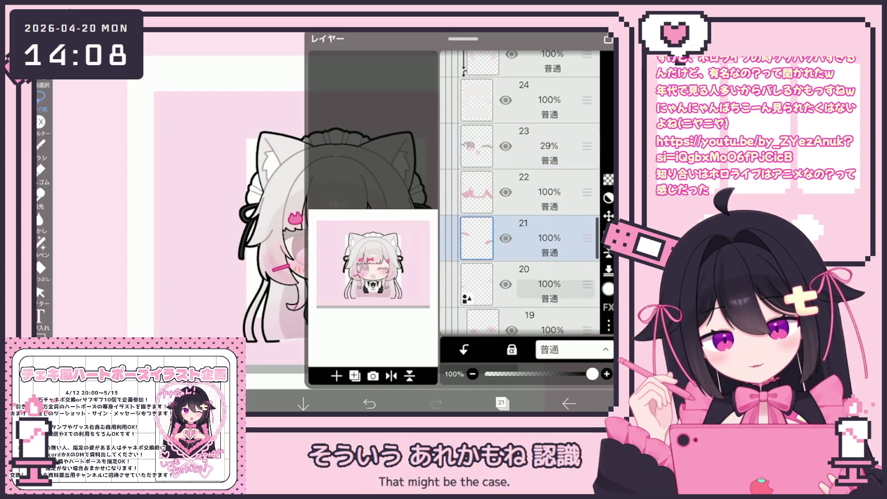
{"action": "scroll", "coordinate": [520, 193], "scroll_direction": "up", "scroll_amount": 10}
{"action": "left_click", "coordinate": [531, 208]}
{"action": "left_click", "coordinate": [531, 138]}
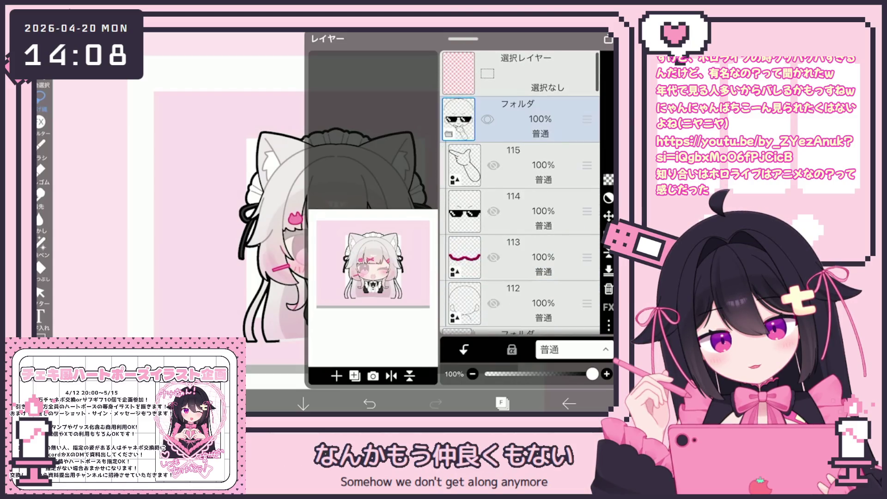
Move sunglasses layer 114 down into the winking girl's layers so she wears them
{"action": "mouse_move", "coordinate": [587, 211]}
{"action": "left_mouse_down"}
{"action": "mouse_move", "coordinate": [587, 314]}
{"action": "mouse_move", "coordinate": [587, 73]}
{"action": "mouse_move", "coordinate": [587, 180]}
{"action": "left_mouse_up"}
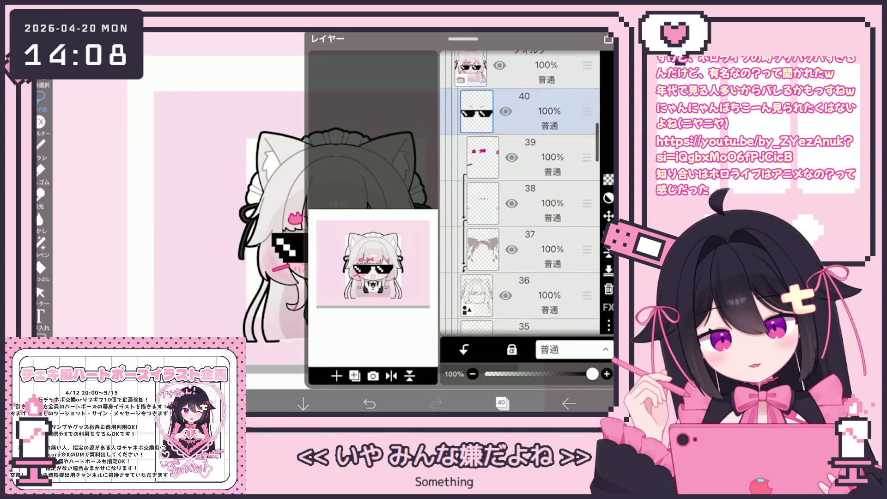
{"action": "scroll", "coordinate": [520, 194], "scroll_direction": "down", "scroll_amount": 10}
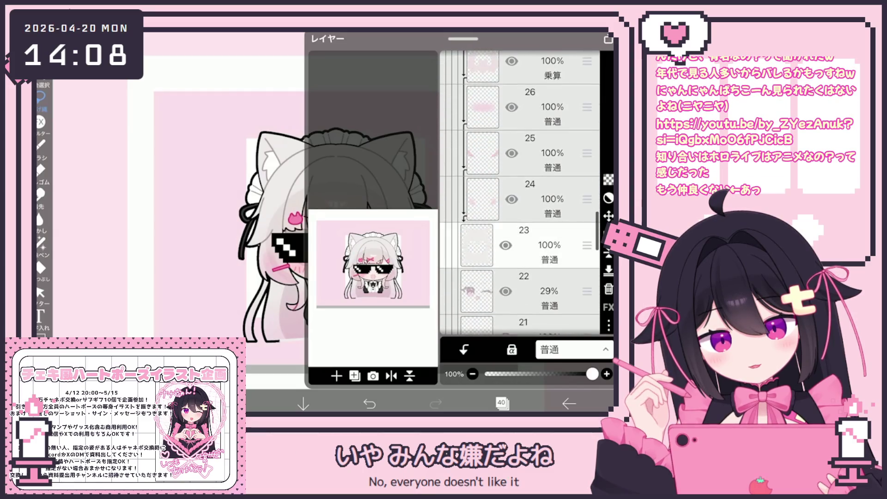
{"action": "scroll", "coordinate": [520, 245], "scroll_direction": "down", "scroll_amount": 1}
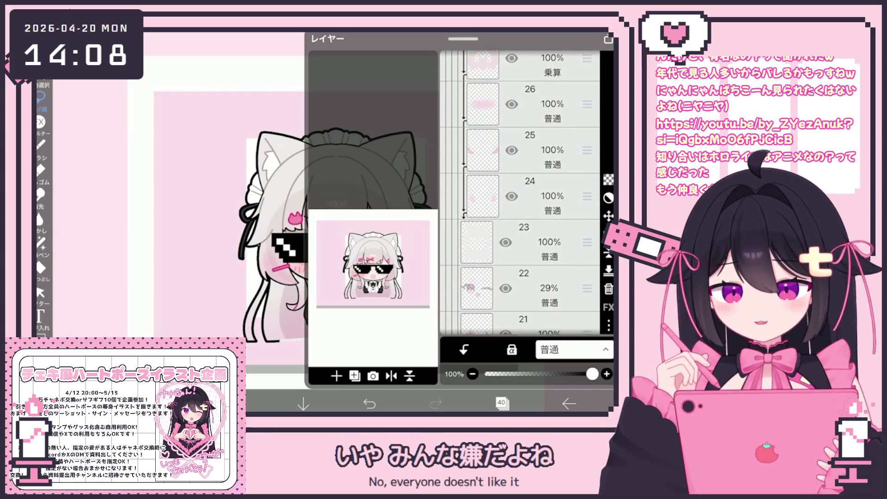
{"action": "scroll", "coordinate": [519, 194], "scroll_direction": "up", "scroll_amount": 10}
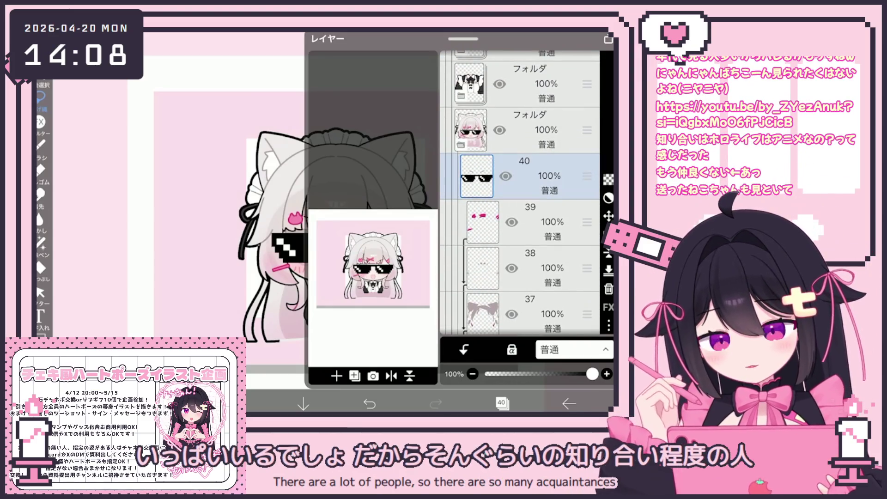
{"action": "left_click", "coordinate": [502, 403]}
Zoom back in on her face and clear the current selection
{"action": "scroll", "coordinate": [287, 222], "scroll_direction": "up", "scroll_amount": 5}
{"action": "left_click", "coordinate": [523, 42]}
{"action": "left_click", "coordinate": [476, 83]}
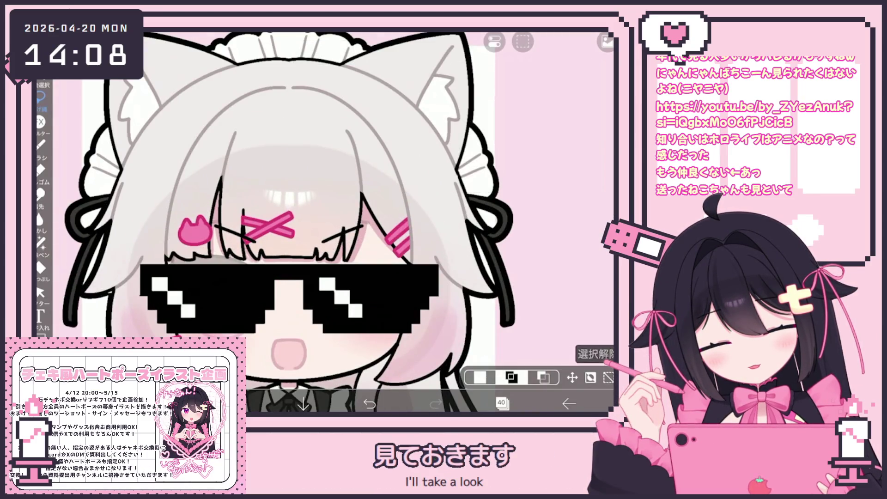
Try a grey lasso fill over the eyes, then undo it
{"action": "left_click", "coordinate": [41, 241]}
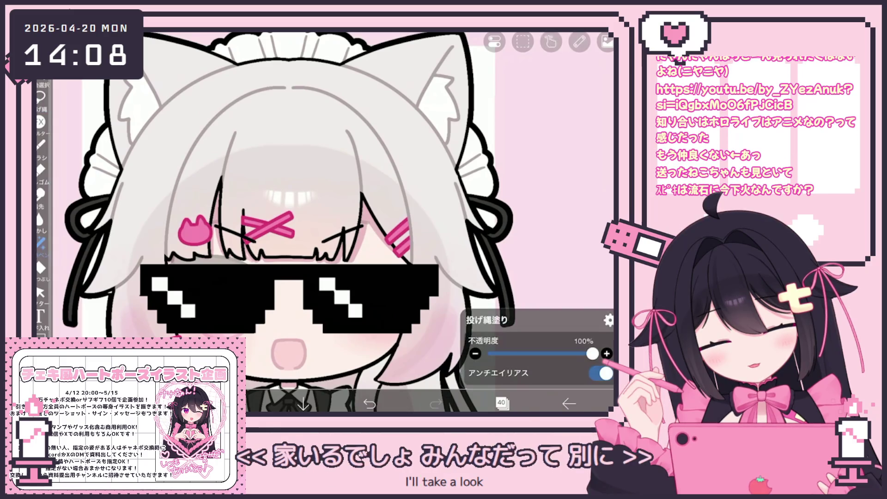
{"action": "left_click_drag", "start_coordinate": [198, 227], "coordinate": [395, 221]}
{"action": "left_click", "coordinate": [501, 403]}
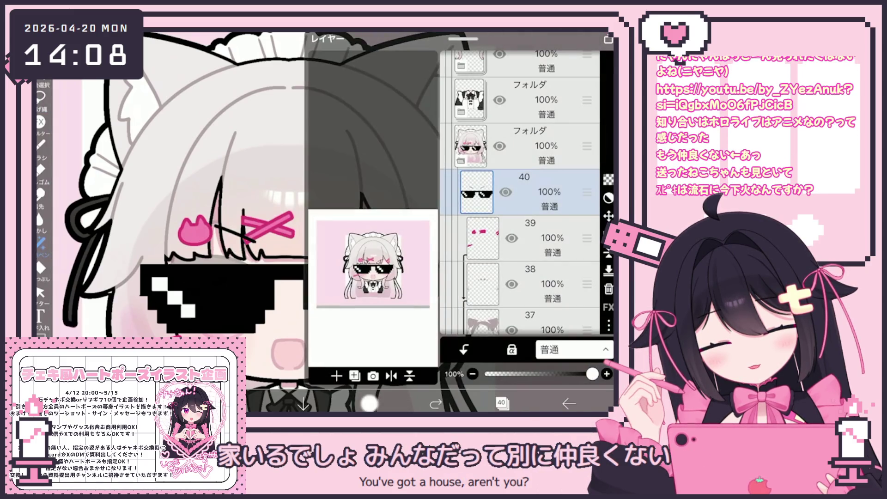
{"action": "left_click", "coordinate": [501, 404]}
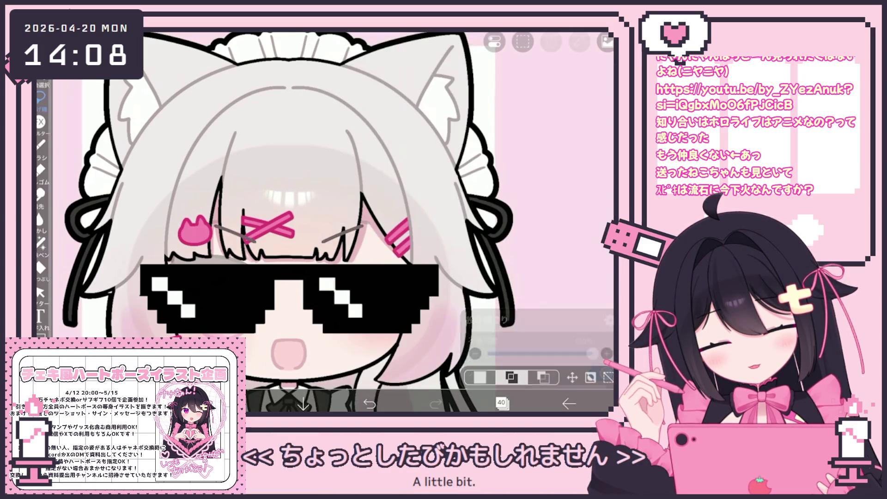
Lasso the eye area and cut-and-paste it onto its own new layer 41
{"action": "left_click", "coordinate": [41, 96]}
{"action": "left_click_drag", "start_coordinate": [172, 222], "coordinate": [176, 231]}
{"action": "left_click", "coordinate": [522, 42]}
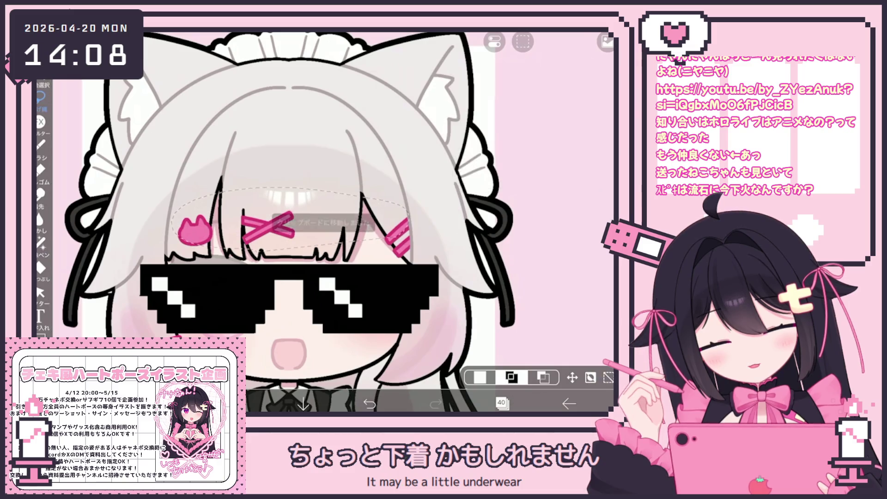
{"action": "left_click", "coordinate": [476, 87]}
{"action": "left_click", "coordinate": [608, 329]}
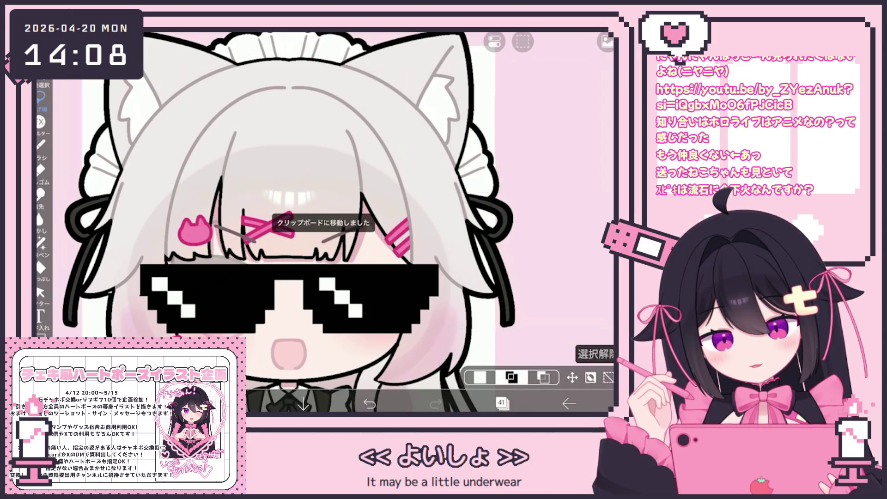
Move layer 41 down among the face layers, discarding an extra empty layer 42
{"action": "left_click", "coordinate": [501, 404]}
{"action": "left_click", "coordinate": [337, 376]}
{"action": "left_click", "coordinate": [356, 331]}
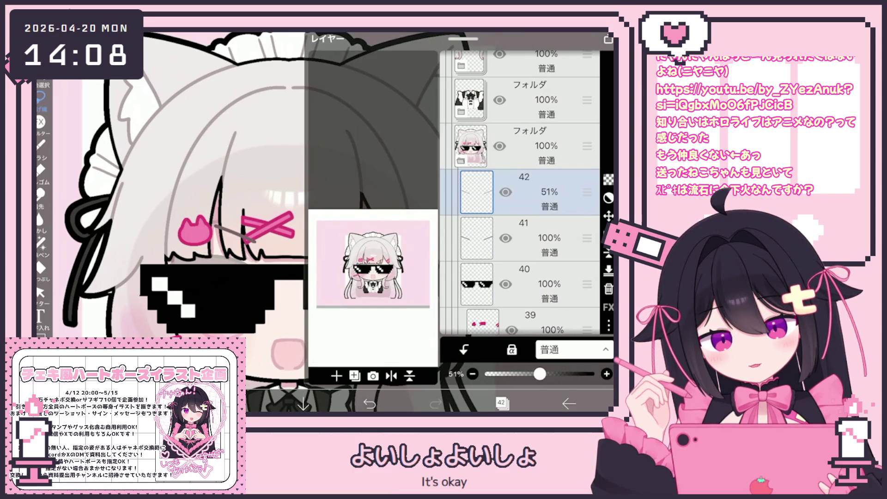
{"action": "left_click", "coordinate": [608, 289]}
{"action": "mouse_move", "coordinate": [586, 191]}
{"action": "left_mouse_down"}
{"action": "mouse_move", "coordinate": [587, 310]}
{"action": "mouse_move", "coordinate": [587, 224]}
{"action": "left_mouse_up"}
{"action": "left_click", "coordinate": [545, 271]}
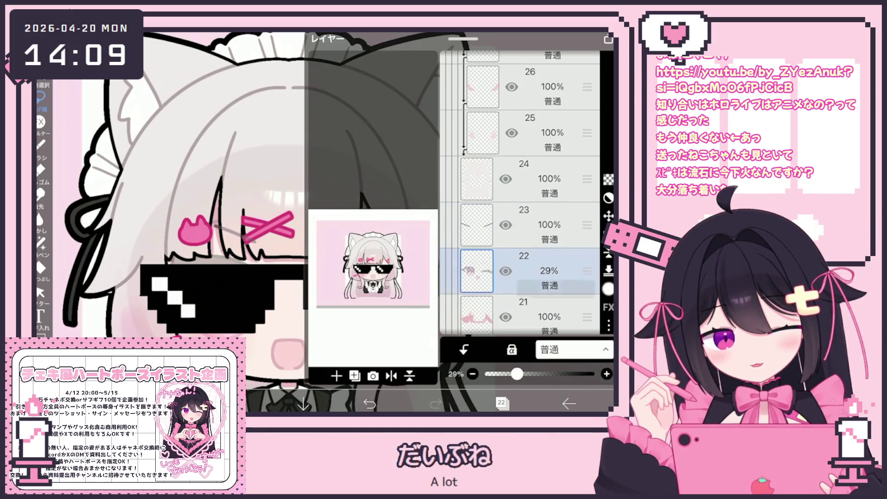
Move the pink cat-mouth layer 115 down to sit above layer 20
{"action": "left_click", "coordinate": [545, 317]}
{"action": "scroll", "coordinate": [520, 194], "scroll_direction": "up", "scroll_amount": 5}
{"action": "scroll", "coordinate": [520, 192], "scroll_direction": "up", "scroll_amount": 15}
{"action": "left_click_drag", "start_coordinate": [543, 162], "coordinate": [543, 311]}
{"action": "scroll", "coordinate": [519, 168], "scroll_direction": "down", "scroll_amount": 10}
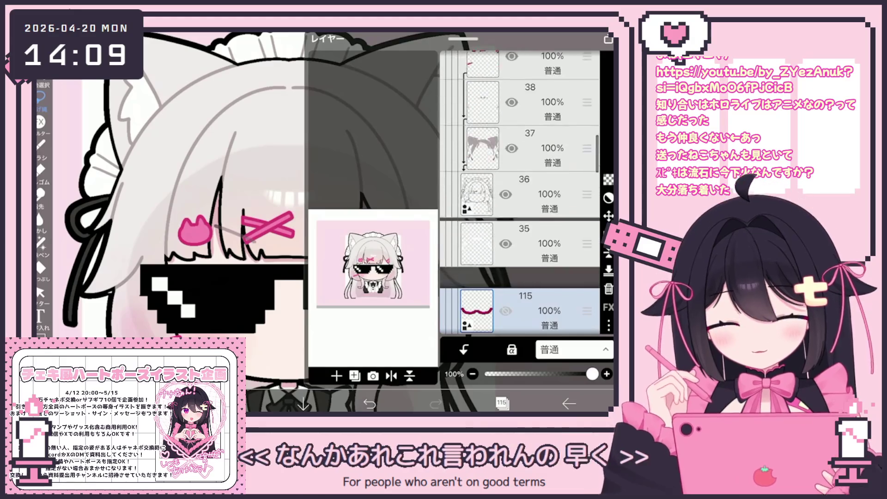
{"action": "mouse_move", "coordinate": [587, 310]}
{"action": "left_mouse_down"}
{"action": "mouse_move", "coordinate": [586, 73]}
{"action": "mouse_move", "coordinate": [586, 180]}
{"action": "mouse_move", "coordinate": [586, 143]}
{"action": "left_mouse_up"}
{"action": "left_click", "coordinate": [502, 403]}
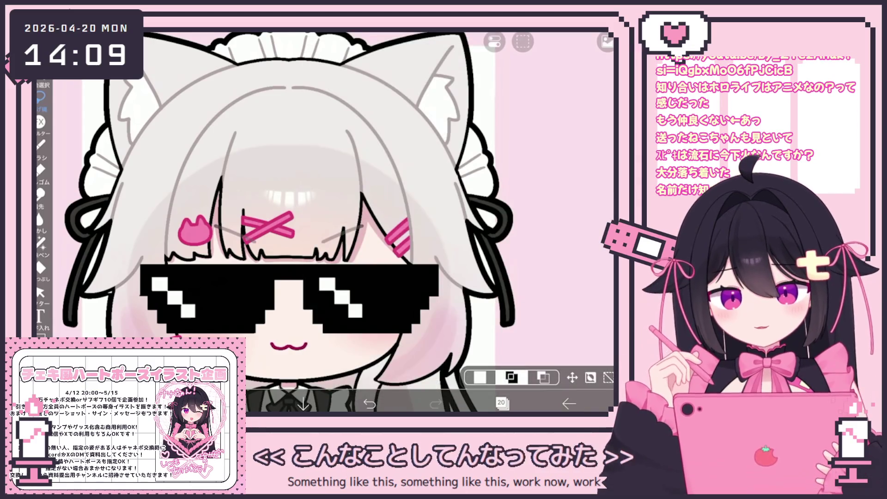
Delete the empty layer 21
{"action": "scroll", "coordinate": [291, 222], "scroll_direction": "down", "scroll_amount": 3}
{"action": "left_click", "coordinate": [502, 404]}
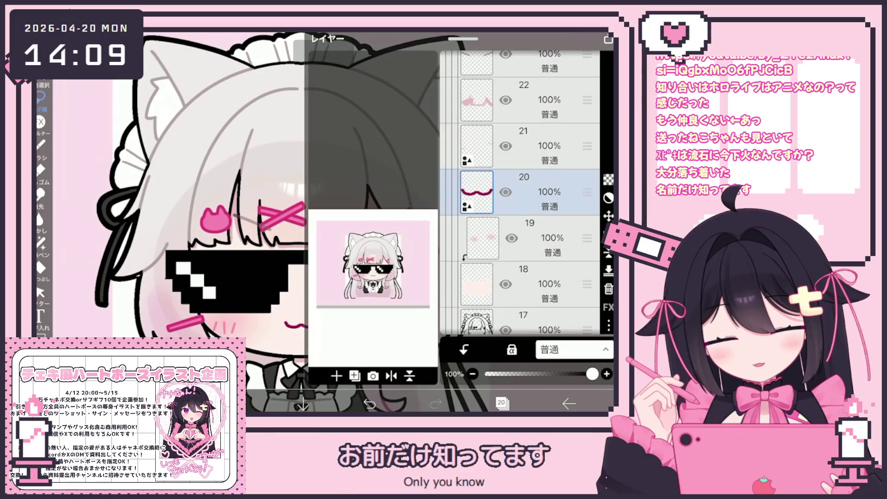
{"action": "left_click", "coordinate": [531, 145]}
{"action": "scroll", "coordinate": [522, 194], "scroll_direction": "up", "scroll_amount": 2}
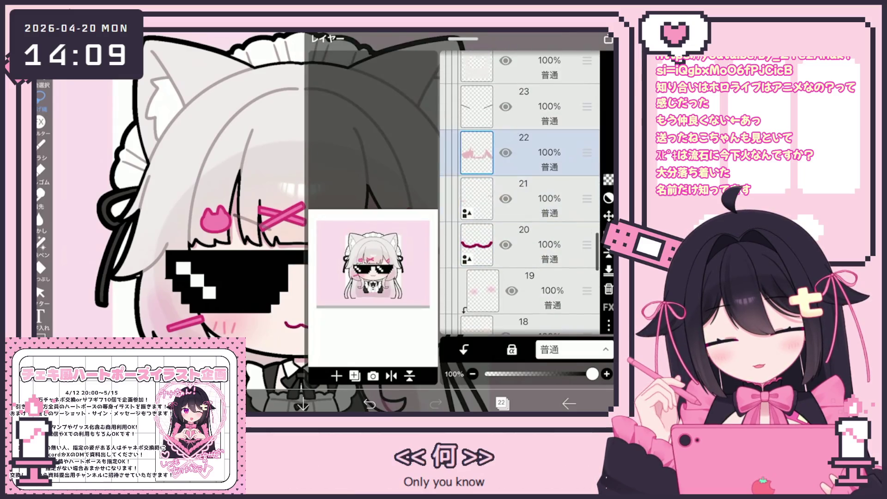
{"action": "left_click", "coordinate": [609, 289]}
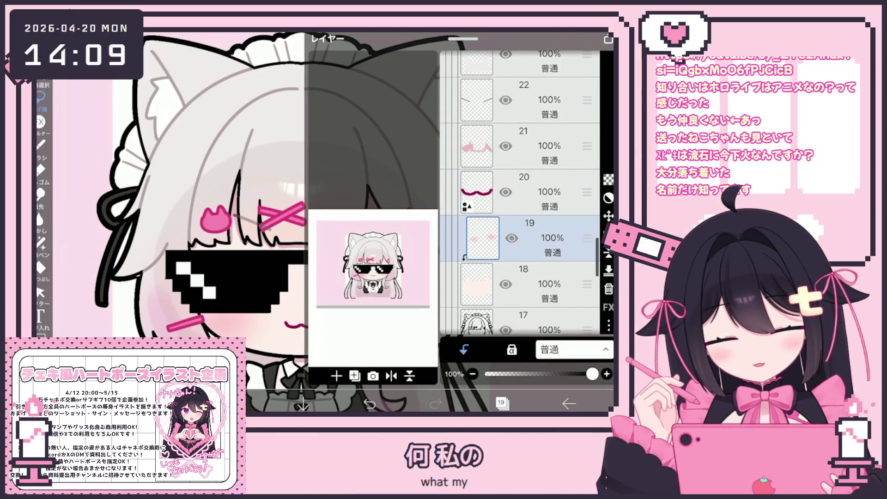
{"action": "left_click", "coordinate": [502, 403]}
Select an area of the face and clear the current layer's contents
{"action": "left_click_drag", "start_coordinate": [342, 214], "coordinate": [518, 229]}
{"action": "left_click", "coordinate": [494, 42]}
{"action": "left_click", "coordinate": [476, 138]}
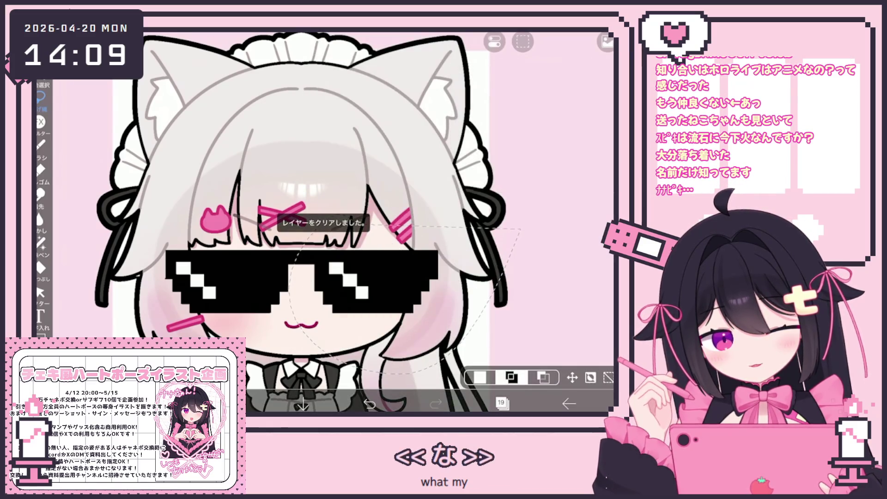
Add a blank layer, then delete the newly added layer 20
{"action": "left_click", "coordinate": [502, 404]}
{"action": "left_click", "coordinate": [337, 376]}
{"action": "left_click", "coordinate": [355, 352]}
{"action": "left_click", "coordinate": [391, 375]}
{"action": "left_click", "coordinate": [608, 289]}
{"action": "left_click", "coordinate": [502, 403]}
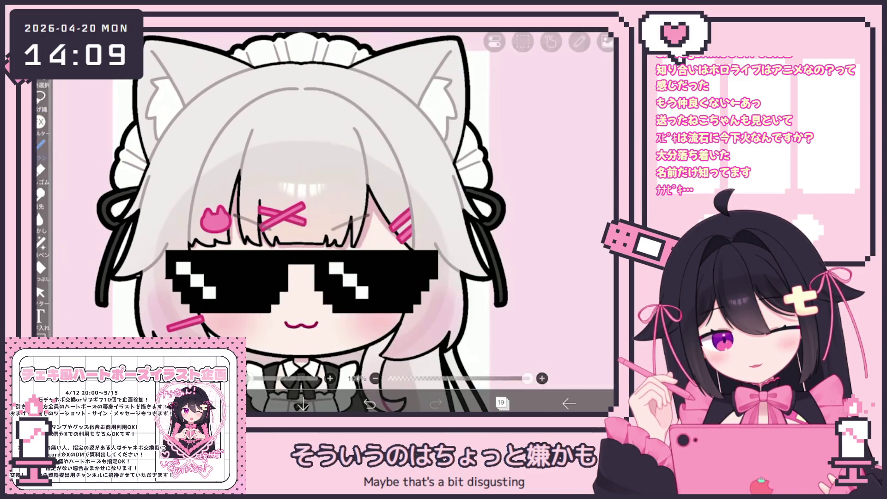
Pick a pink colour and draw blush strokes down the sunglasses girl's cheek
{"action": "left_click", "coordinate": [40, 144]}
{"action": "left_click", "coordinate": [235, 403]}
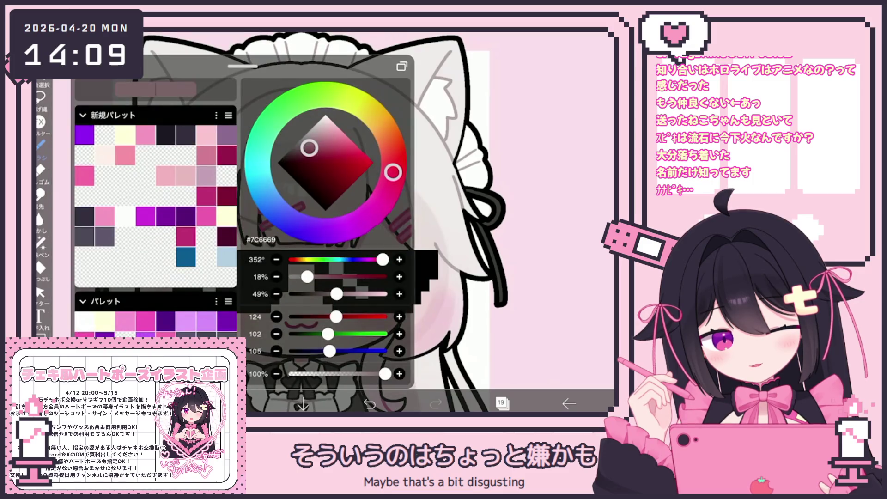
{"action": "left_click", "coordinate": [236, 403]}
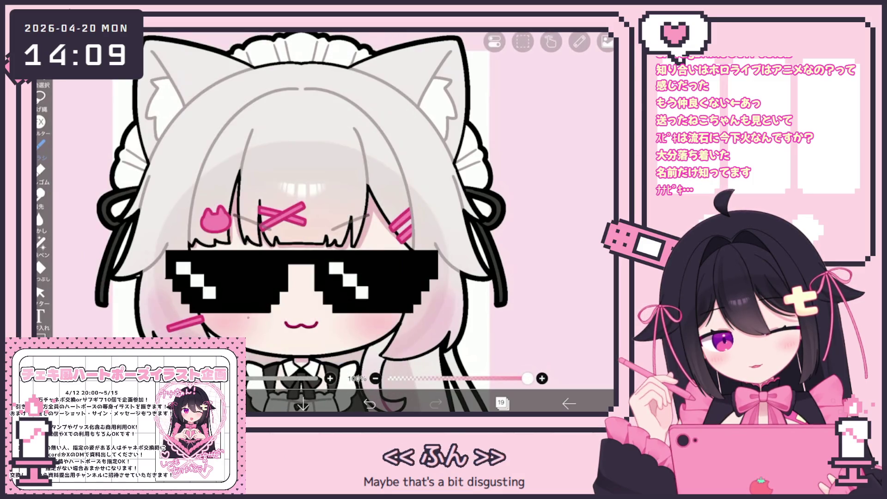
{"action": "scroll", "coordinate": [232, 327], "scroll_direction": "up", "scroll_amount": 5}
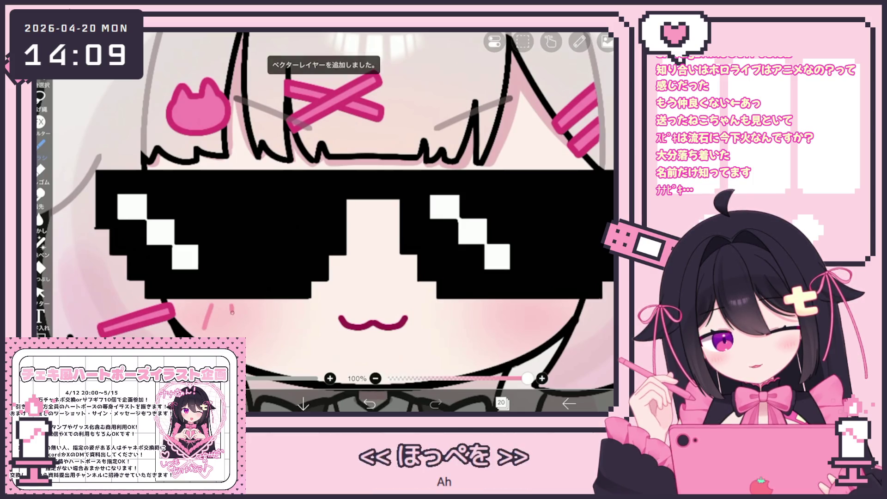
{"action": "left_click_drag", "start_coordinate": [232, 309], "coordinate": [230, 325]}
{"action": "scroll", "coordinate": [324, 222], "scroll_direction": "up", "scroll_amount": 1}
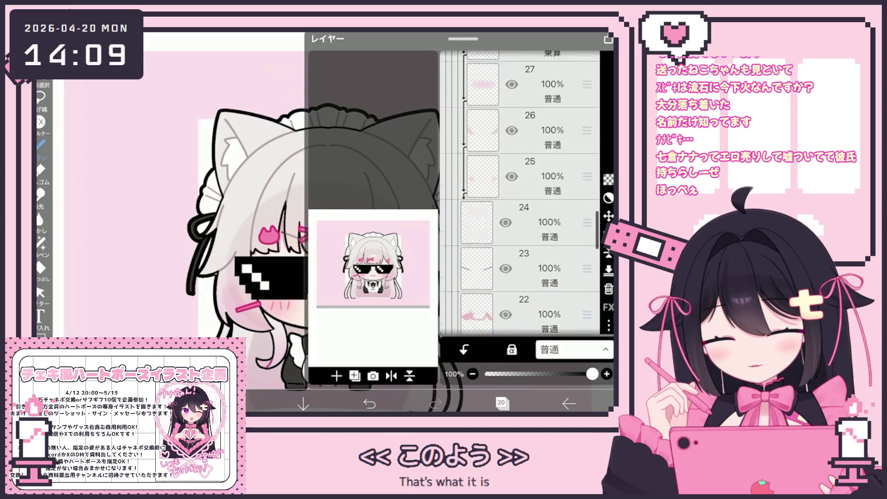
Shift sunglasses layer 41 a few pixels lower over the eyes and apply the move
{"action": "scroll", "coordinate": [520, 193], "scroll_direction": "up", "scroll_amount": 5}
{"action": "left_click", "coordinate": [522, 248]}
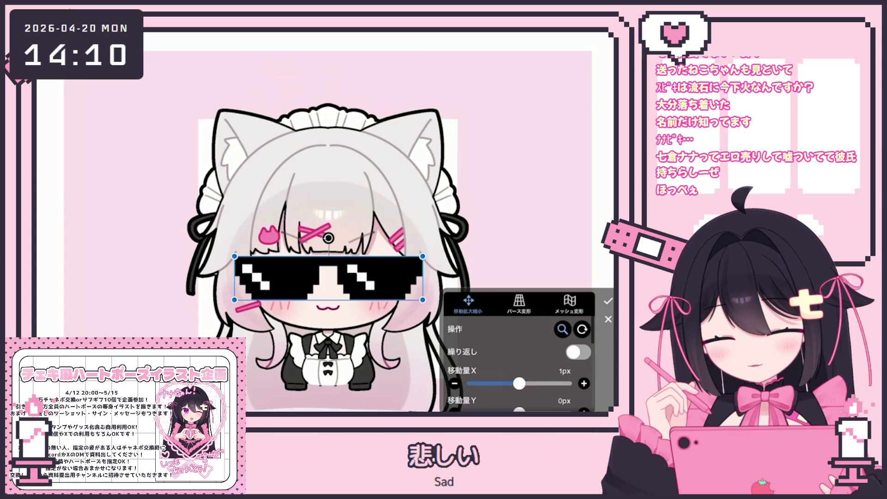
{"action": "scroll", "coordinate": [517, 351], "scroll_direction": "down", "scroll_amount": 2}
{"action": "left_click_drag", "start_coordinate": [328, 277], "coordinate": [328, 279]}
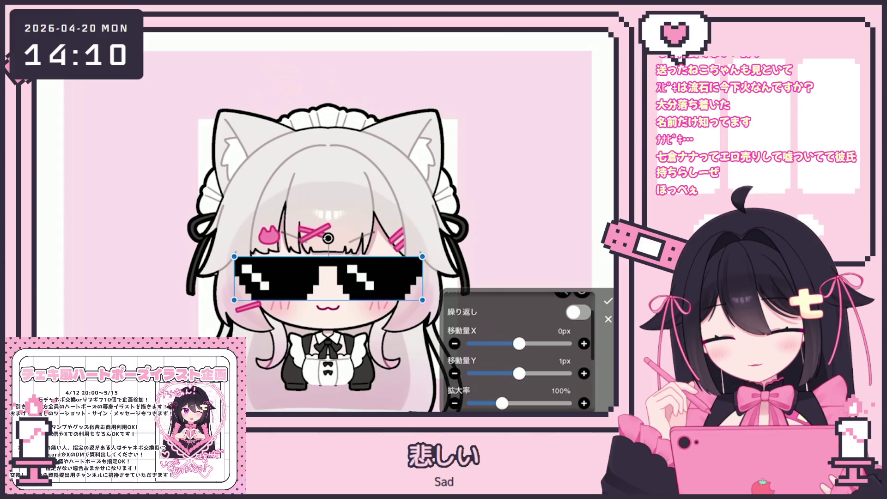
{"action": "left_click", "coordinate": [608, 300]}
{"action": "scroll", "coordinate": [402, 250], "scroll_direction": "down", "scroll_amount": 3}
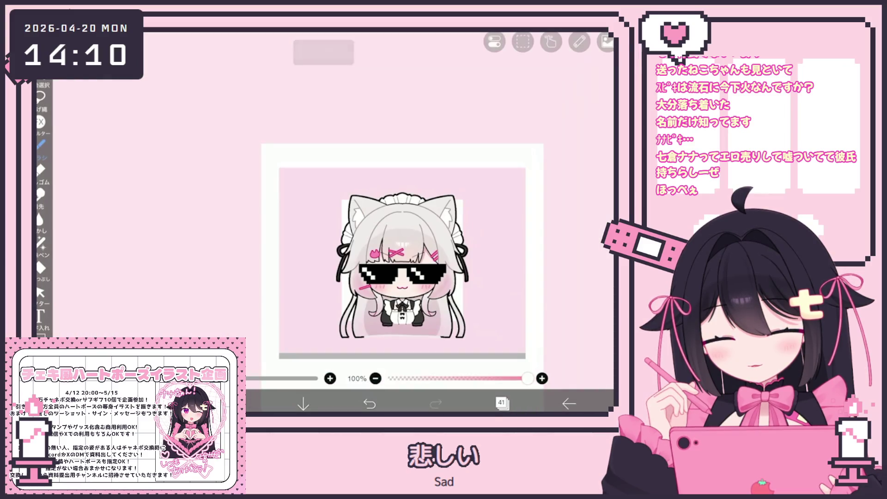
{"action": "scroll", "coordinate": [340, 231], "scroll_direction": "up", "scroll_amount": 3}
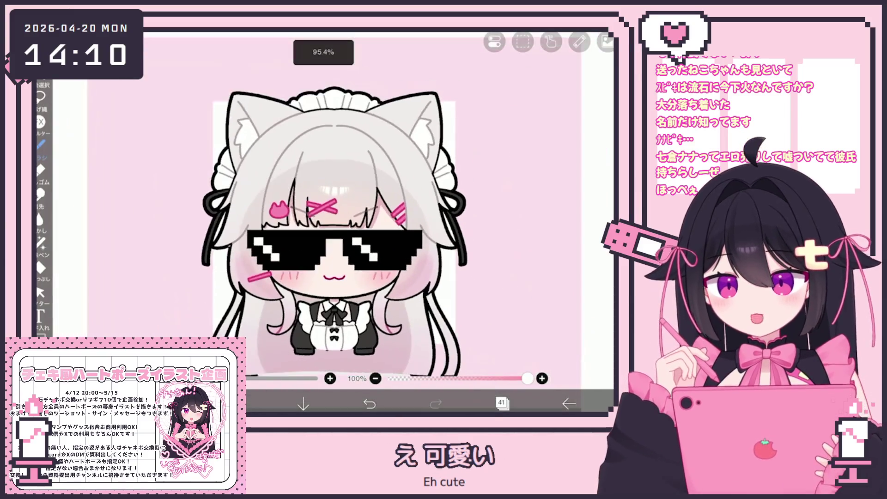
Move hand sketch layer 116 down to position 52 and add an empty layer beneath it
{"action": "left_click", "coordinate": [502, 403]}
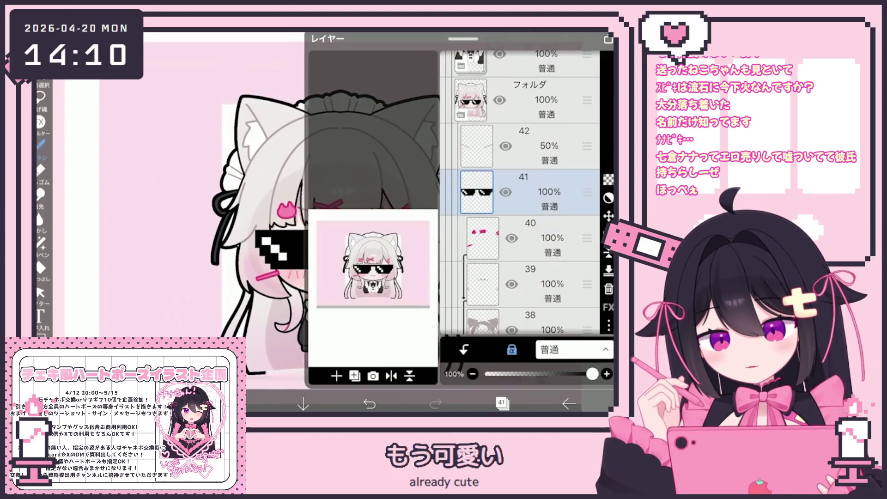
{"action": "scroll", "coordinate": [519, 194], "scroll_direction": "up", "scroll_amount": 15}
{"action": "left_click", "coordinate": [513, 211]}
{"action": "left_click", "coordinate": [513, 165]}
{"action": "scroll", "coordinate": [520, 194], "scroll_direction": "down", "scroll_amount": 1}
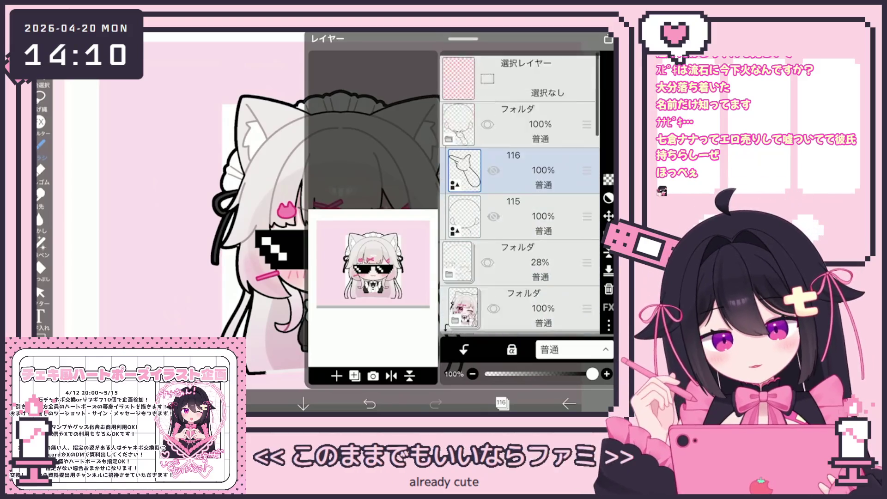
{"action": "mouse_move", "coordinate": [586, 130]}
{"action": "left_mouse_down"}
{"action": "mouse_move", "coordinate": [586, 296]}
{"action": "mouse_move", "coordinate": [587, 104]}
{"action": "mouse_move", "coordinate": [587, 238]}
{"action": "left_mouse_up"}
{"action": "left_click", "coordinate": [336, 375]}
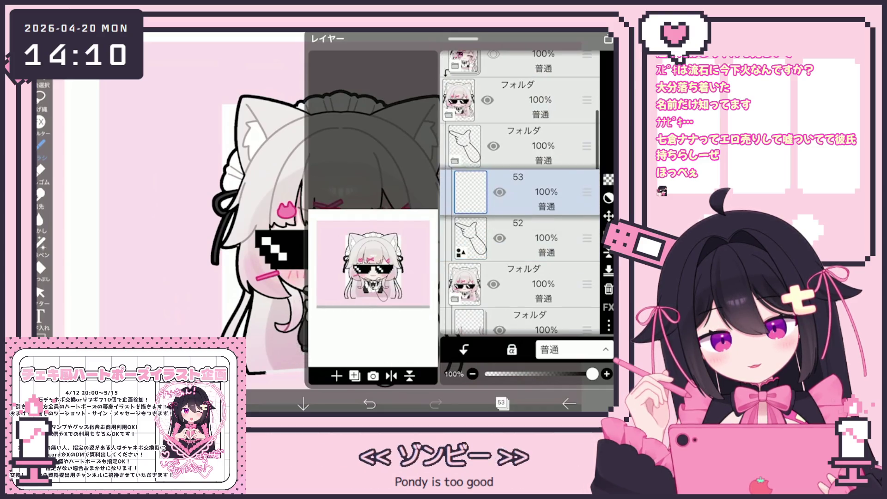
{"action": "left_click", "coordinate": [500, 404]}
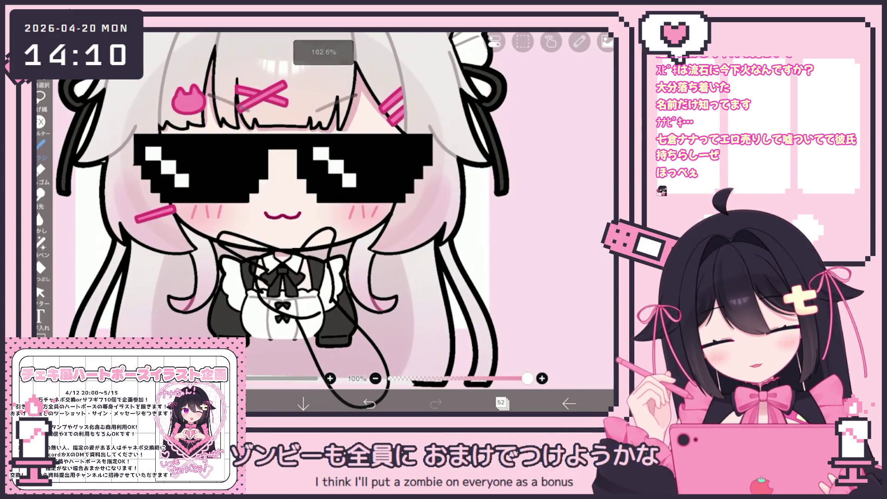
Set the fill tool's reference layer to layer 107
{"action": "left_click", "coordinate": [501, 403]}
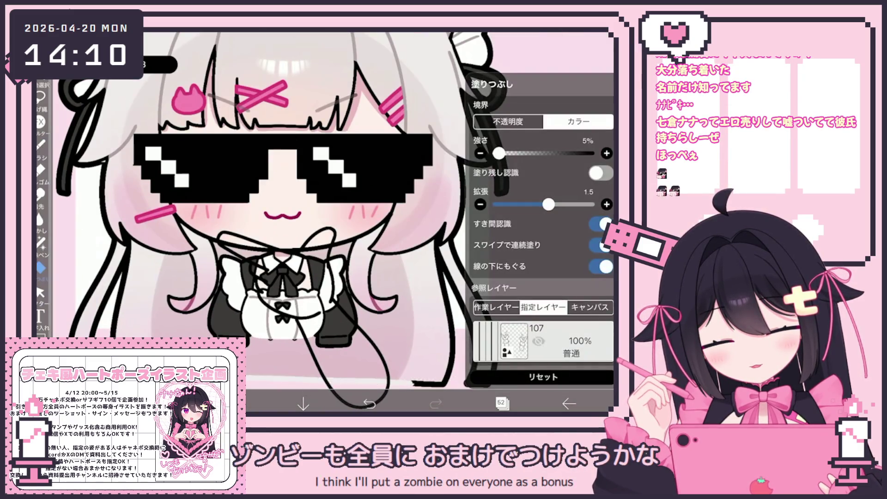
{"action": "scroll", "coordinate": [543, 173], "scroll_direction": "down", "scroll_amount": 5}
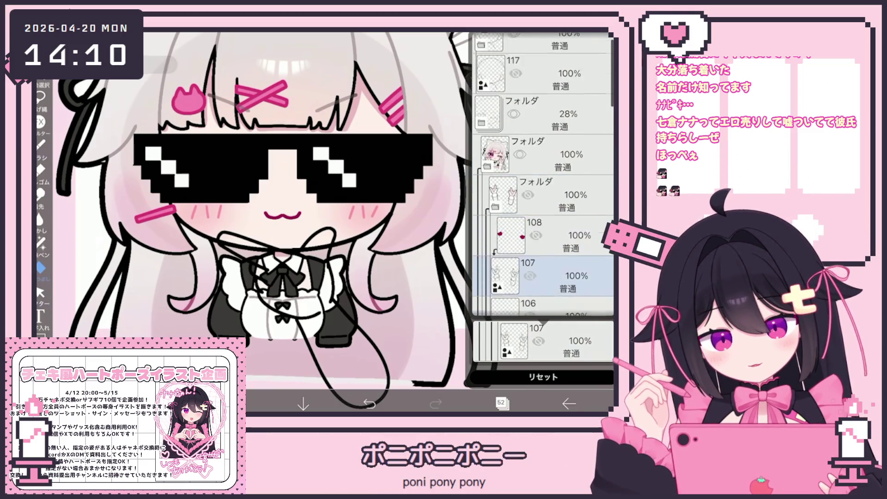
{"action": "scroll", "coordinate": [542, 173], "scroll_direction": "down", "scroll_amount": 5}
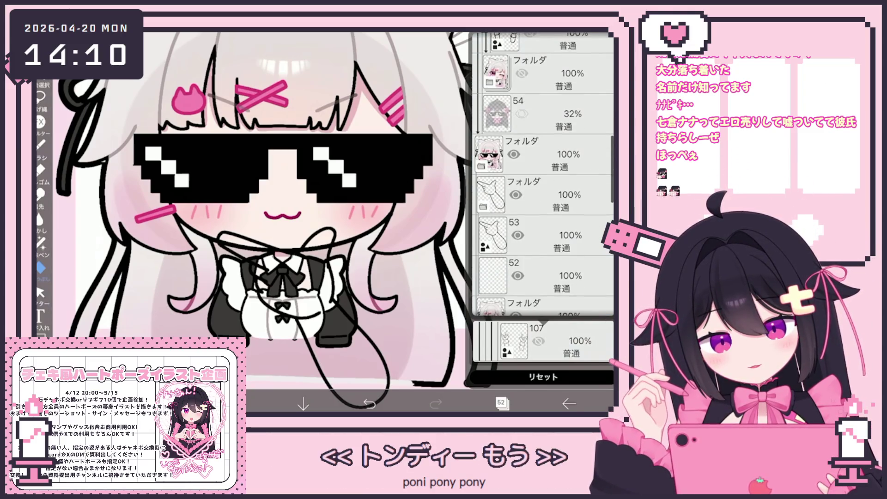
{"action": "left_click", "coordinate": [501, 404]}
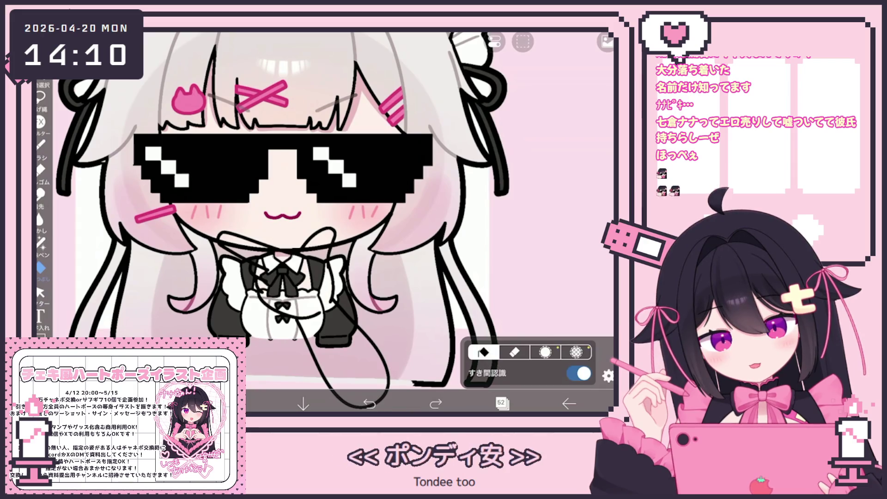
On hand sketch layer 53, ink a black line near the lower-left sleeve
{"action": "left_click", "coordinate": [501, 404]}
{"action": "left_click", "coordinate": [517, 151]}
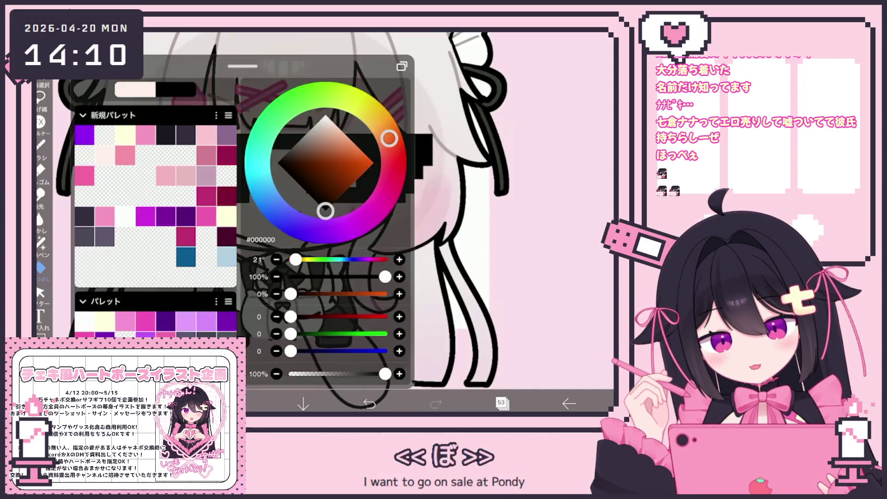
{"action": "scroll", "coordinate": [323, 208], "scroll_direction": "up", "scroll_amount": 5}
{"action": "scroll", "coordinate": [323, 207], "scroll_direction": "up", "scroll_amount": 2}
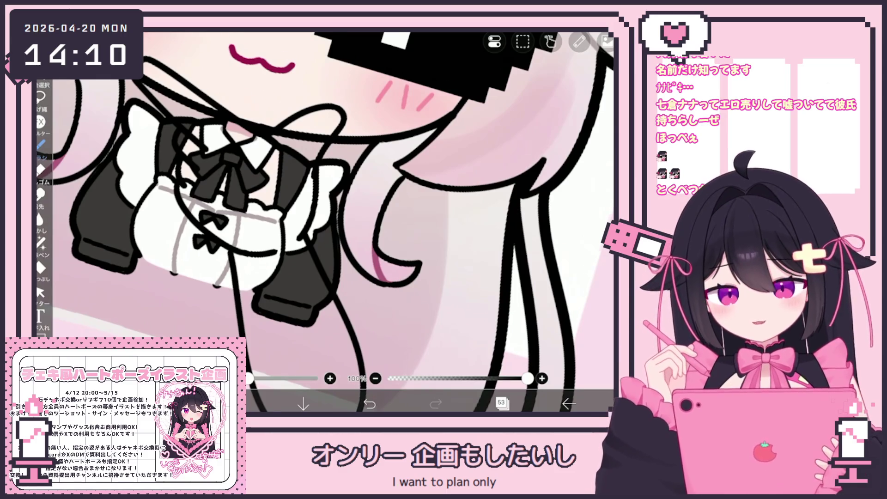
{"action": "scroll", "coordinate": [323, 208], "scroll_direction": "up", "scroll_amount": 1}
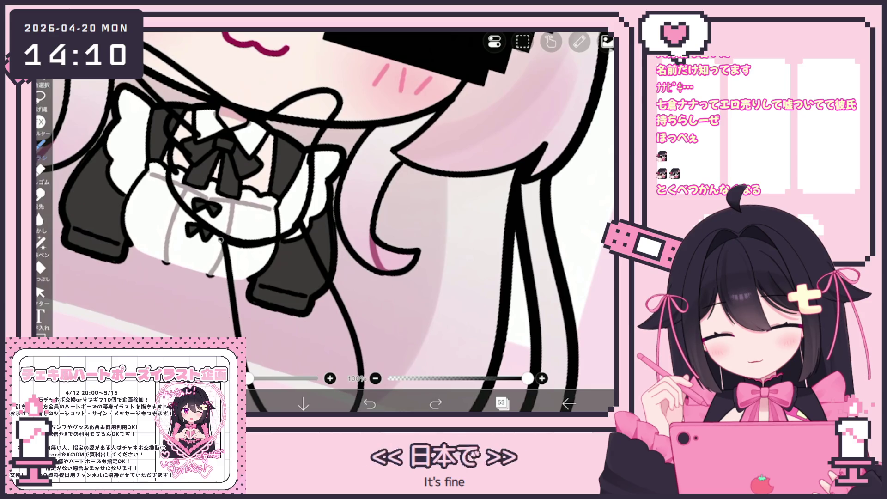
{"action": "scroll", "coordinate": [324, 208], "scroll_direction": "up", "scroll_amount": 3}
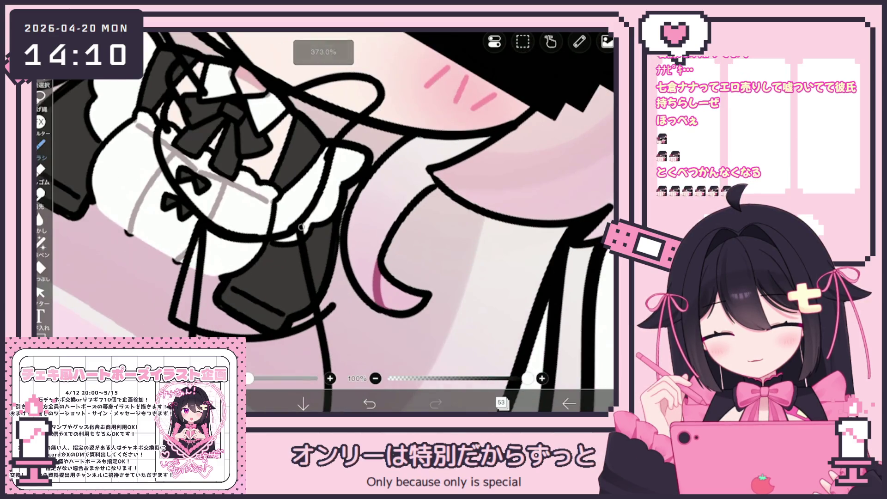
{"action": "scroll", "coordinate": [323, 208], "scroll_direction": "down", "scroll_amount": 3}
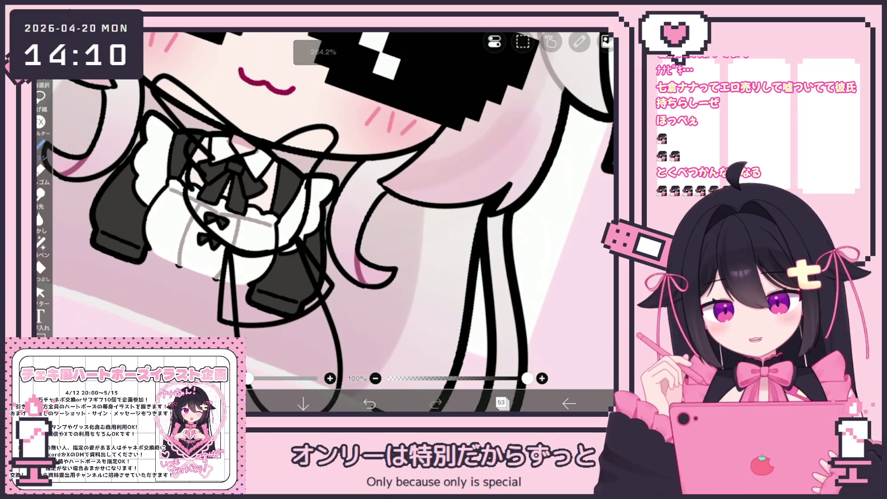
{"action": "scroll", "coordinate": [324, 208], "scroll_direction": "down", "scroll_amount": 2}
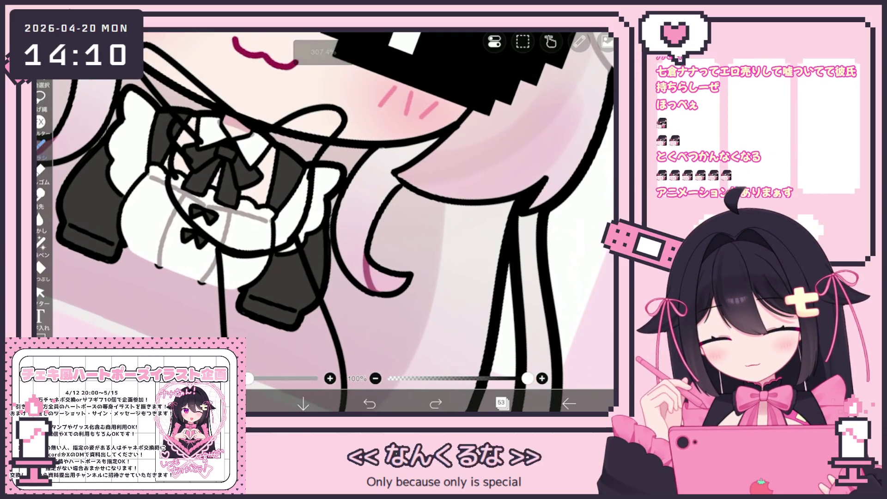
{"action": "left_click_drag", "start_coordinate": [214, 245], "coordinate": [255, 332]}
{"action": "scroll", "coordinate": [323, 208], "scroll_direction": "up", "scroll_amount": 2}
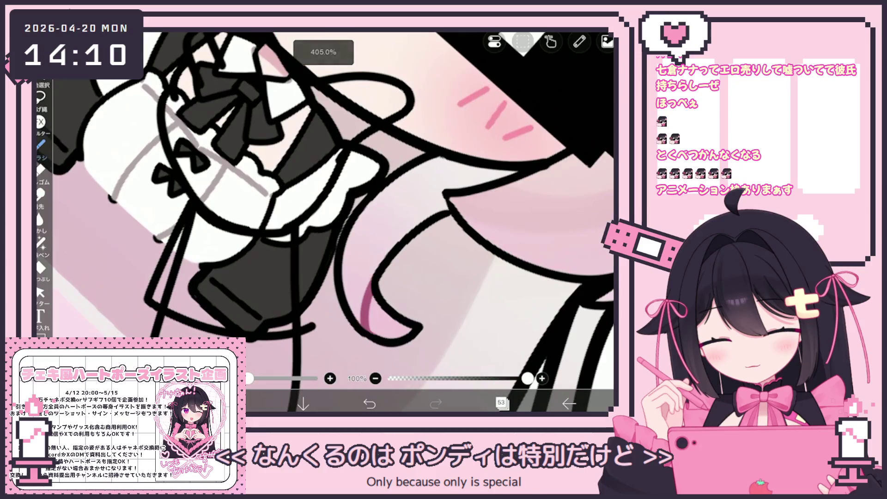
{"action": "scroll", "coordinate": [324, 208], "scroll_direction": "up", "scroll_amount": 1}
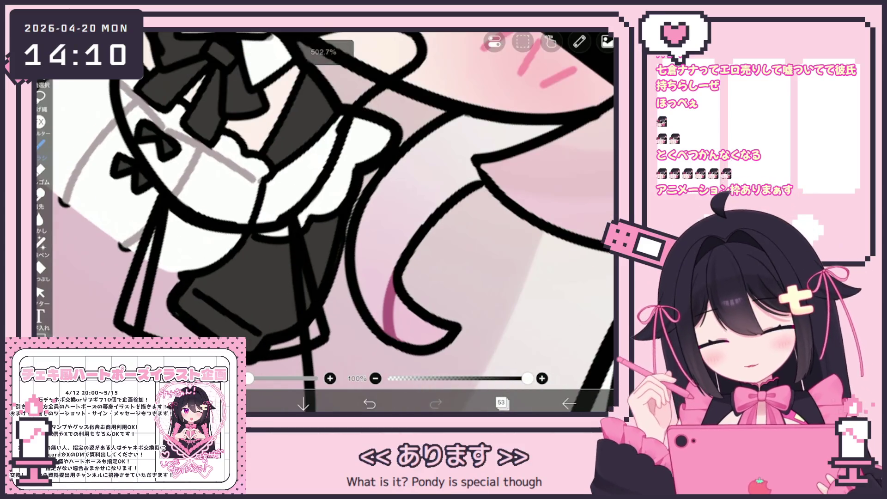
{"action": "scroll", "coordinate": [323, 208], "scroll_direction": "up", "scroll_amount": 1}
{"action": "scroll", "coordinate": [323, 208], "scroll_direction": "up", "scroll_amount": 1}
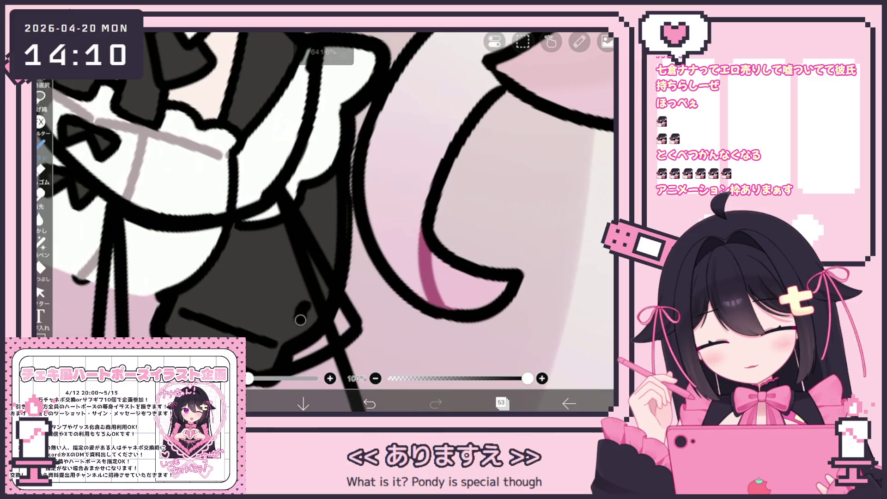
Draw a small black loop near the sleeve and clean stray vector strokes from the hand
{"action": "left_click", "coordinate": [40, 292]}
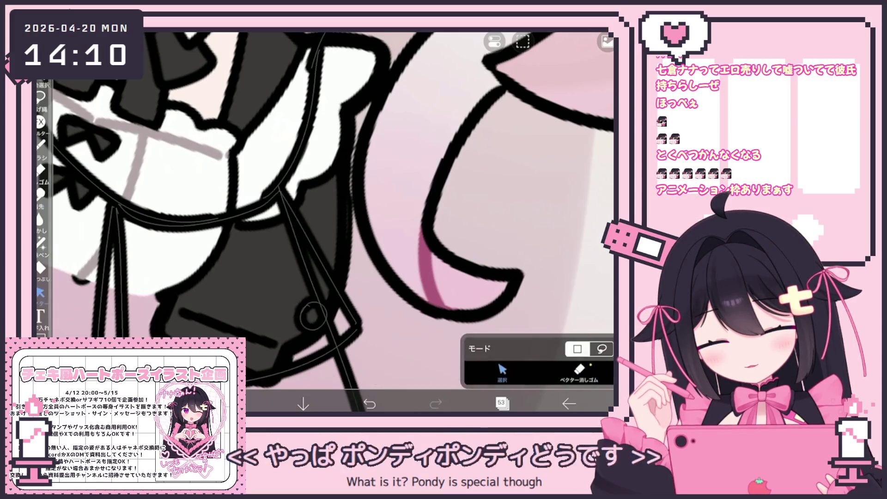
{"action": "left_click", "coordinate": [40, 144]}
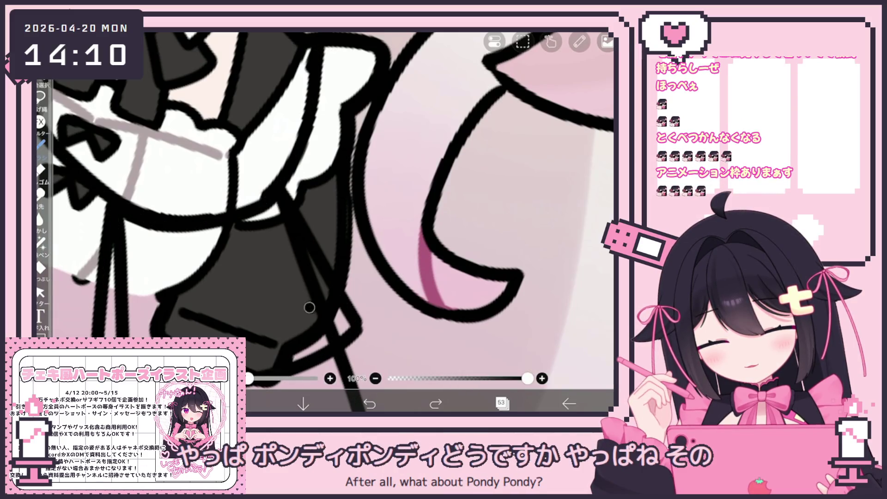
{"action": "left_click_drag", "start_coordinate": [309, 307], "coordinate": [322, 327]}
{"action": "left_click", "coordinate": [40, 292]}
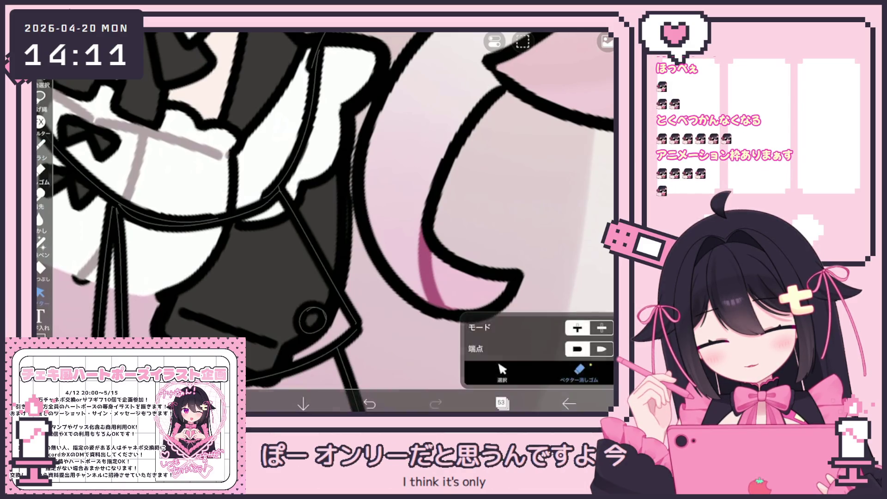
{"action": "scroll", "coordinate": [324, 222], "scroll_direction": "down", "scroll_amount": 3}
{"action": "scroll", "coordinate": [323, 222], "scroll_direction": "up", "scroll_amount": 2}
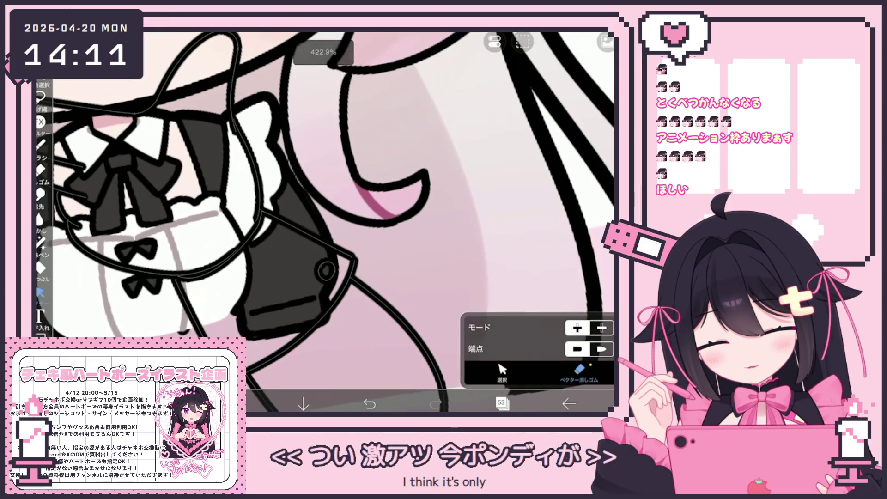
{"action": "scroll", "coordinate": [324, 222], "scroll_direction": "down", "scroll_amount": 5}
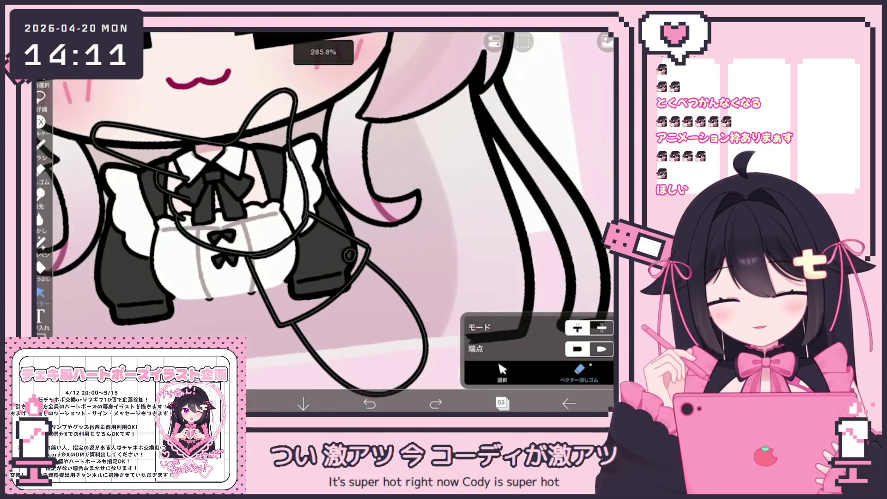
{"action": "left_click", "coordinate": [503, 369]}
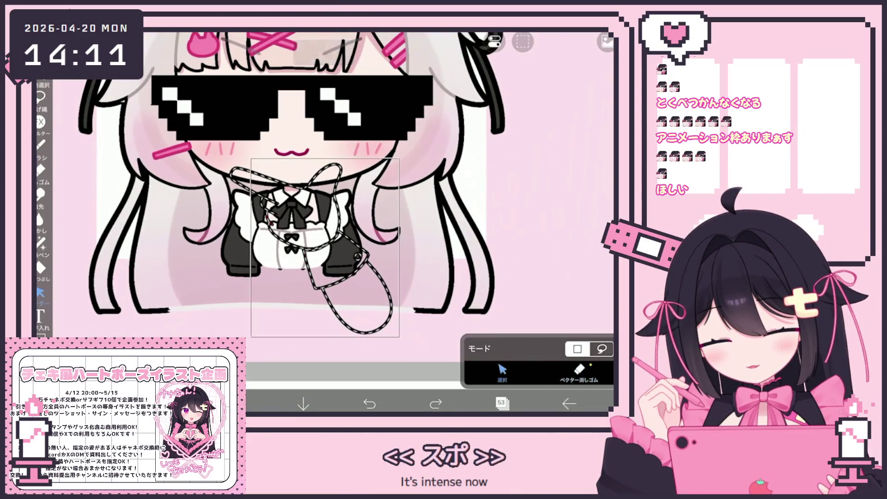
{"action": "scroll", "coordinate": [324, 222], "scroll_direction": "down", "scroll_amount": 2}
{"action": "scroll", "coordinate": [324, 221], "scroll_direction": "down", "scroll_amount": 2}
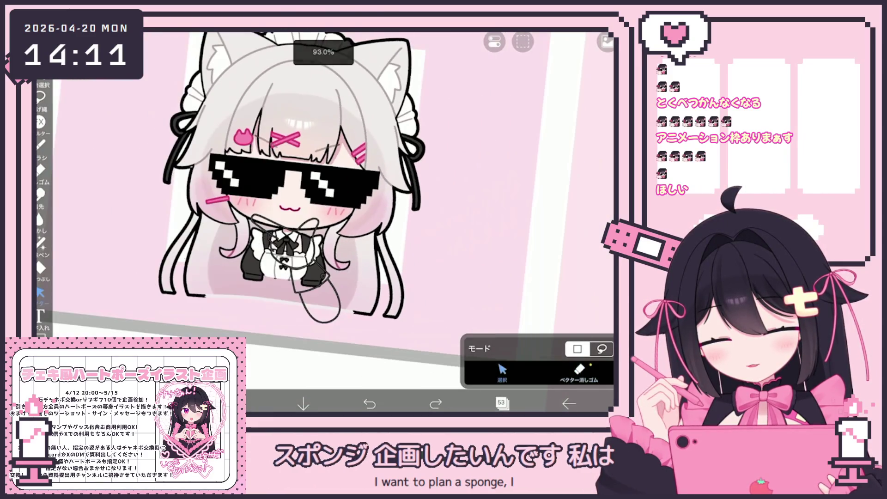
Select layer 52 beneath the hand line art and set up the fill tool's reference layer
{"action": "left_click", "coordinate": [503, 403]}
{"action": "left_click", "coordinate": [534, 228]}
{"action": "left_click", "coordinate": [503, 403]}
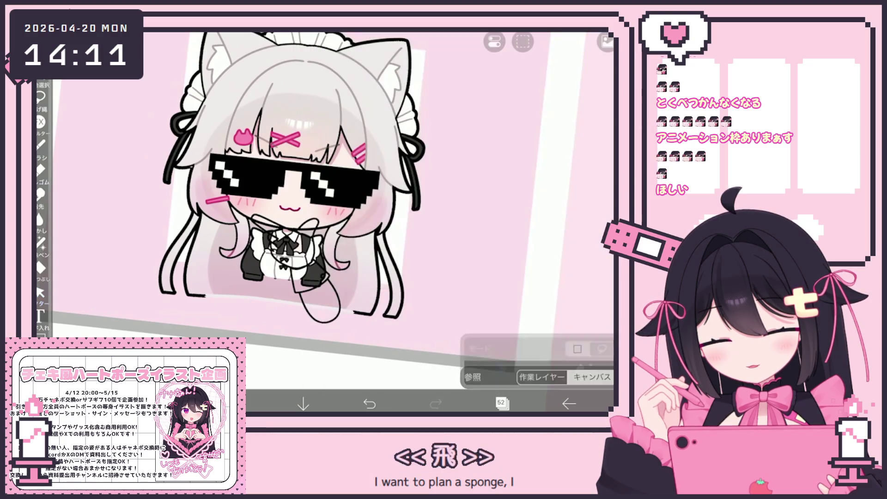
{"action": "left_click", "coordinate": [40, 267]}
{"action": "left_click", "coordinate": [545, 341]}
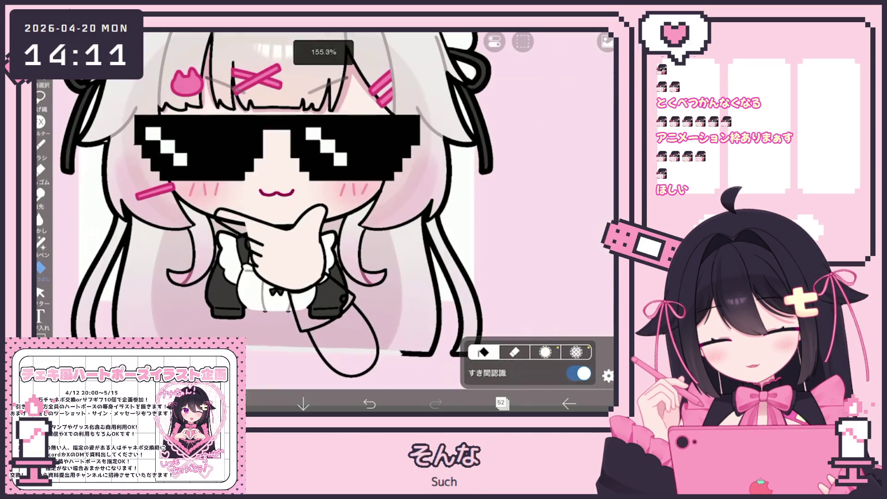
Fill the hand with skin tone and its sleeve cuff white, then add a layer above
{"action": "scroll", "coordinate": [296, 222], "scroll_direction": "up", "scroll_amount": 5}
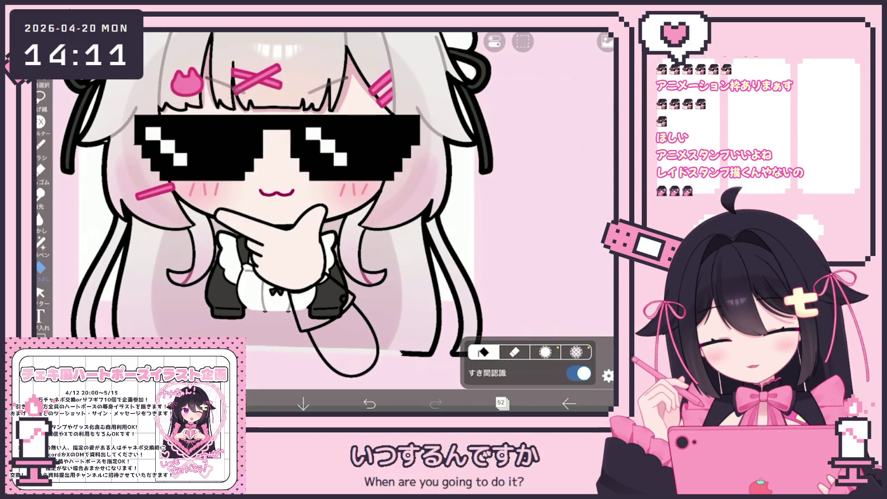
{"action": "left_click", "coordinate": [339, 333]}
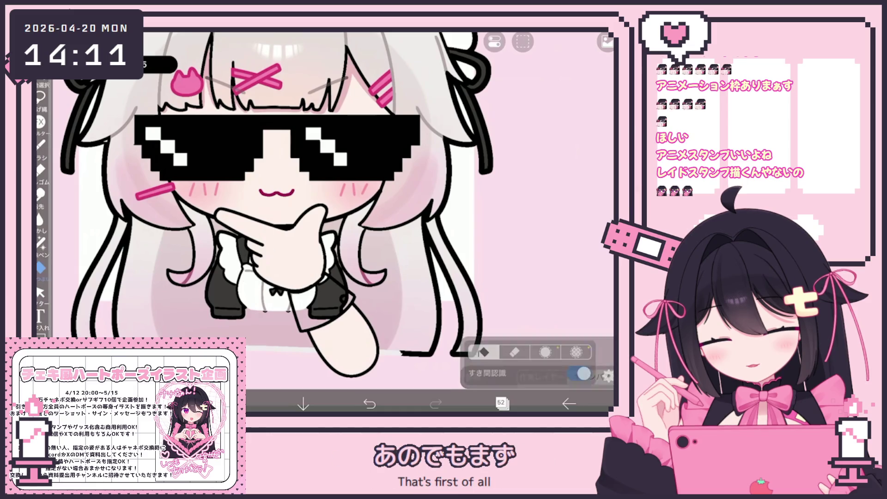
{"action": "left_click", "coordinate": [323, 300]}
{"action": "scroll", "coordinate": [337, 276], "scroll_direction": "up", "scroll_amount": 5}
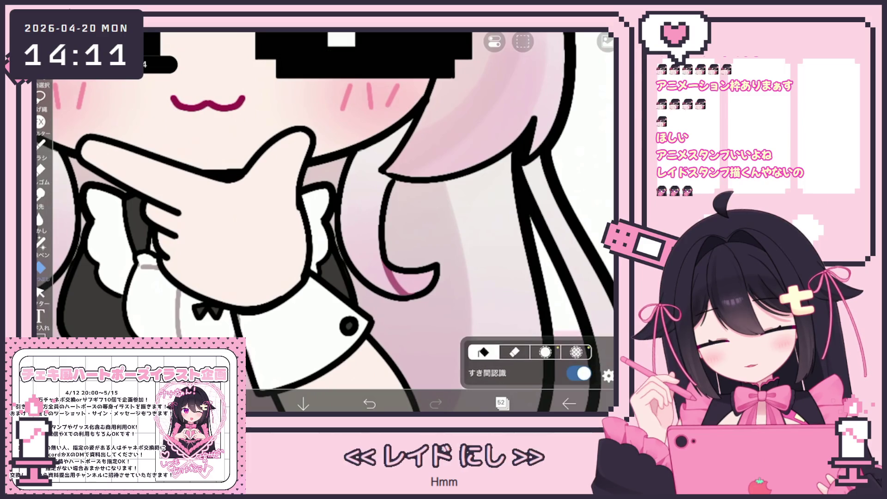
{"action": "scroll", "coordinate": [326, 221], "scroll_direction": "down", "scroll_amount": 3}
{"action": "left_click", "coordinate": [501, 403]}
{"action": "left_click", "coordinate": [336, 376]}
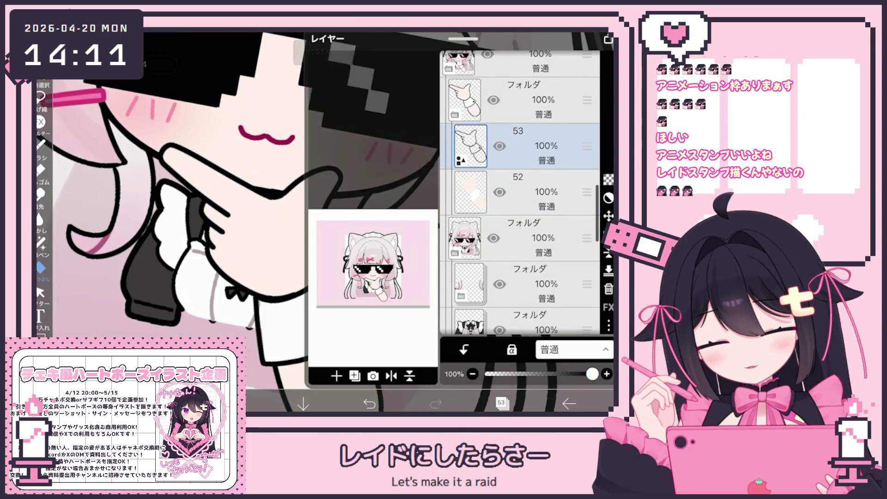
On the new clipped layer, lasso-fill a dark magenta #A3274B shadow along the chin
{"action": "left_click", "coordinate": [463, 350]}
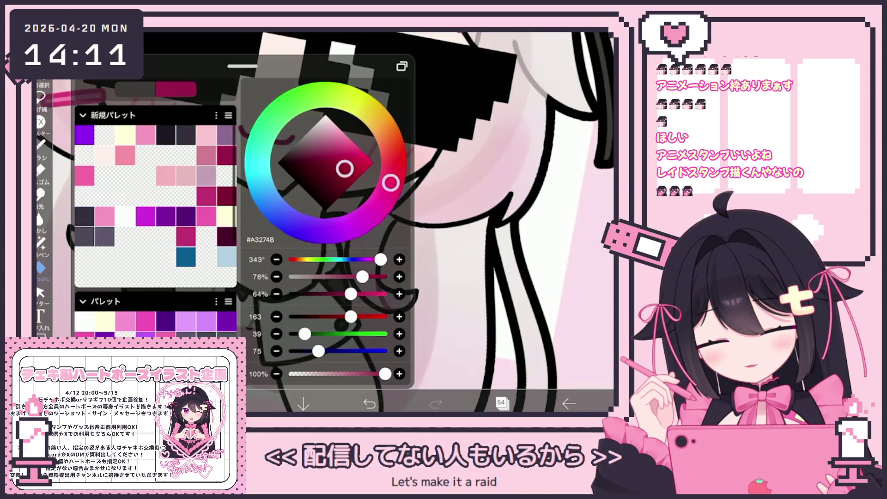
{"action": "left_click", "coordinate": [40, 241]}
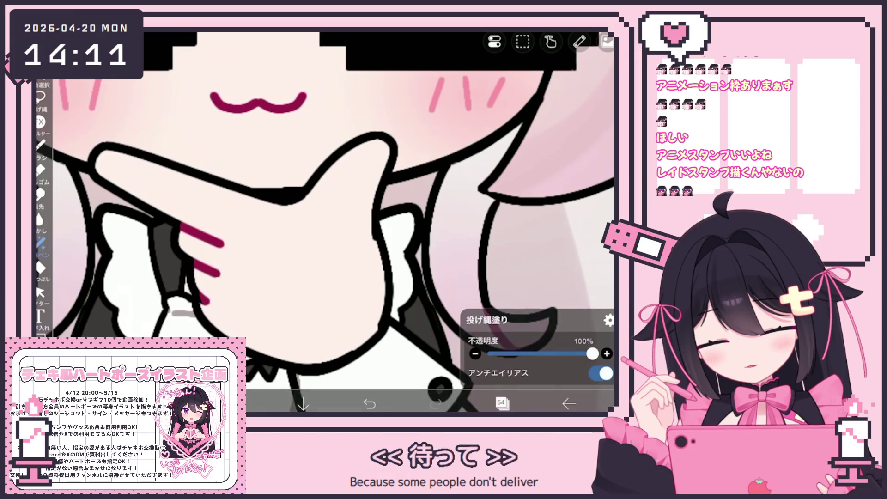
{"action": "scroll", "coordinate": [323, 222], "scroll_direction": "down", "scroll_amount": 5}
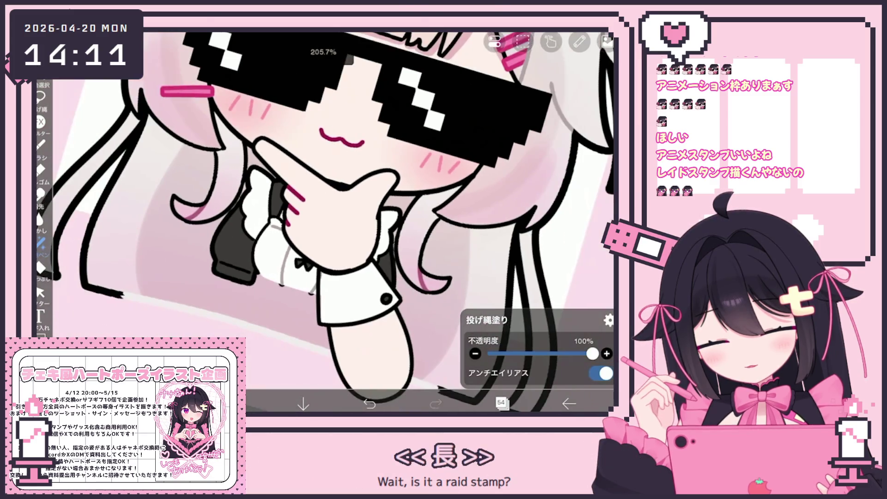
{"action": "scroll", "coordinate": [323, 222], "scroll_direction": "up", "scroll_amount": 5}
{"action": "scroll", "coordinate": [324, 222], "scroll_direction": "up", "scroll_amount": 2}
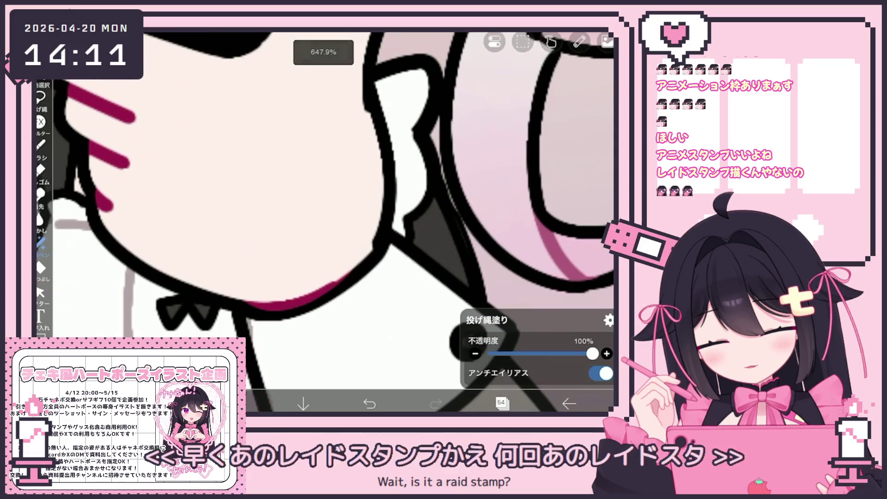
{"action": "left_click_drag", "start_coordinate": [247, 303], "coordinate": [342, 277]}
{"action": "scroll", "coordinate": [323, 222], "scroll_direction": "down", "scroll_amount": 5}
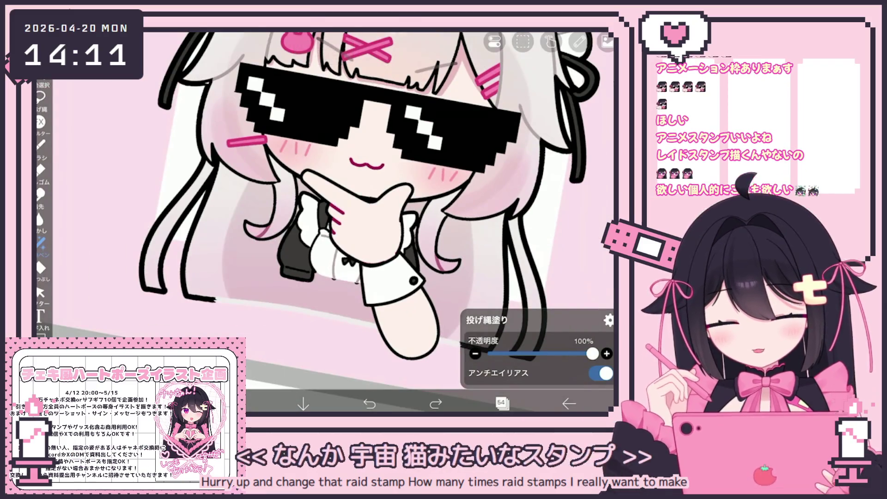
{"action": "scroll", "coordinate": [324, 204], "scroll_direction": "up", "scroll_amount": 2}
{"action": "left_click", "coordinate": [501, 403]}
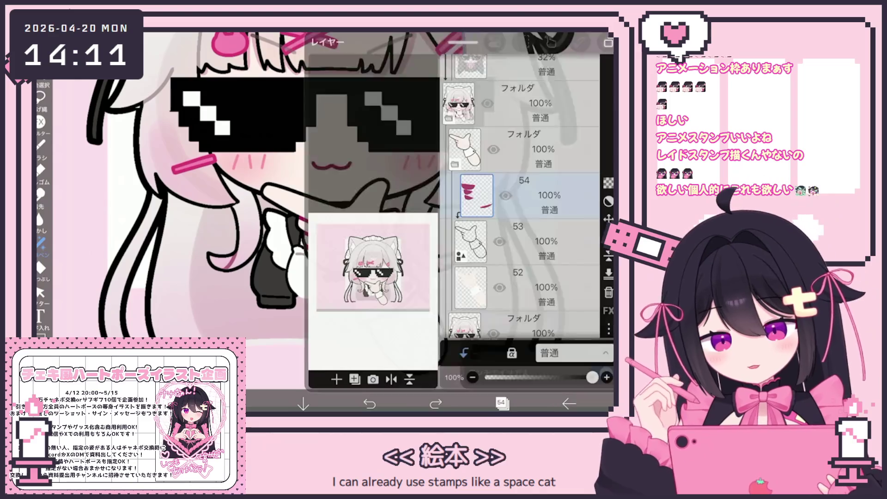
On hand line-art layer 53, select the line along the sleeve cuff's top edge
{"action": "left_click", "coordinate": [532, 229]}
{"action": "left_click", "coordinate": [501, 403]}
{"action": "left_click", "coordinate": [40, 292]}
{"action": "scroll", "coordinate": [333, 222], "scroll_direction": "up", "scroll_amount": 3}
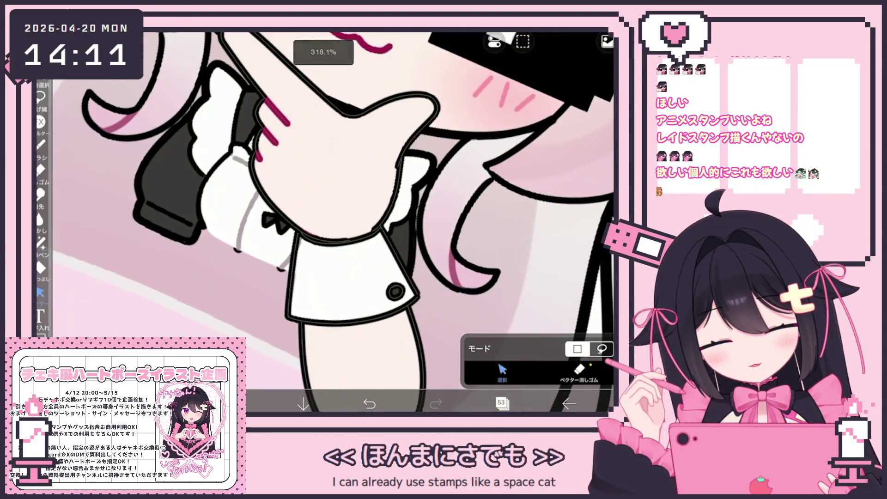
{"action": "left_click_drag", "start_coordinate": [328, 243], "coordinate": [356, 329]}
{"action": "left_click", "coordinate": [369, 403]}
{"action": "left_click", "coordinate": [340, 239]}
{"action": "left_click", "coordinate": [495, 41]}
{"action": "left_click", "coordinate": [508, 138]}
Draw a magenta shadow line along the top edge of the sleeve cuff
{"action": "left_click", "coordinate": [268, 403]}
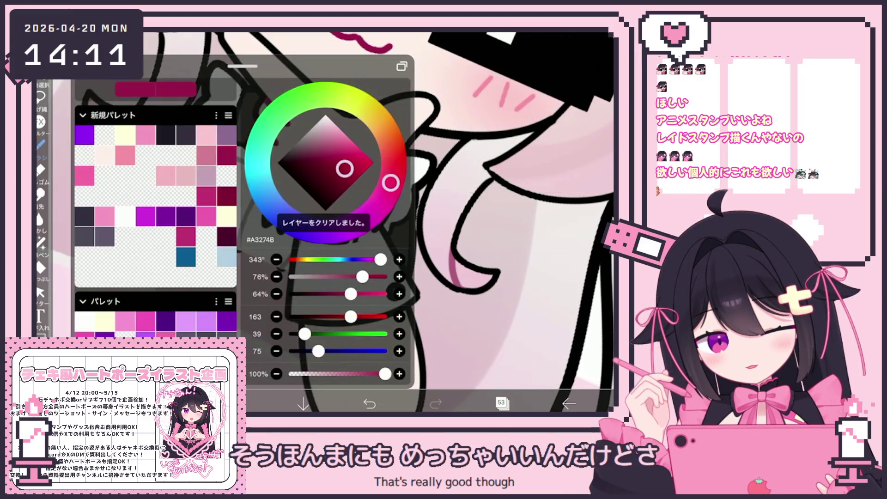
{"action": "left_click", "coordinate": [268, 403]}
{"action": "scroll", "coordinate": [387, 234], "scroll_direction": "up", "scroll_amount": 3}
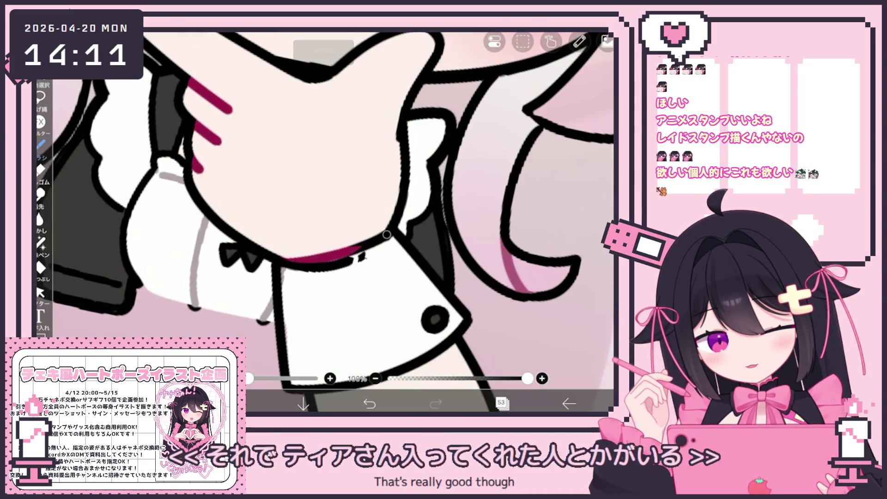
{"action": "left_click_drag", "start_coordinate": [289, 262], "coordinate": [361, 250]}
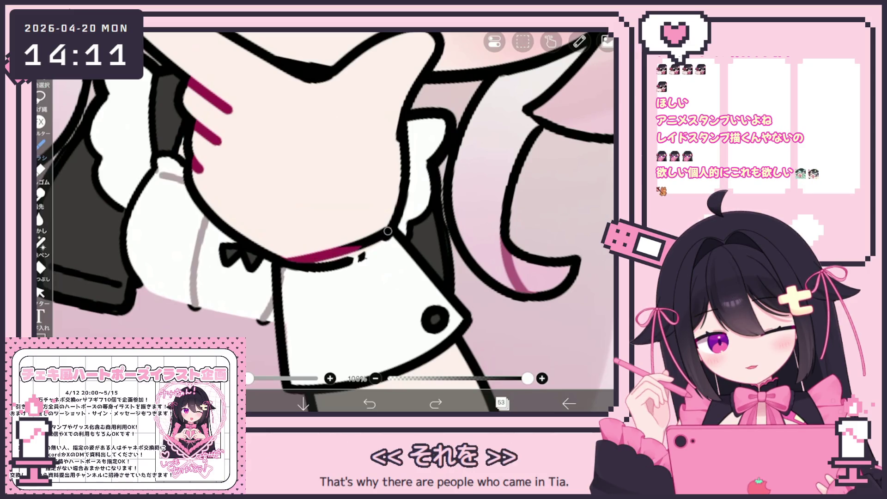
{"action": "left_click", "coordinate": [40, 292]}
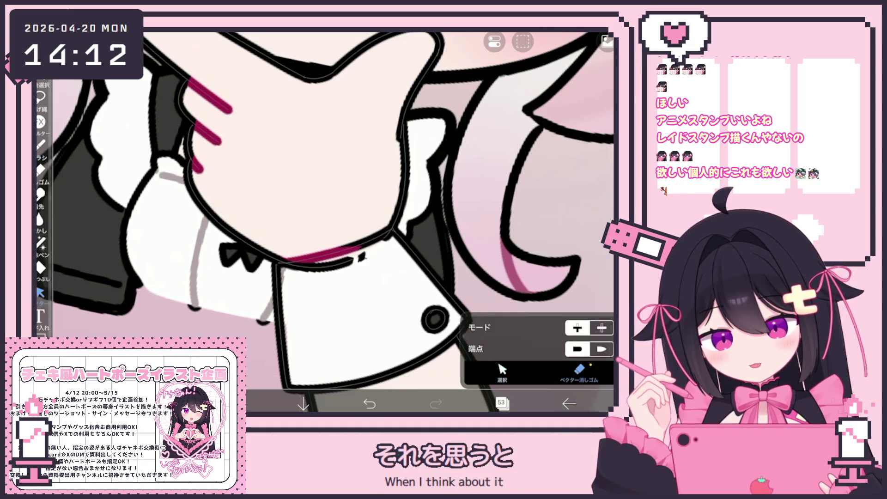
{"action": "left_click", "coordinate": [318, 265]}
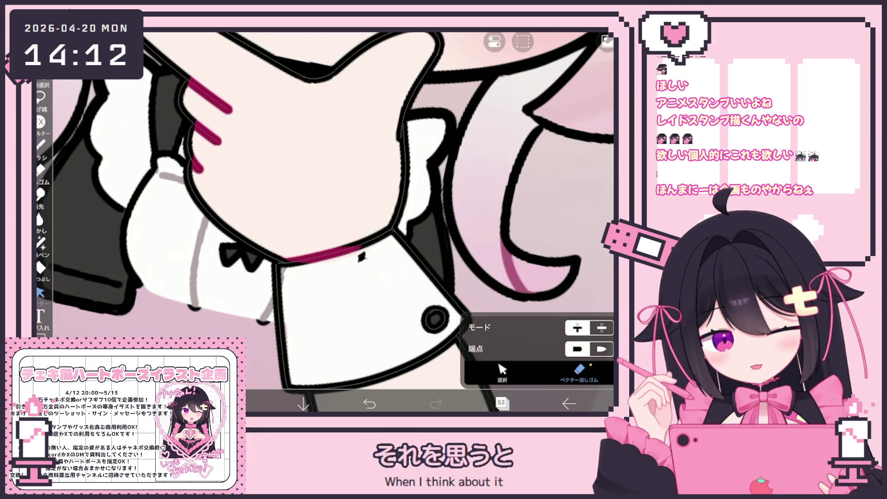
Erase on accent layer 54, then move to skin layer 52 and choose Lasso Fill
{"action": "left_click", "coordinate": [502, 404]}
{"action": "left_click", "coordinate": [522, 146]}
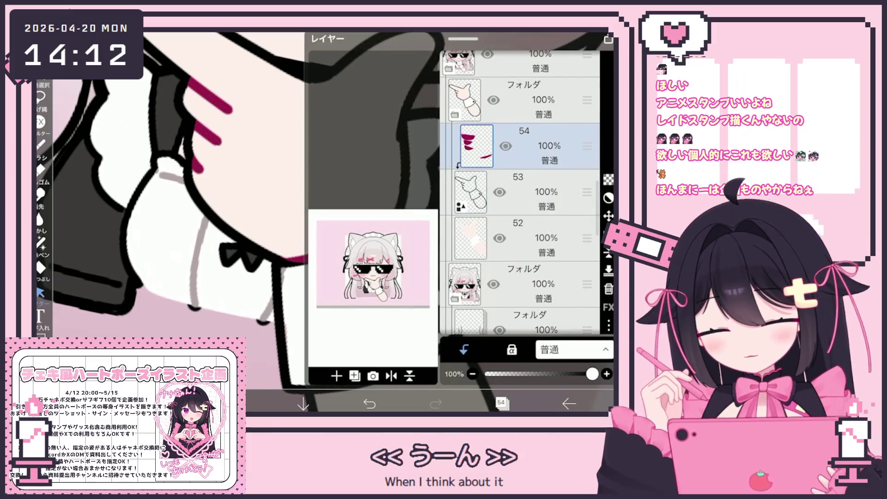
{"action": "left_click", "coordinate": [501, 403]}
{"action": "left_click", "coordinate": [41, 170]}
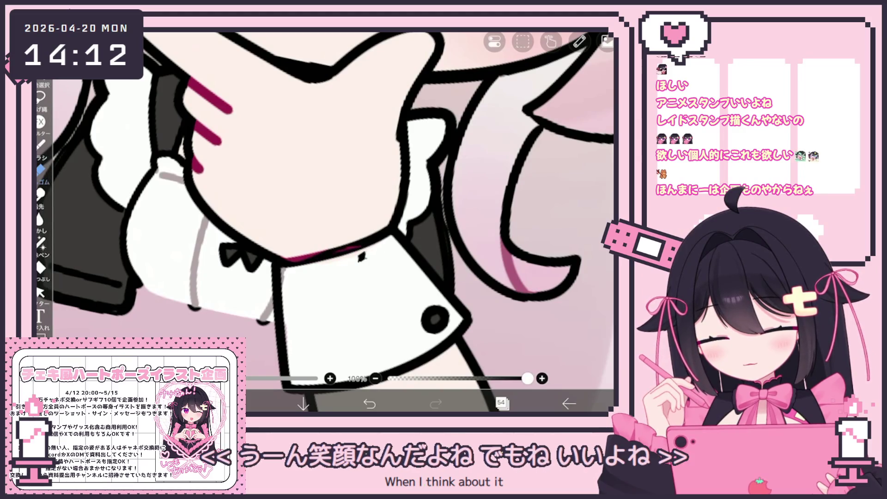
{"action": "left_click", "coordinate": [501, 403]}
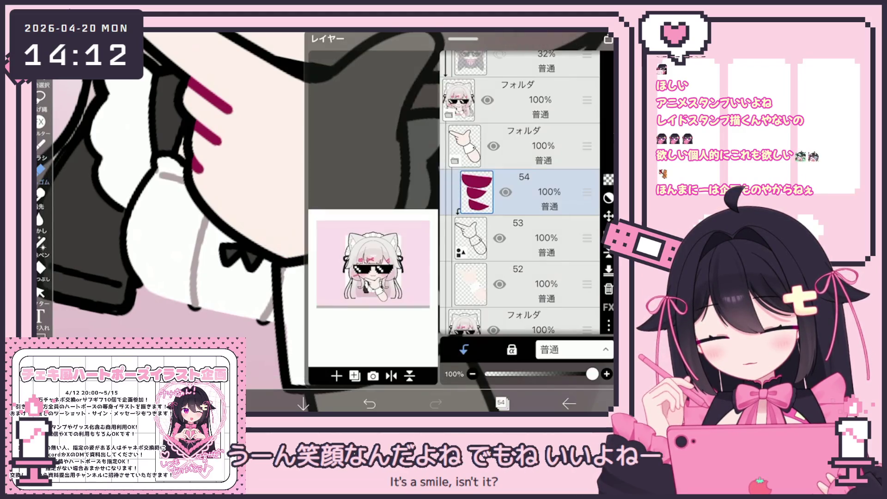
{"action": "left_click", "coordinate": [520, 238]}
{"action": "left_click", "coordinate": [520, 284]}
{"action": "left_click", "coordinate": [41, 268]}
{"action": "left_click", "coordinate": [40, 145]}
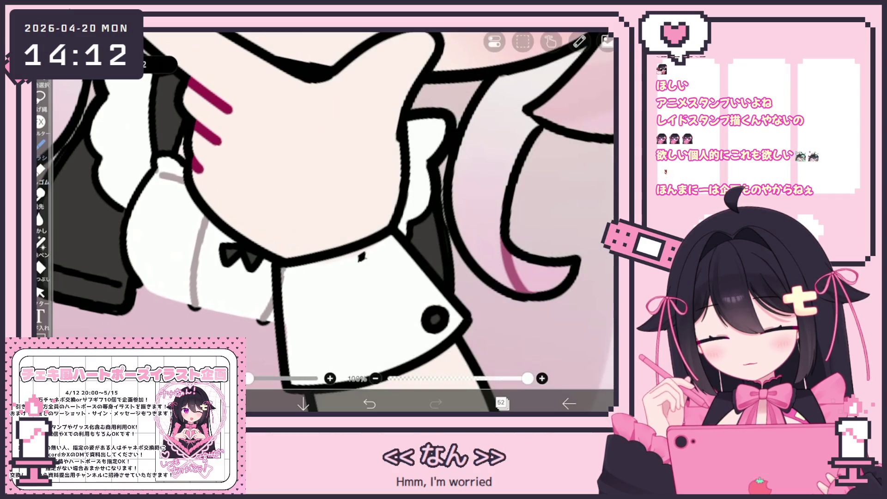
{"action": "left_click", "coordinate": [41, 242]}
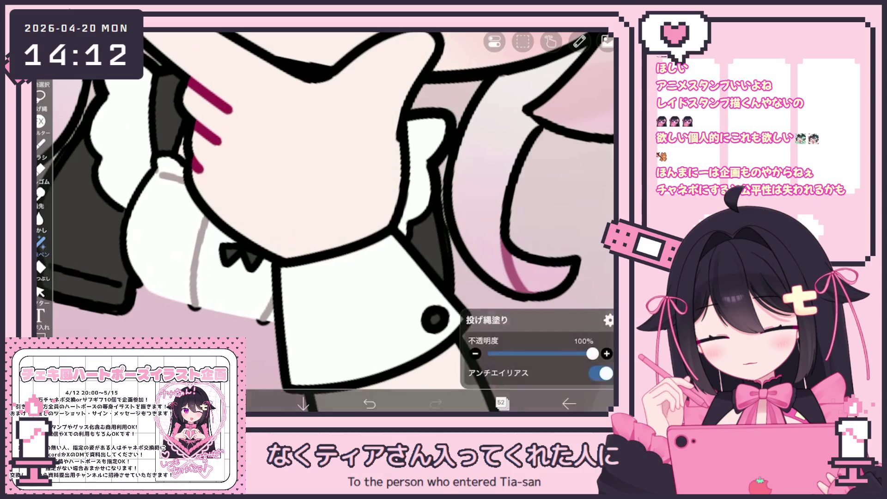
Return to magenta accent layer 54 and choose Lasso Fill for further hand accents
{"action": "scroll", "coordinate": [333, 222], "scroll_direction": "down", "scroll_amount": 2}
{"action": "scroll", "coordinate": [332, 222], "scroll_direction": "down", "scroll_amount": 2}
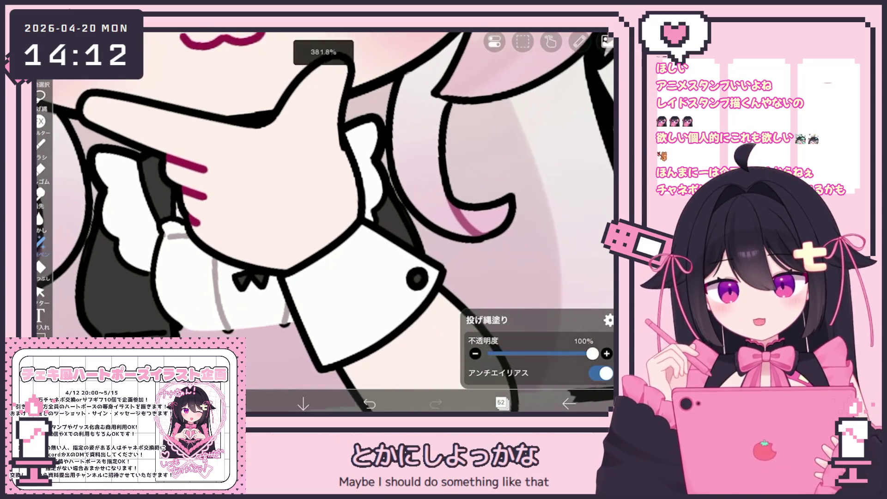
{"action": "scroll", "coordinate": [333, 222], "scroll_direction": "down", "scroll_amount": 5}
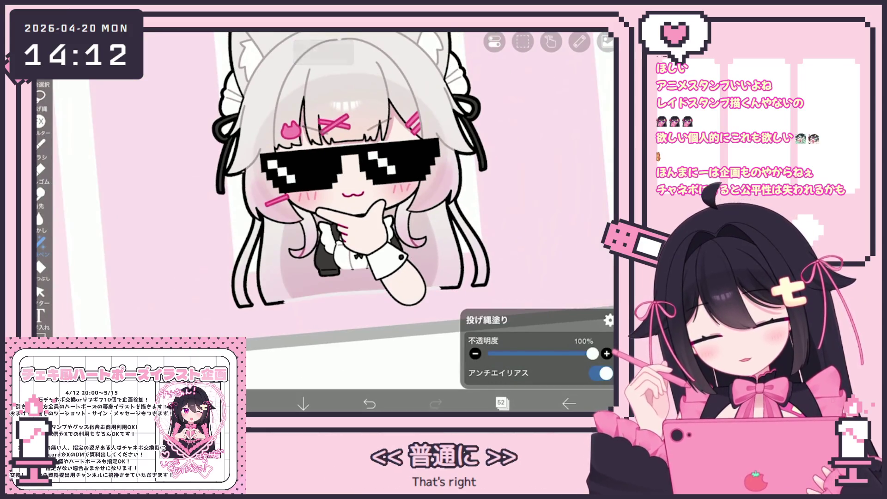
{"action": "left_click", "coordinate": [501, 404]}
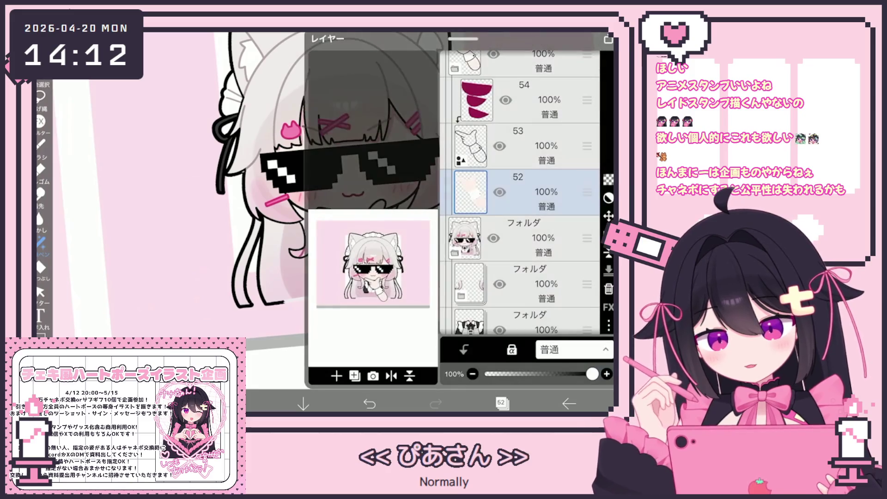
{"action": "left_click", "coordinate": [505, 89]}
{"action": "left_click", "coordinate": [501, 404]}
{"action": "scroll", "coordinate": [333, 222], "scroll_direction": "up", "scroll_amount": 5}
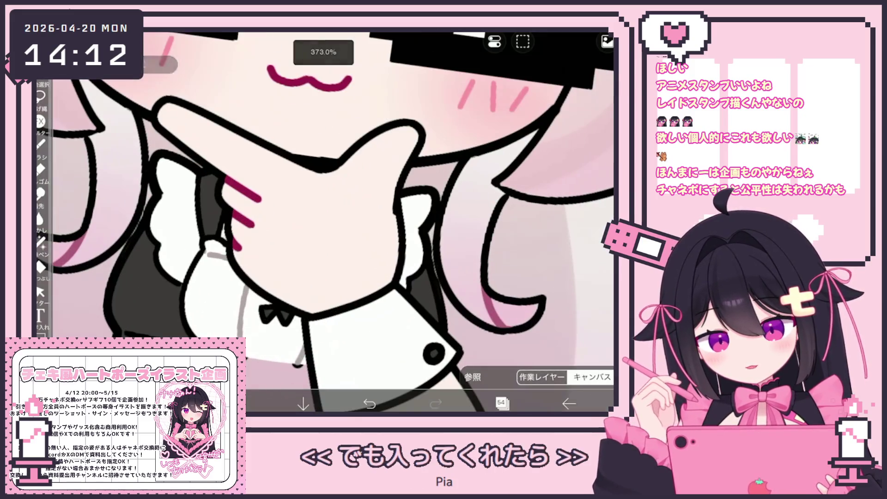
{"action": "left_click", "coordinate": [35, 255]}
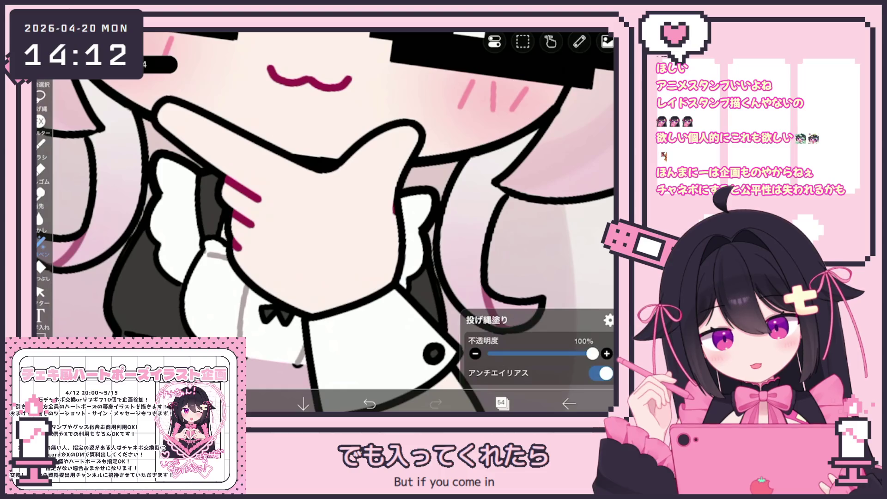
{"action": "scroll", "coordinate": [325, 221], "scroll_direction": "down", "scroll_amount": 5}
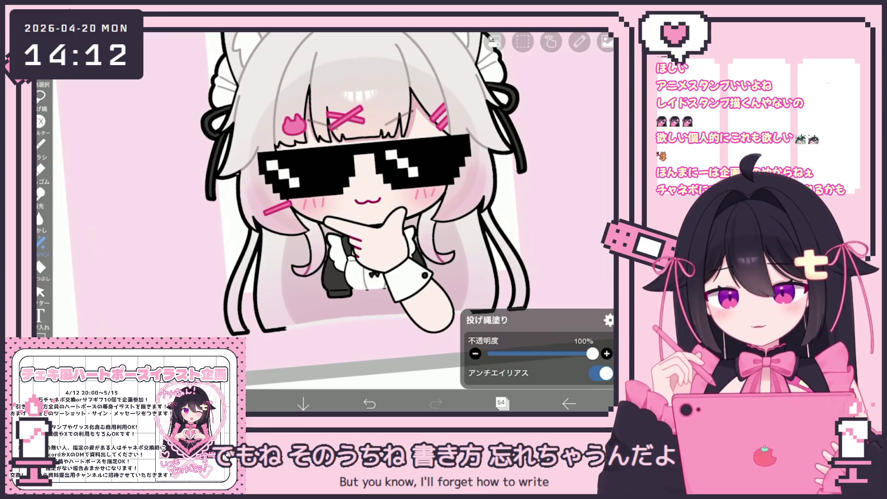
{"action": "scroll", "coordinate": [351, 184], "scroll_direction": "up", "scroll_amount": 3}
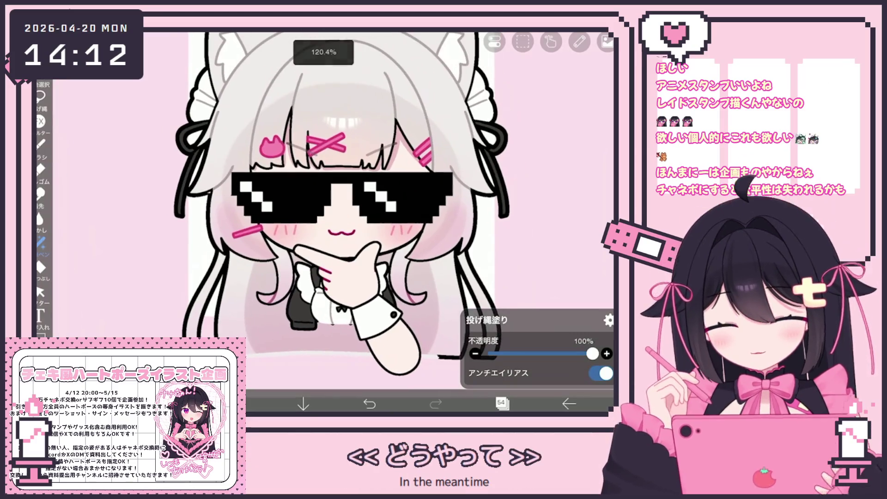
{"action": "left_click", "coordinate": [503, 403]}
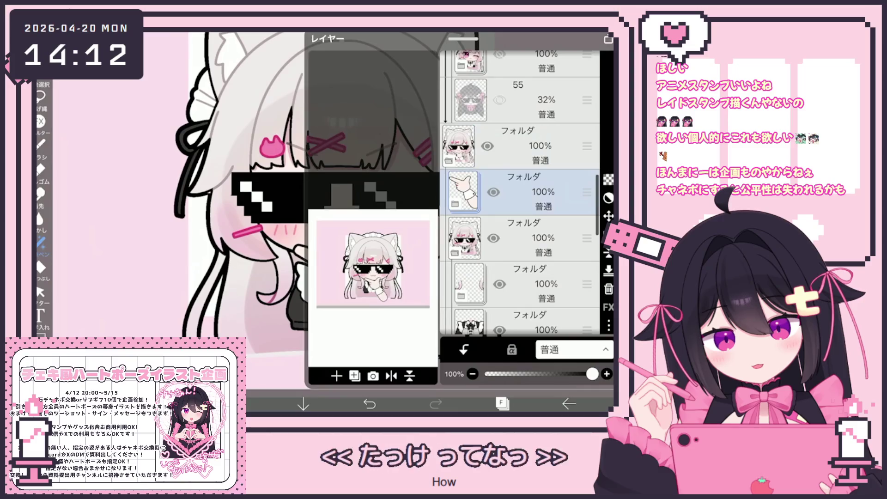
In the sunglasses folder, delete the stray vector stroke near the mouth on layer 37
{"action": "left_click", "coordinate": [523, 191]}
{"action": "scroll", "coordinate": [520, 194], "scroll_direction": "down", "scroll_amount": 5}
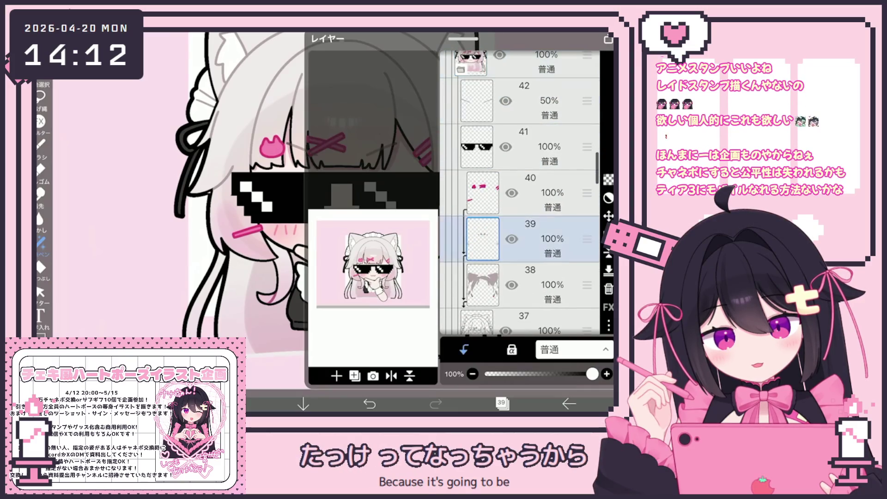
{"action": "left_click", "coordinate": [522, 259]}
{"action": "left_click", "coordinate": [502, 403]}
{"action": "left_click", "coordinate": [502, 372]}
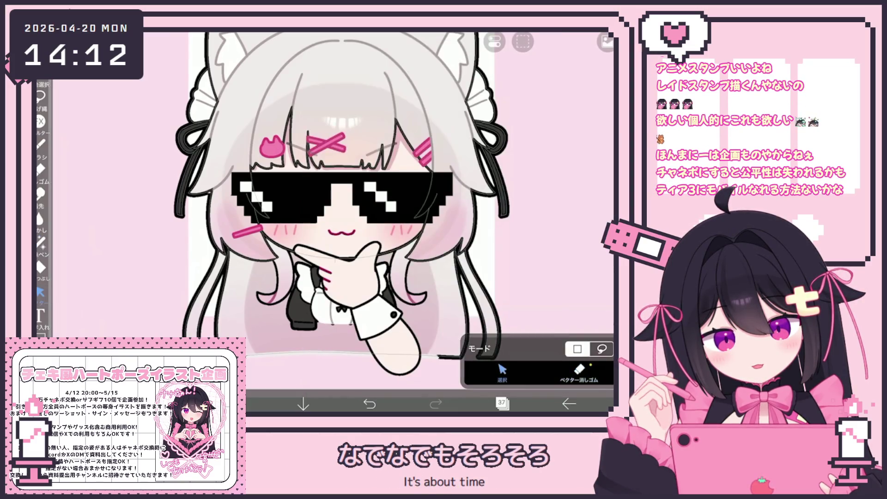
{"action": "left_click", "coordinate": [382, 249]}
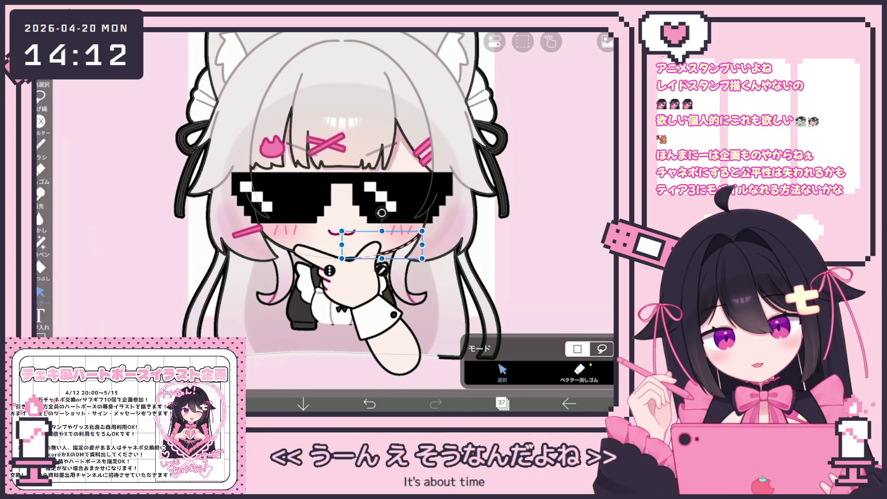
{"action": "left_click", "coordinate": [592, 400]}
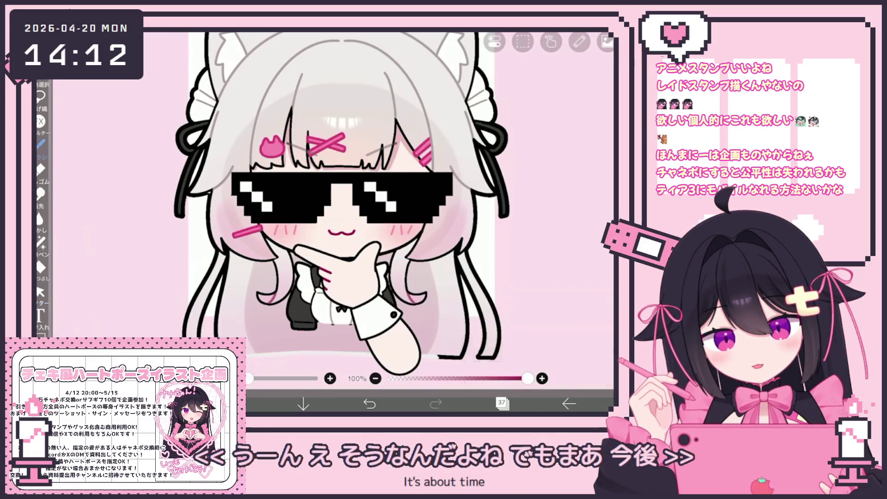
Make layer 24 the working layer and review the finished drawing
{"action": "left_click", "coordinate": [502, 403]}
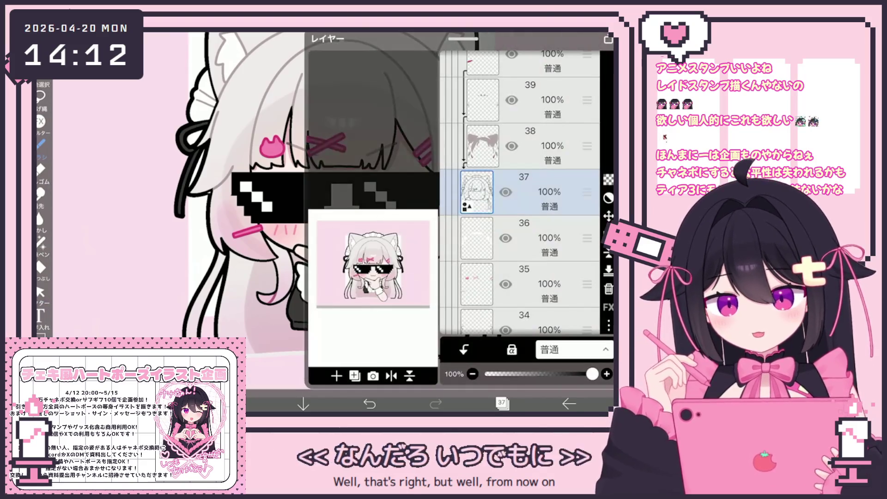
{"action": "scroll", "coordinate": [520, 194], "scroll_direction": "down", "scroll_amount": 5}
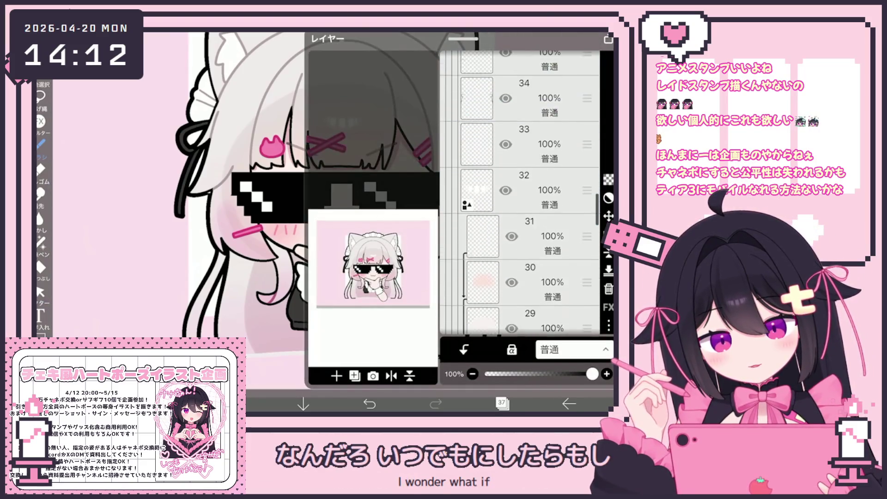
{"action": "scroll", "coordinate": [520, 194], "scroll_direction": "down", "scroll_amount": 5}
{"action": "left_click", "coordinate": [527, 201]}
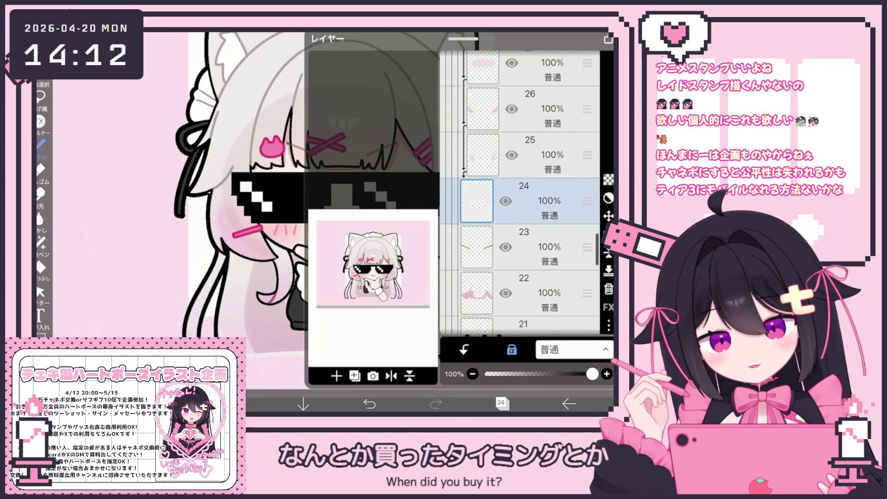
{"action": "left_click", "coordinate": [502, 403]}
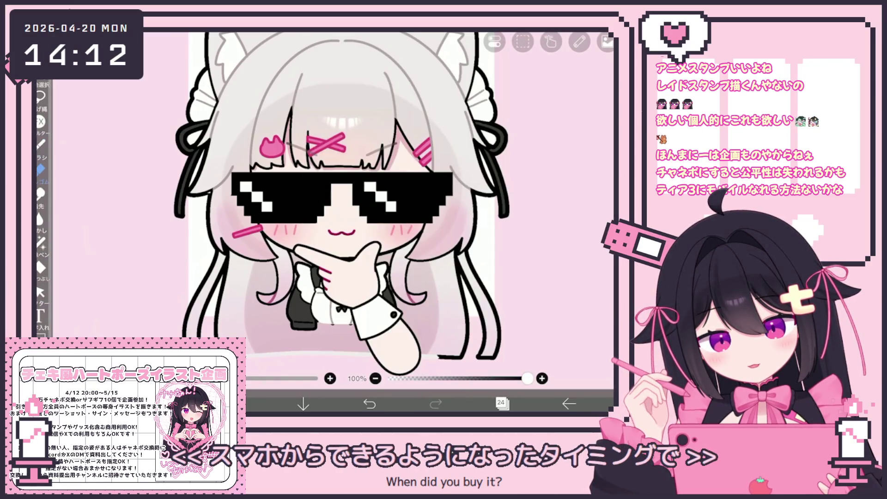
{"action": "scroll", "coordinate": [369, 222], "scroll_direction": "up", "scroll_amount": 3}
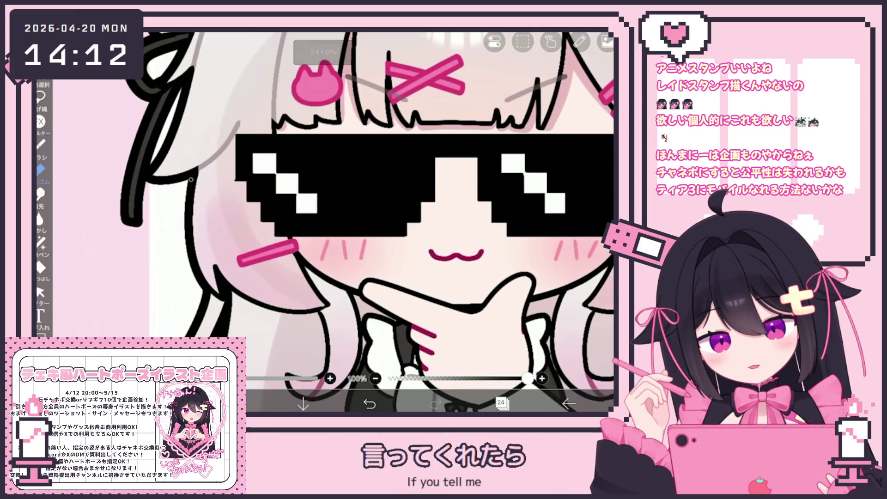
{"action": "scroll", "coordinate": [369, 222], "scroll_direction": "down", "scroll_amount": 5}
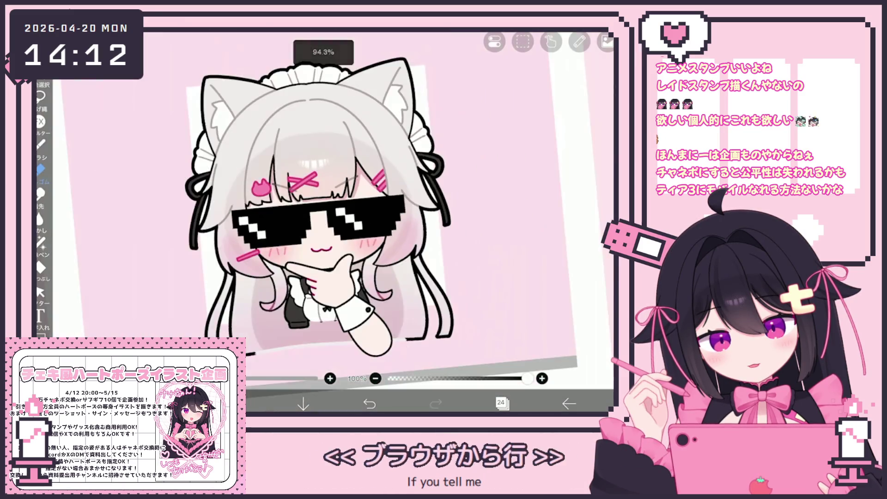
{"action": "scroll", "coordinate": [355, 204], "scroll_direction": "down", "scroll_amount": 1}
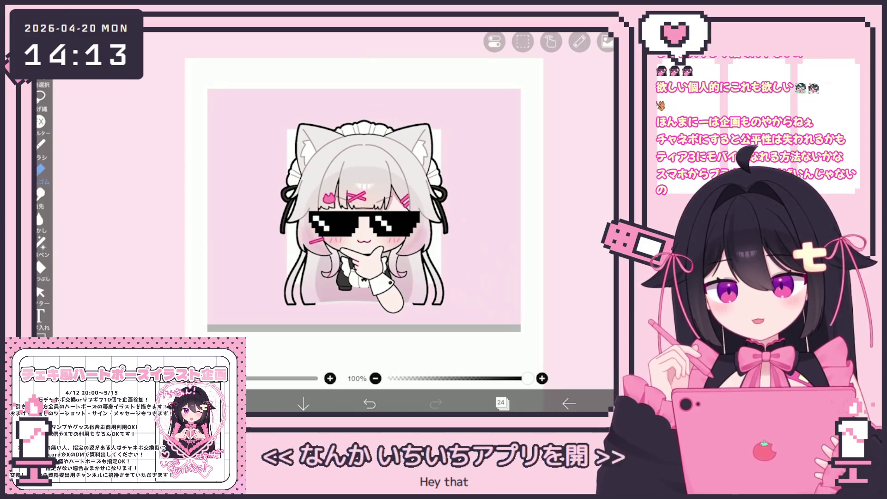
{"action": "left_click", "coordinate": [502, 404]}
{"action": "scroll", "coordinate": [522, 194], "scroll_direction": "up", "scroll_amount": 10}
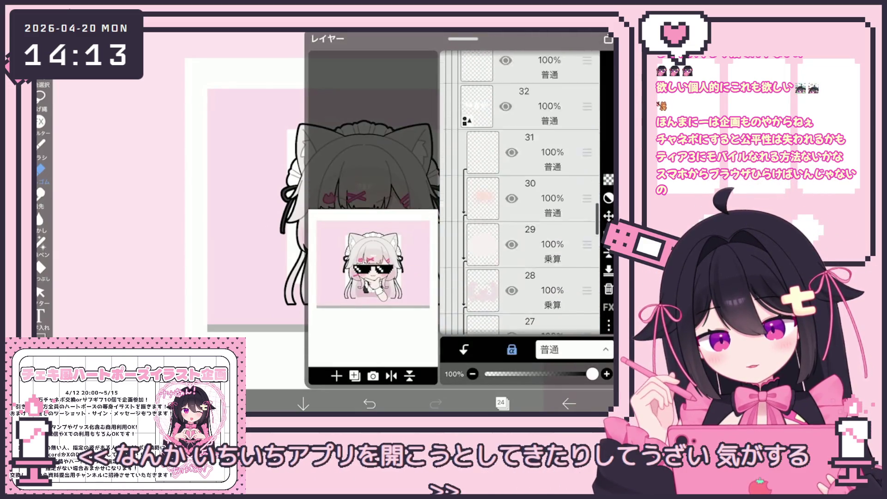
{"action": "left_click", "coordinate": [522, 103]}
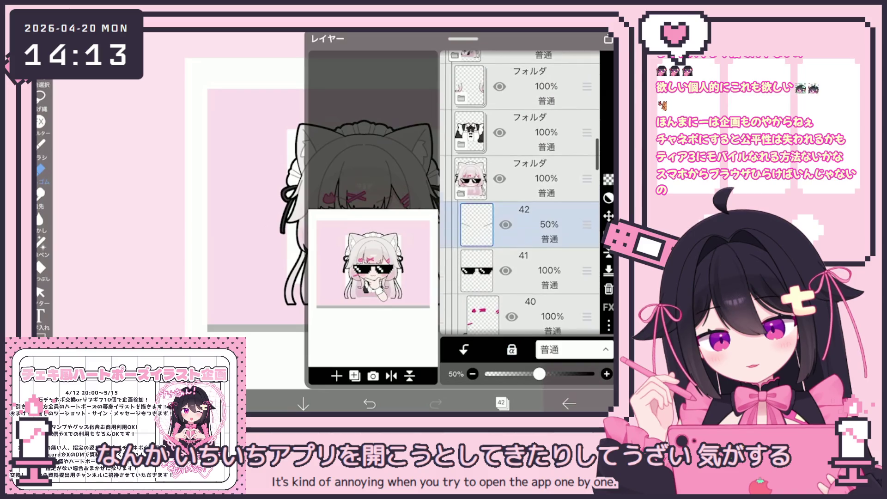
{"action": "scroll", "coordinate": [520, 192], "scroll_direction": "down", "scroll_amount": 8}
{"action": "left_click", "coordinate": [522, 207]}
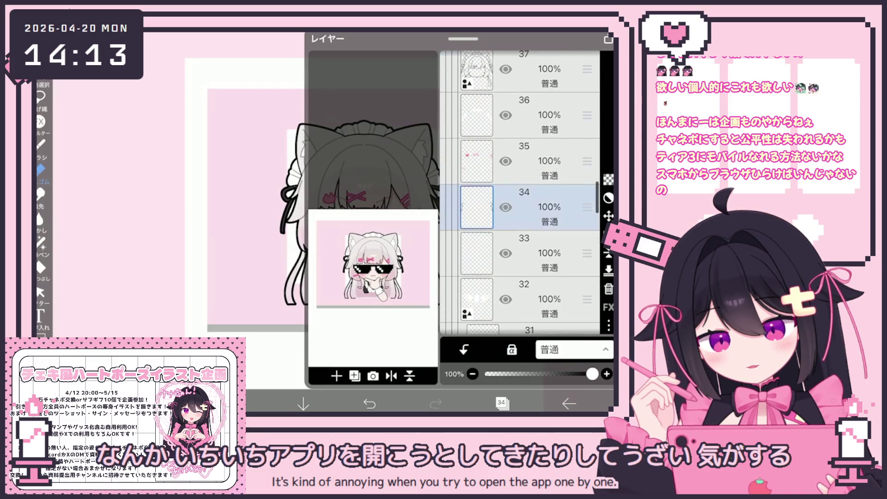
{"action": "left_click", "coordinate": [502, 403]}
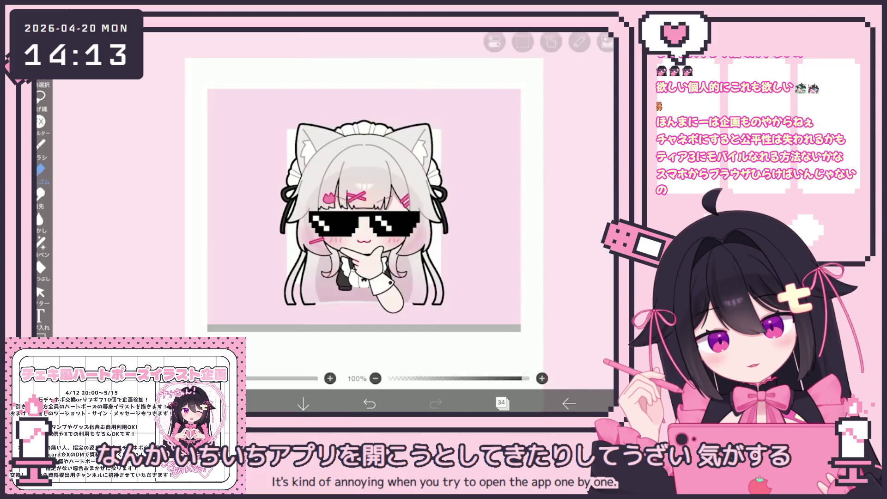
{"action": "scroll", "coordinate": [305, 221], "scroll_direction": "up", "scroll_amount": 5}
{"action": "left_click", "coordinate": [501, 403]}
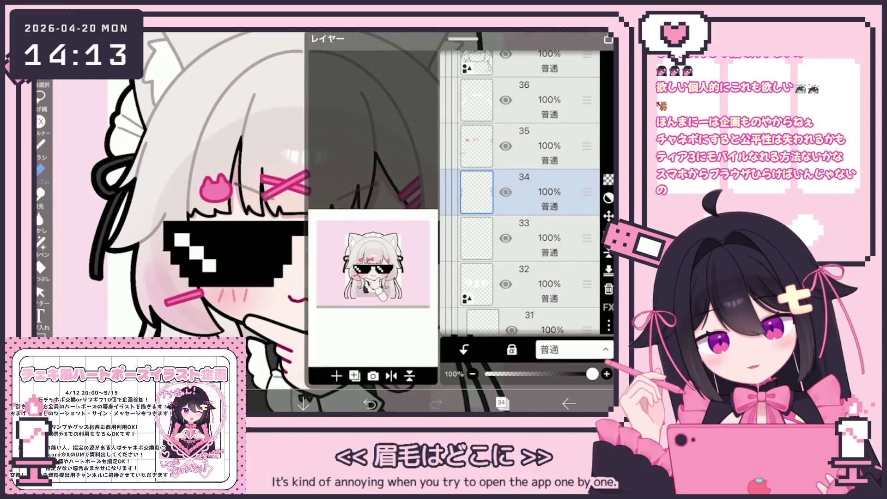
{"action": "scroll", "coordinate": [520, 193], "scroll_direction": "down", "scroll_amount": 3}
{"action": "scroll", "coordinate": [520, 193], "scroll_direction": "up", "scroll_amount": 10}
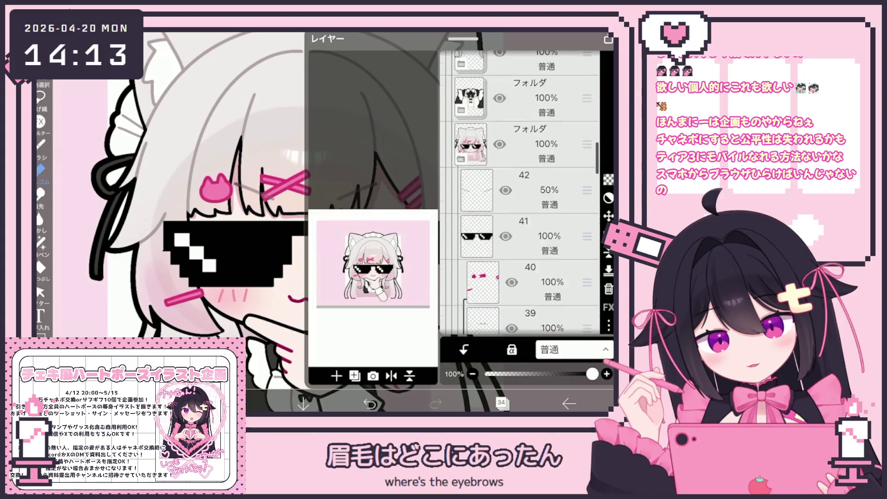
{"action": "left_click", "coordinate": [522, 113]}
{"action": "scroll", "coordinate": [520, 193], "scroll_direction": "down", "scroll_amount": 10}
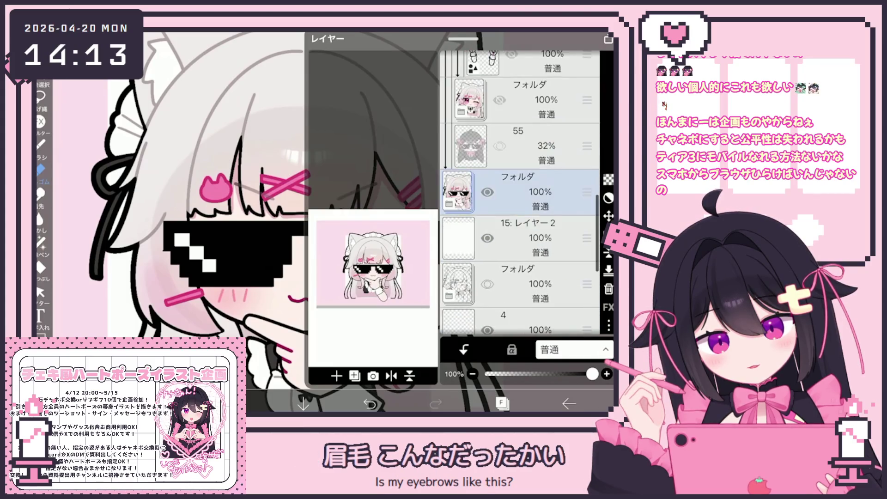
{"action": "left_click", "coordinate": [522, 139]}
{"action": "scroll", "coordinate": [520, 193], "scroll_direction": "up", "scroll_amount": 3}
{"action": "scroll", "coordinate": [520, 193], "scroll_direction": "up", "scroll_amount": 5}
{"action": "left_click", "coordinate": [522, 118]}
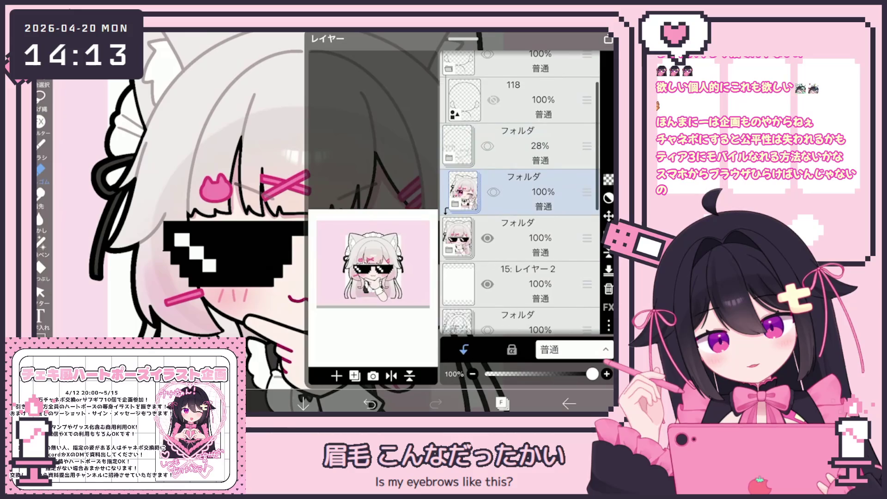
{"action": "left_click", "coordinate": [502, 404]}
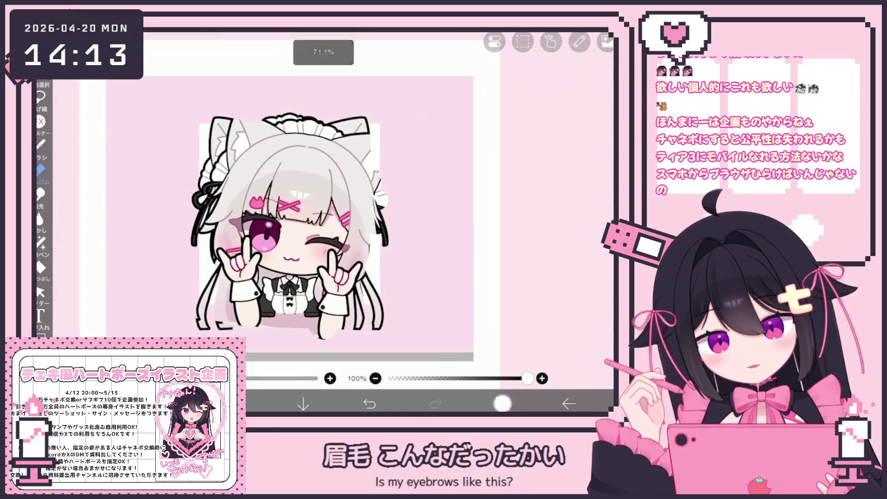
{"action": "left_click", "coordinate": [502, 403]}
{"action": "left_click", "coordinate": [493, 192]}
{"action": "left_click", "coordinate": [493, 192]}
{"action": "left_click", "coordinate": [493, 191]}
{"action": "left_click", "coordinate": [494, 192]}
{"action": "left_click", "coordinate": [493, 192]}
{"action": "left_click", "coordinate": [501, 404]}
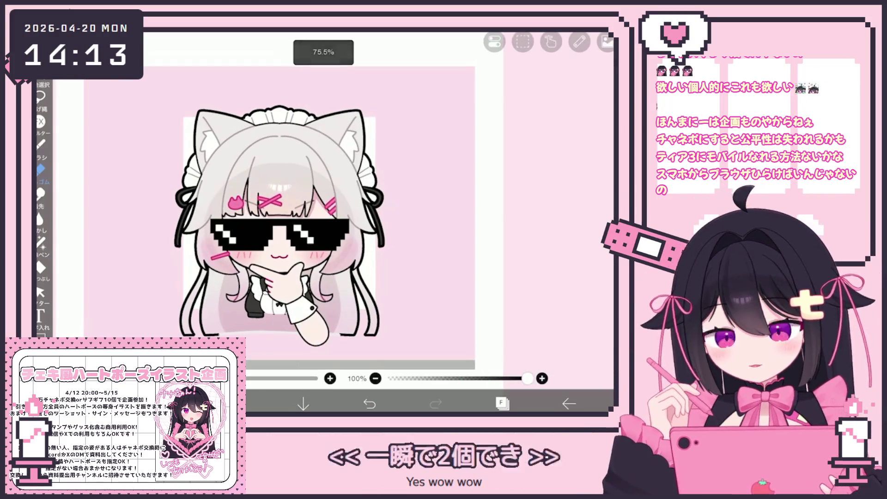
{"action": "left_click", "coordinate": [501, 404]}
Save the winking-pose and sunglasses folders each as transparent PNGs
{"action": "left_click", "coordinate": [493, 192]}
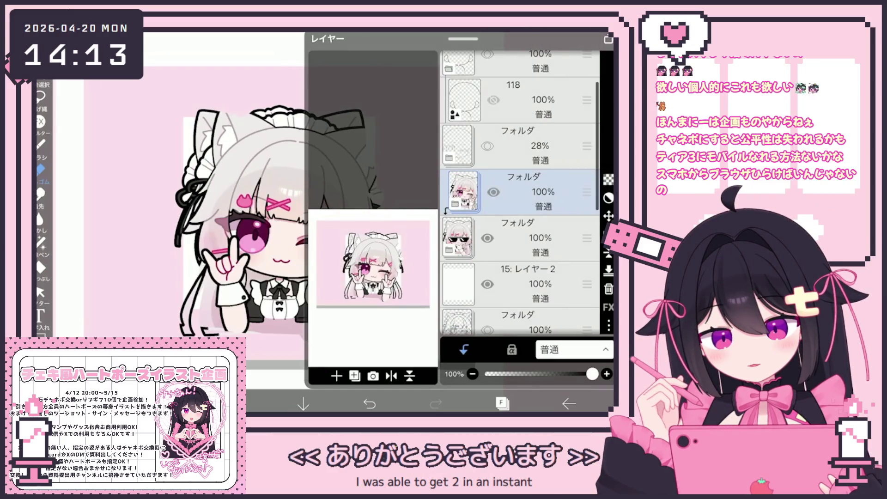
{"action": "left_click", "coordinate": [609, 326]}
{"action": "left_click", "coordinate": [516, 299]}
{"action": "left_click", "coordinate": [536, 238]}
{"action": "left_click", "coordinate": [608, 326]}
{"action": "left_click", "coordinate": [516, 298]}
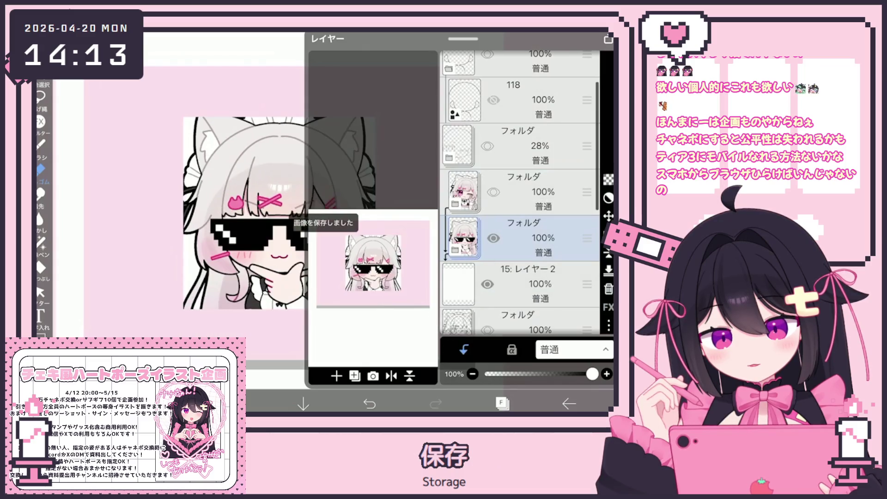
{"action": "left_click", "coordinate": [501, 403]}
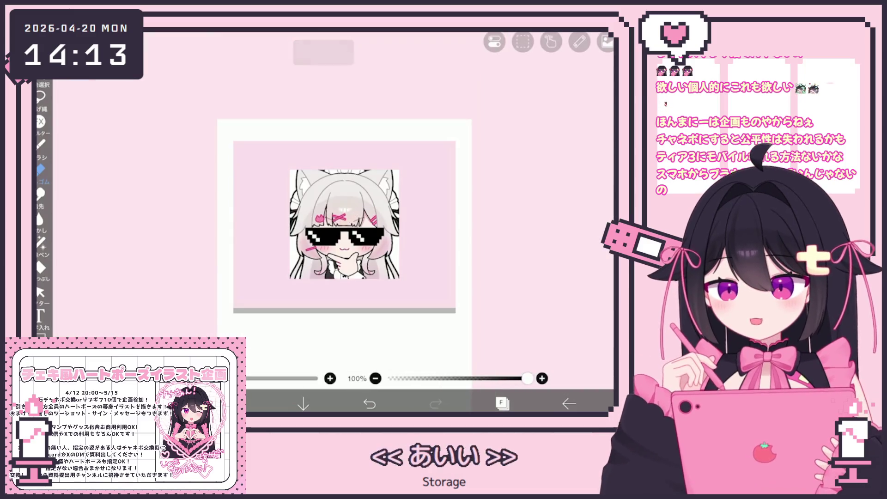
Expand the sunglasses folder, select layer 40, and move down to the face-part layers
{"action": "left_click", "coordinate": [501, 403]}
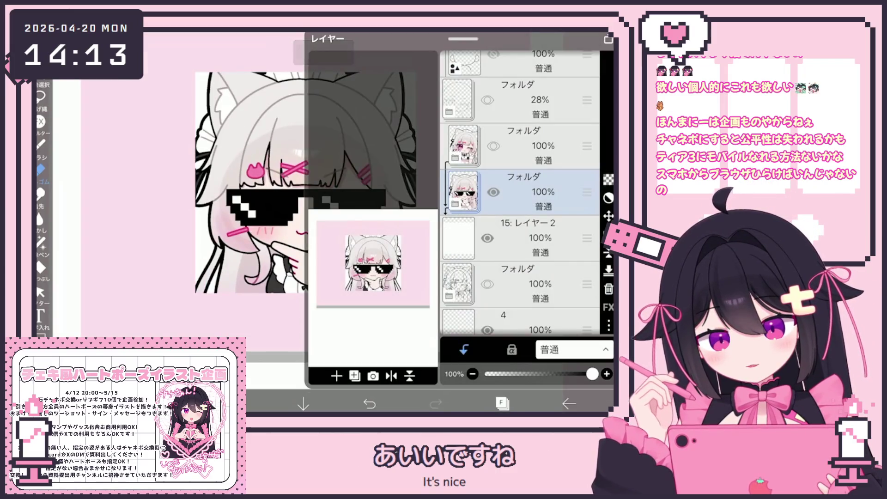
{"action": "left_click", "coordinate": [455, 204]}
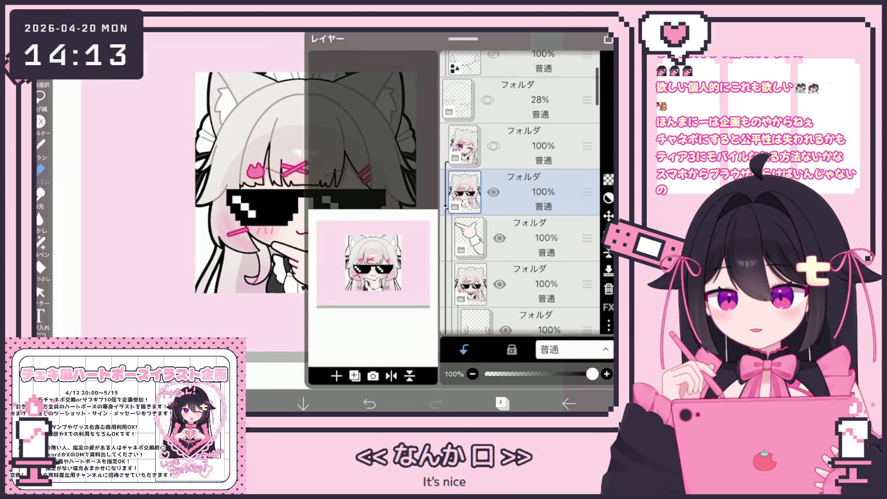
{"action": "scroll", "coordinate": [520, 192], "scroll_direction": "down", "scroll_amount": 5}
{"action": "left_click", "coordinate": [531, 173]}
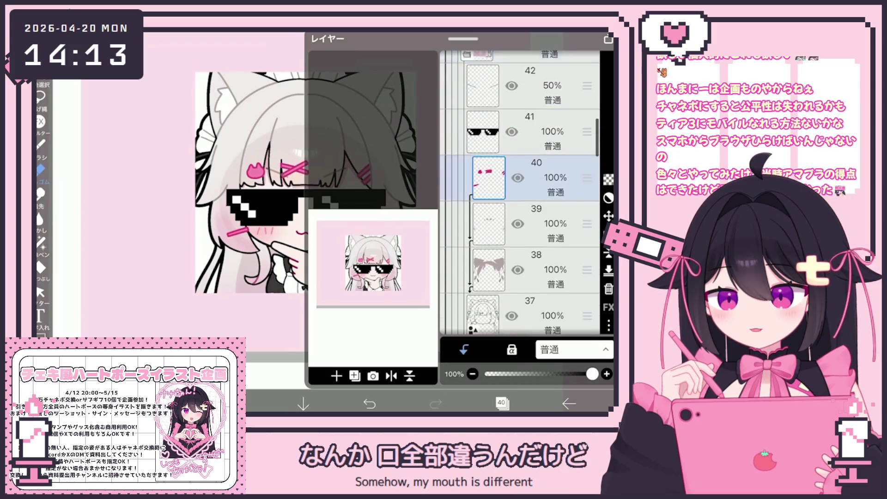
{"action": "scroll", "coordinate": [519, 192], "scroll_direction": "down", "scroll_amount": 5}
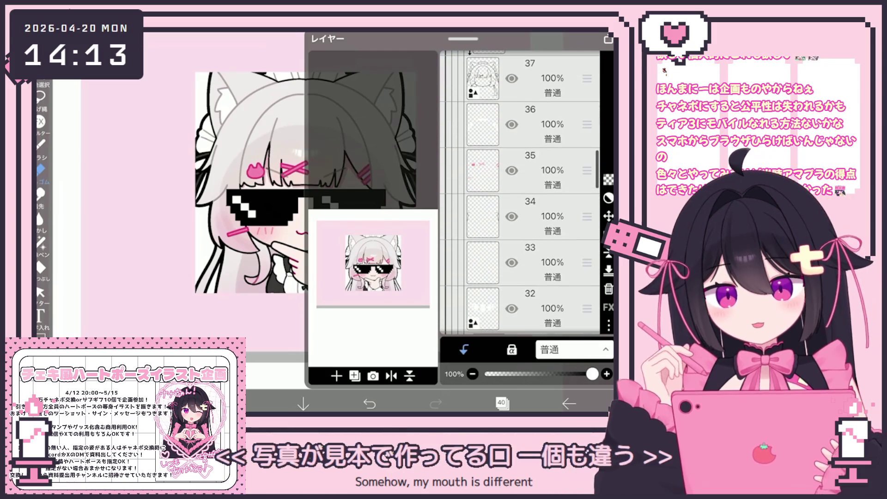
{"action": "scroll", "coordinate": [520, 192], "scroll_direction": "down", "scroll_amount": 2}
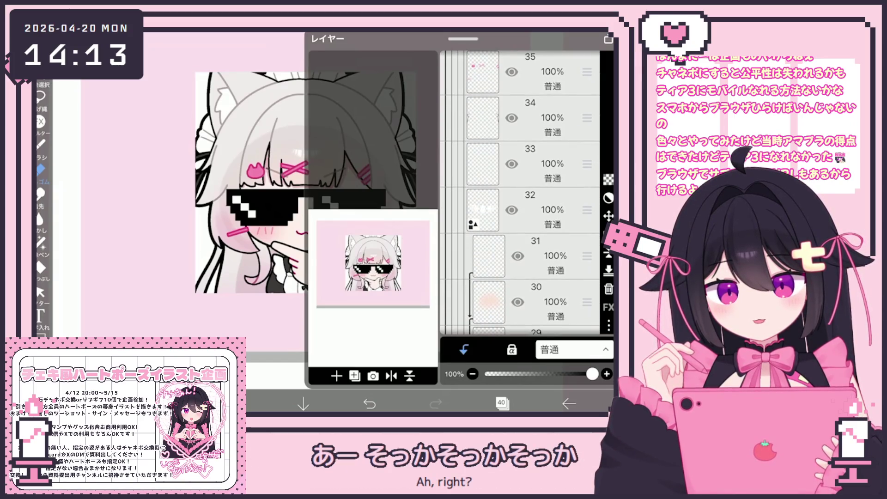
{"action": "scroll", "coordinate": [520, 191], "scroll_direction": "down", "scroll_amount": 10}
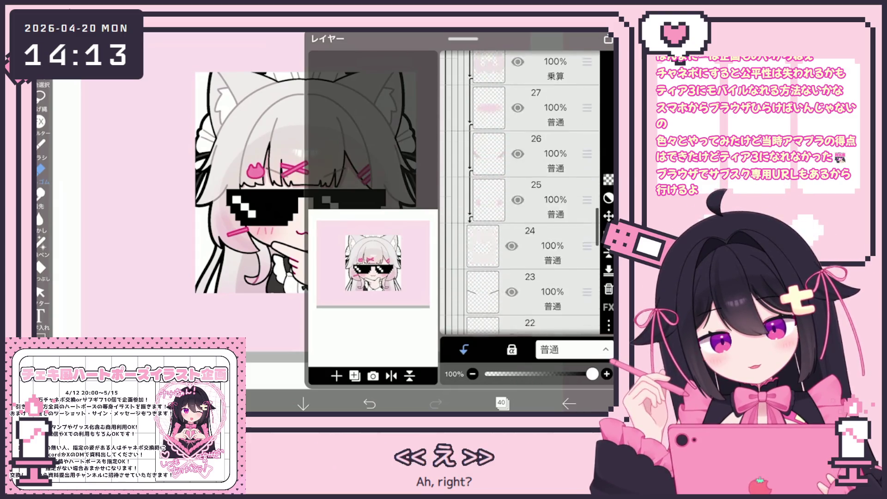
{"action": "left_click", "coordinate": [536, 242]}
Select mouth layer 21 and check the current dark red line colour
{"action": "left_click", "coordinate": [536, 150]}
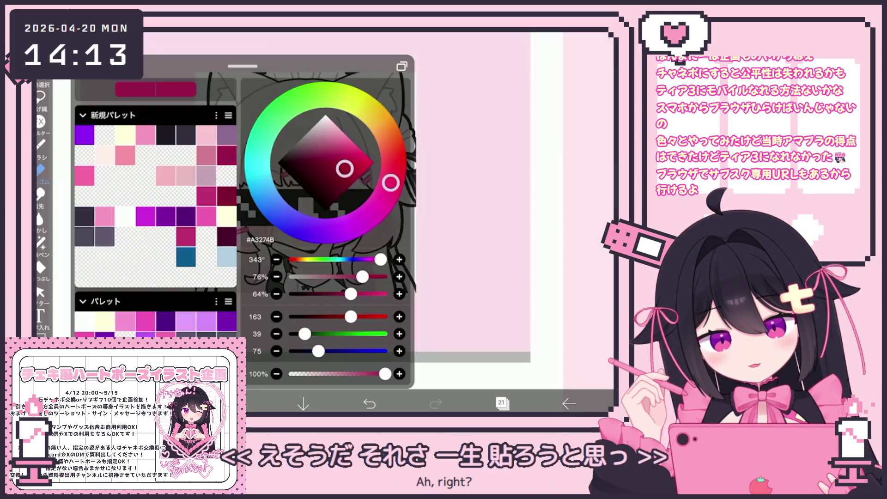
{"action": "left_click", "coordinate": [41, 144]}
{"action": "left_click", "coordinate": [41, 144]}
{"action": "scroll", "coordinate": [307, 208], "scroll_direction": "up", "scroll_amount": 5}
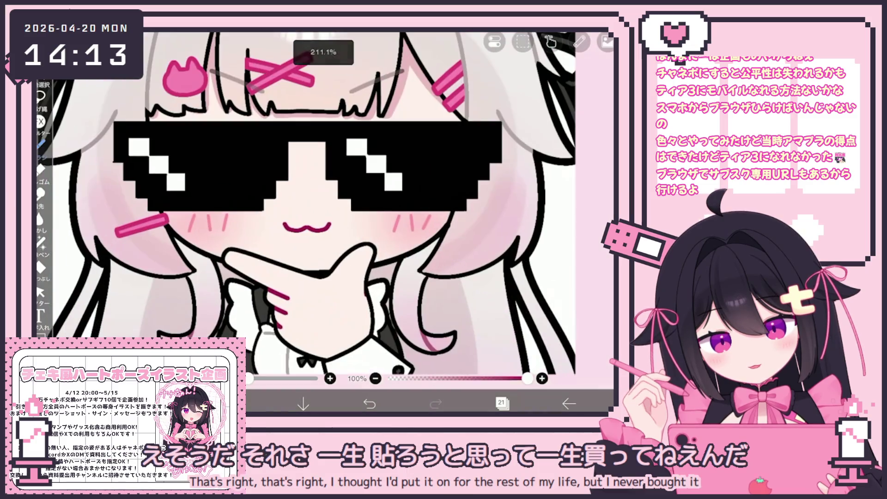
{"action": "left_click", "coordinate": [580, 41]}
{"action": "scroll", "coordinate": [304, 231], "scroll_direction": "up", "scroll_amount": 3}
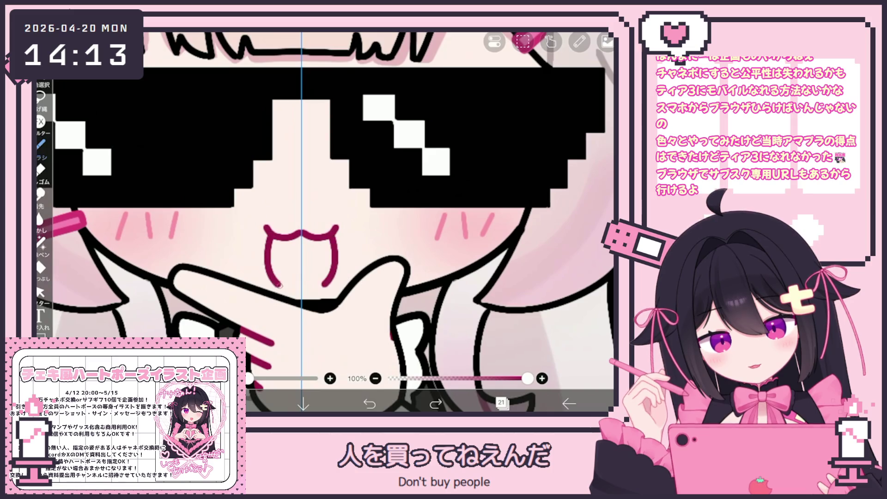
Erase the middle of the ω mouth with the Vector Eraser, then undo it
{"action": "left_click", "coordinate": [41, 292]}
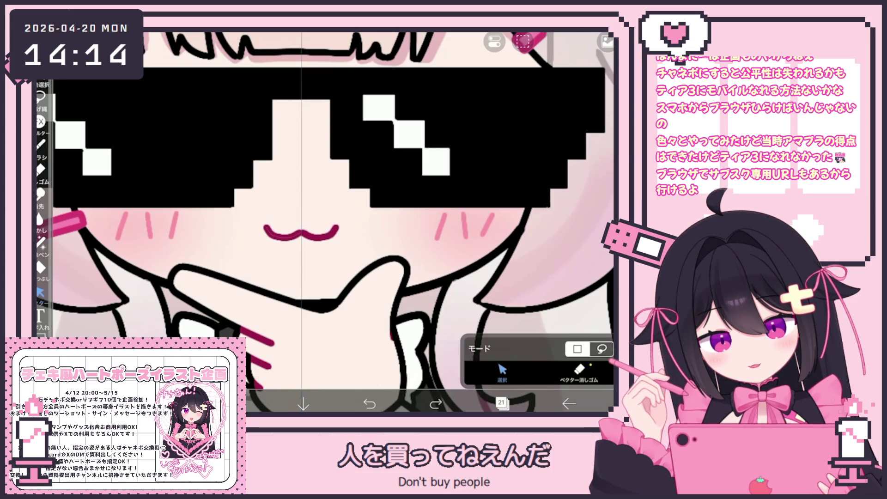
{"action": "left_click", "coordinate": [579, 372]}
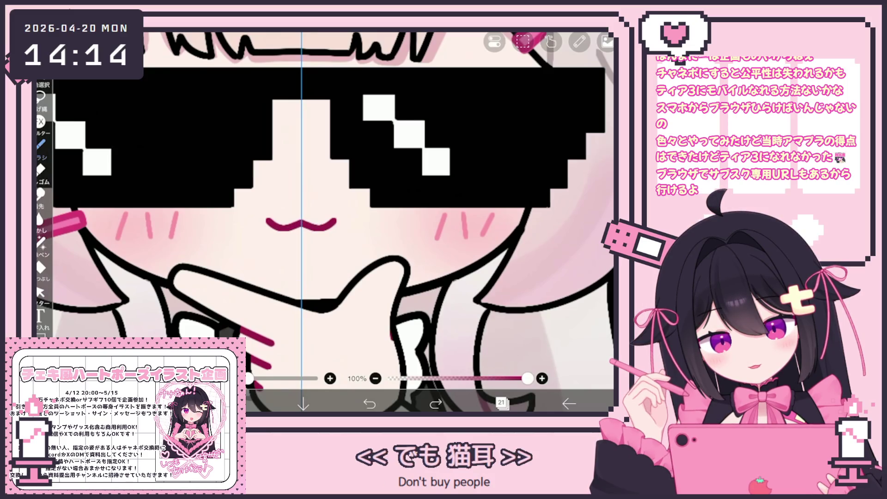
{"action": "scroll", "coordinate": [323, 217], "scroll_direction": "up", "scroll_amount": 2}
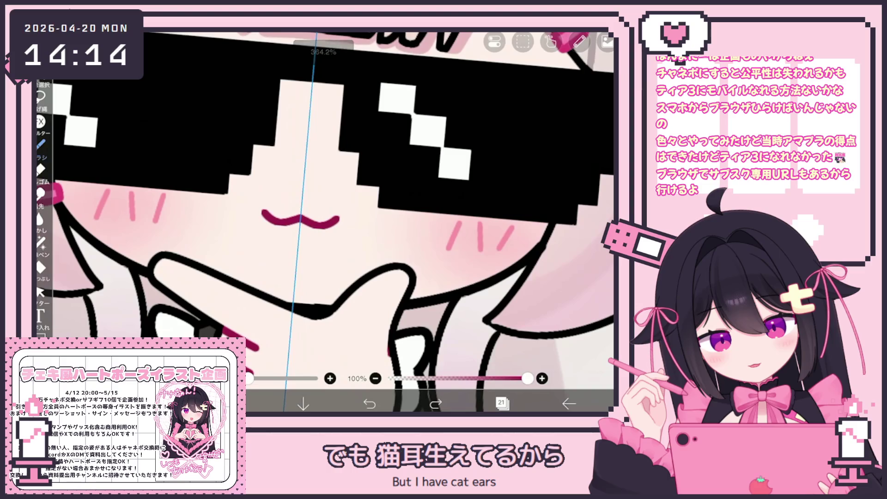
{"action": "scroll", "coordinate": [323, 217], "scroll_direction": "up", "scroll_amount": 2}
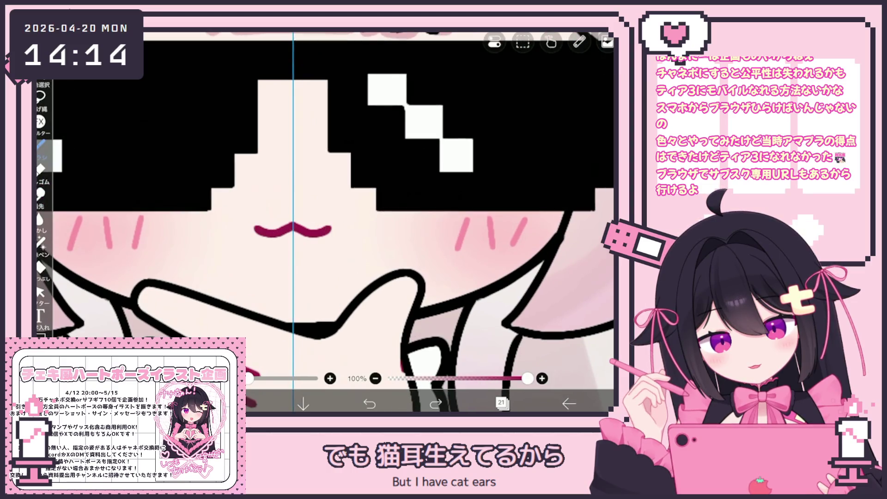
{"action": "left_click_drag", "start_coordinate": [307, 228], "coordinate": [276, 236]}
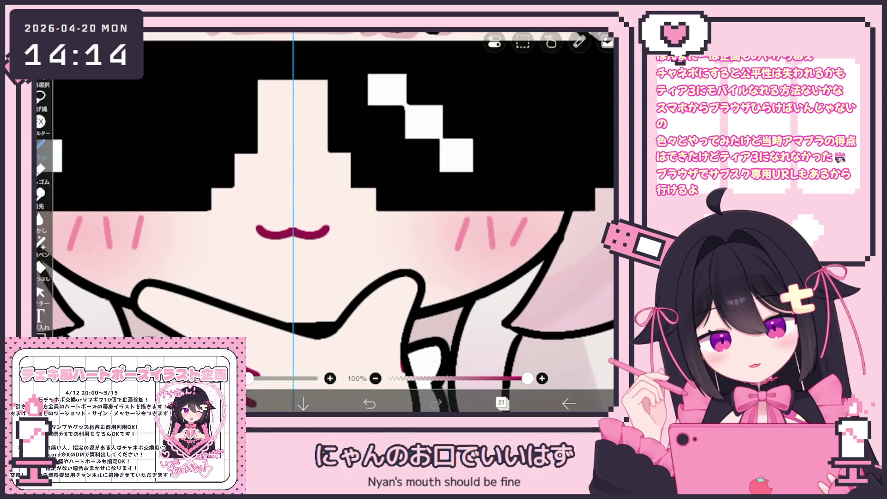
{"action": "key", "text": "ctrl+z"}
Redraw an open cat-shaped mouth, refining the strokes with undo and redo
{"action": "left_click_drag", "start_coordinate": [253, 227], "coordinate": [333, 228]}
{"action": "scroll", "coordinate": [323, 217], "scroll_direction": "down", "scroll_amount": 5}
{"action": "scroll", "coordinate": [323, 217], "scroll_direction": "up", "scroll_amount": 6}
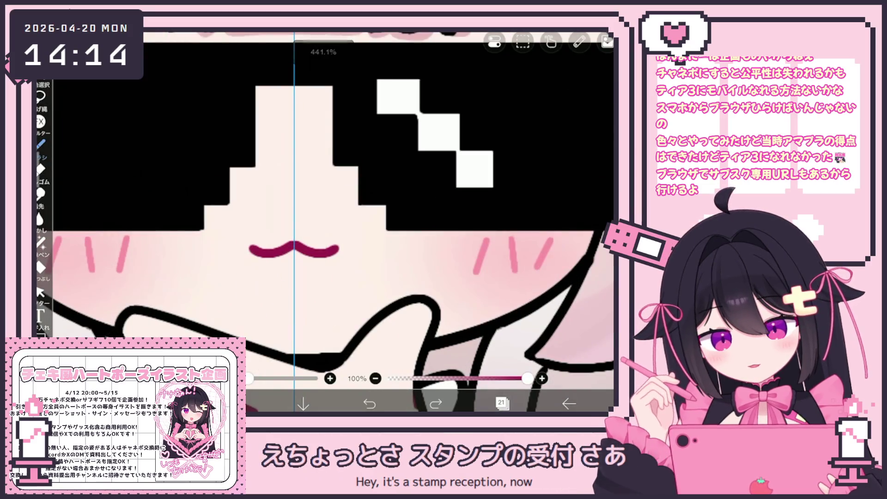
{"action": "scroll", "coordinate": [323, 222], "scroll_direction": "down", "scroll_amount": 5}
{"action": "scroll", "coordinate": [323, 222], "scroll_direction": "up", "scroll_amount": 5}
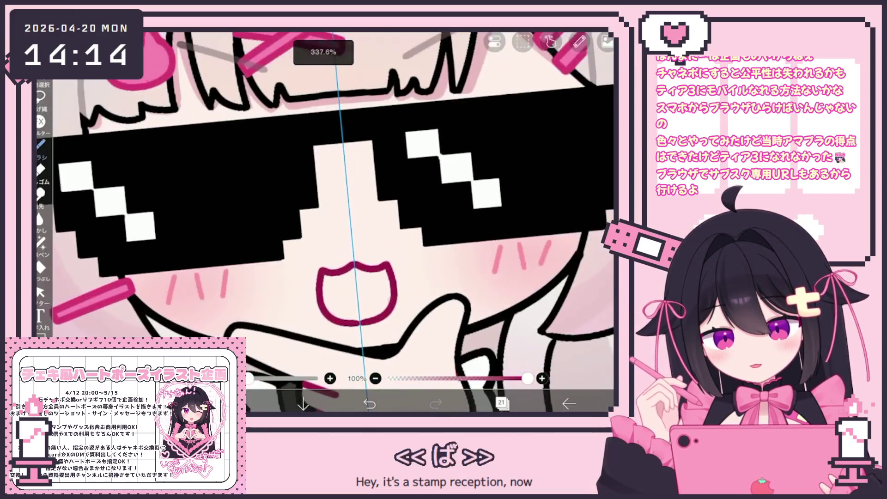
{"action": "key", "text": "ctrl+z"}
{"action": "key", "text": "ctrl+z"}
{"action": "key", "text": "ctrl+y"}
{"action": "scroll", "coordinate": [324, 221], "scroll_direction": "up", "scroll_amount": 2}
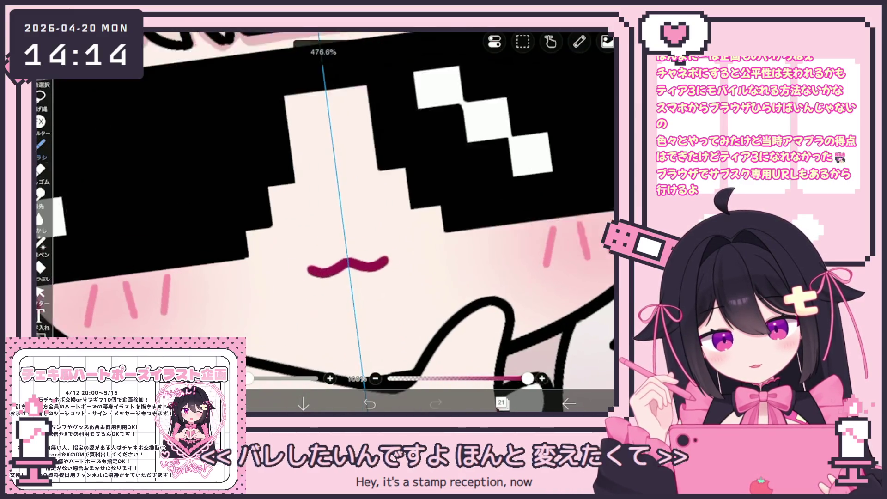
{"action": "key", "text": "ctrl+y"}
{"action": "key", "text": "ctrl+y"}
{"action": "left_click", "coordinate": [370, 403]}
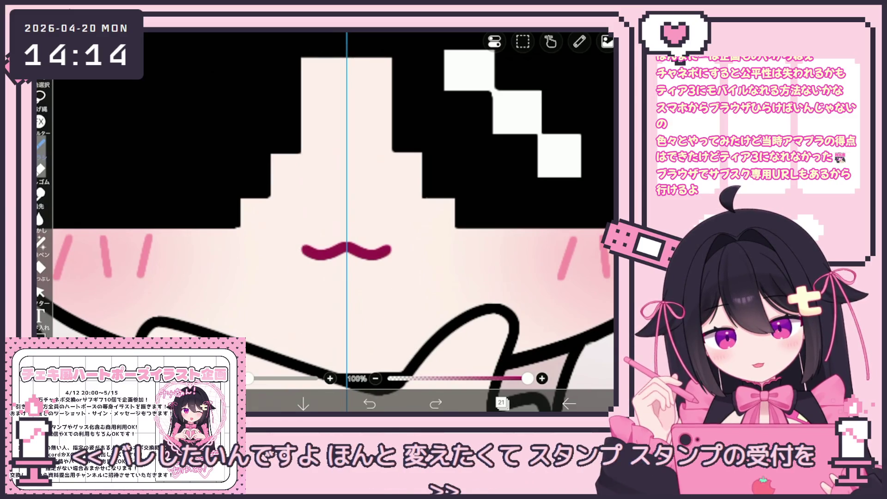
{"action": "scroll", "coordinate": [324, 222], "scroll_direction": "down", "scroll_amount": 5}
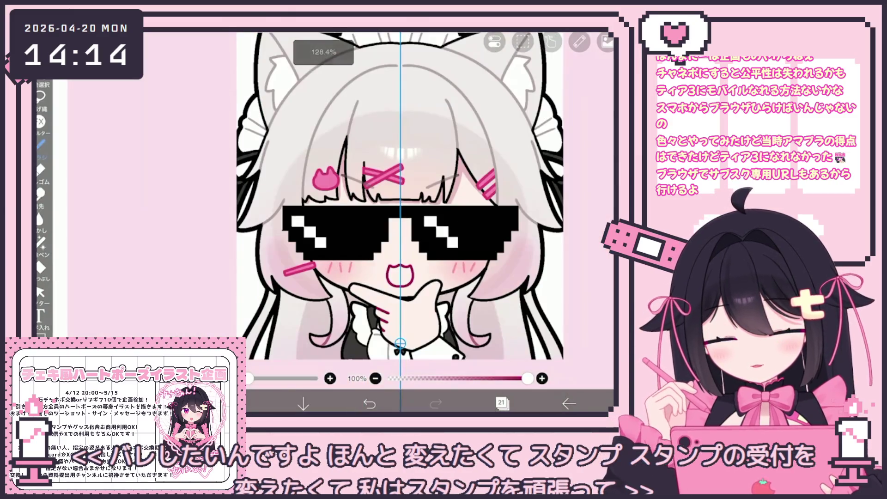
{"action": "scroll", "coordinate": [400, 222], "scroll_direction": "up", "scroll_amount": 3}
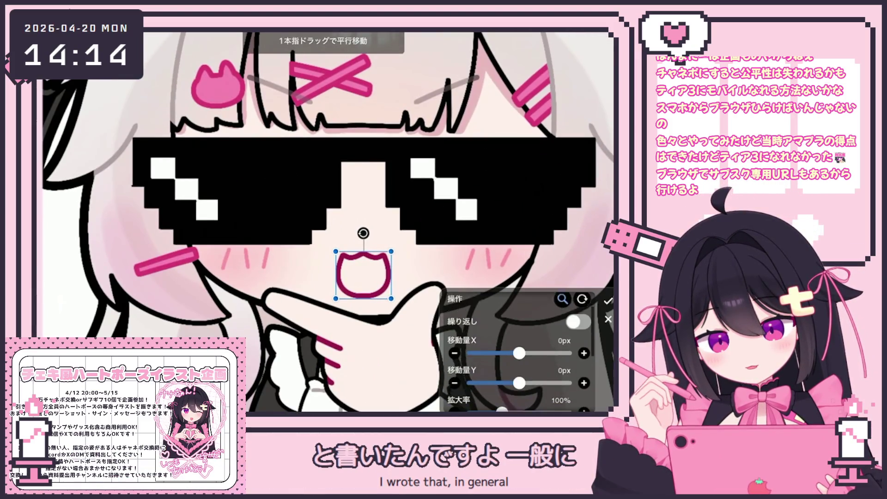
Nudge the open cat mouth up 3 px, then pick the bucket Fill tool
{"action": "left_click_drag", "start_coordinate": [363, 275], "coordinate": [363, 272]}
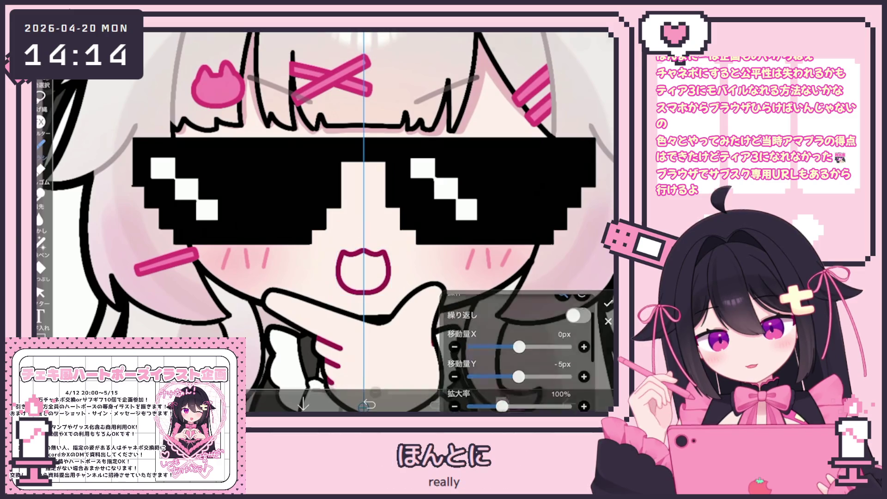
{"action": "scroll", "coordinate": [328, 222], "scroll_direction": "down", "scroll_amount": 5}
{"action": "left_click", "coordinate": [501, 403]}
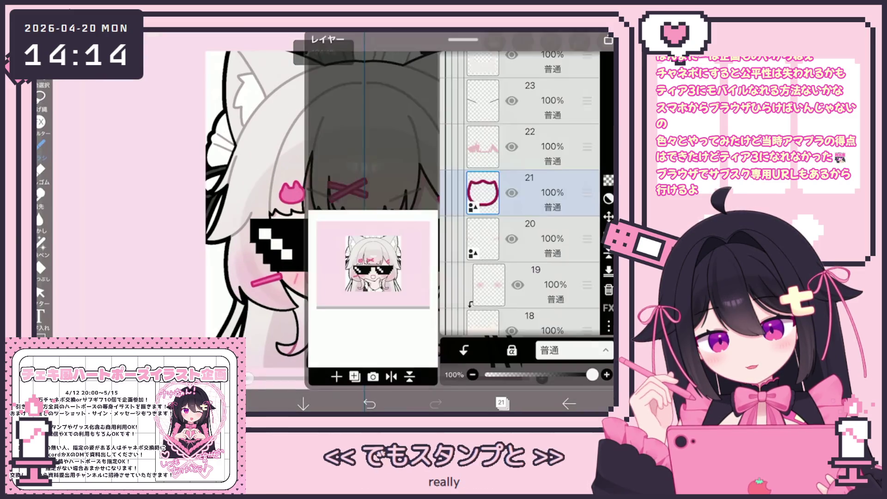
{"action": "left_click", "coordinate": [337, 376]}
{"action": "key", "text": "ctrl+z"}
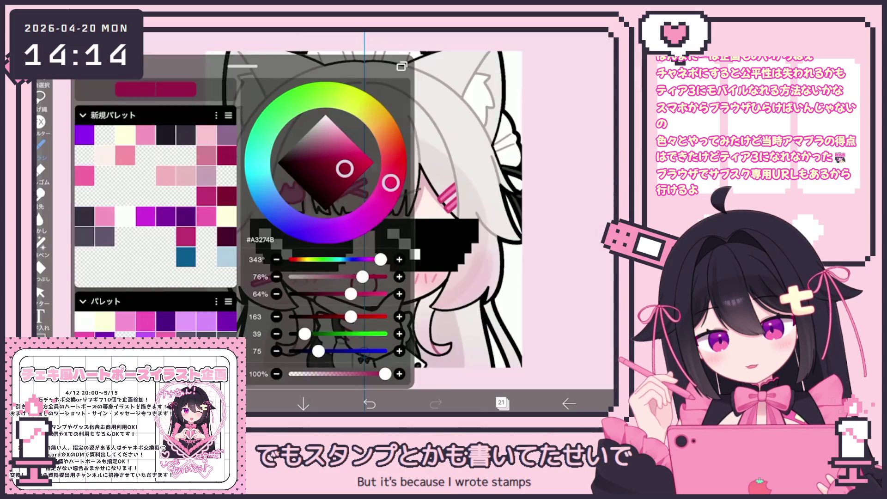
{"action": "left_click", "coordinate": [41, 267]}
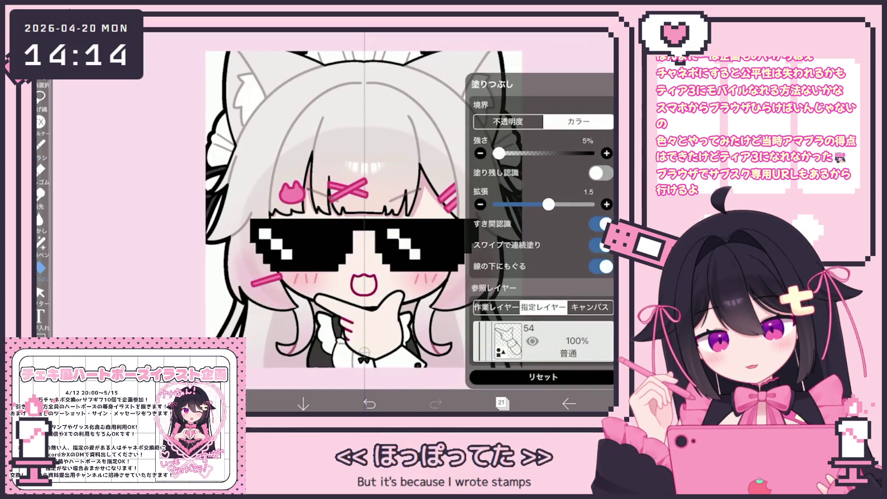
{"action": "scroll", "coordinate": [292, 239], "scroll_direction": "down", "scroll_amount": 5}
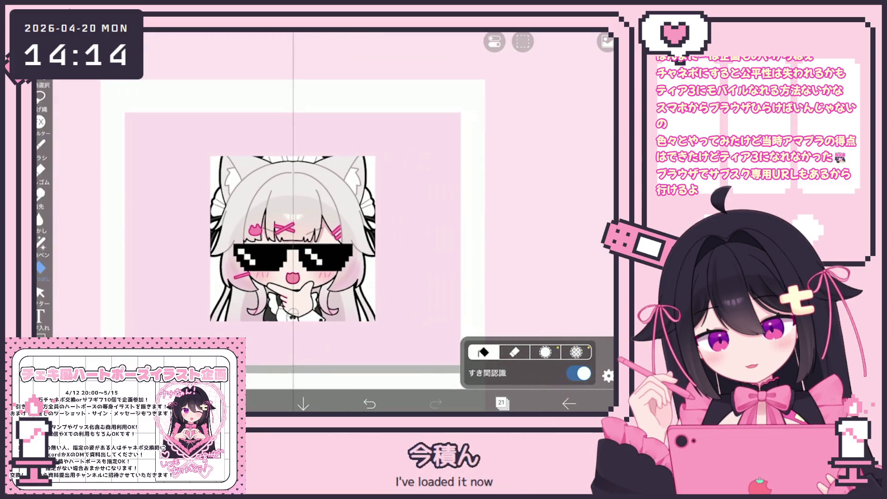
{"action": "scroll", "coordinate": [278, 231], "scroll_direction": "up", "scroll_amount": 2}
{"action": "left_click", "coordinate": [503, 404]}
Hide the sunglasses folder, show the winking-pose folder, and select layer 104
{"action": "scroll", "coordinate": [520, 192], "scroll_direction": "up", "scroll_amount": 15}
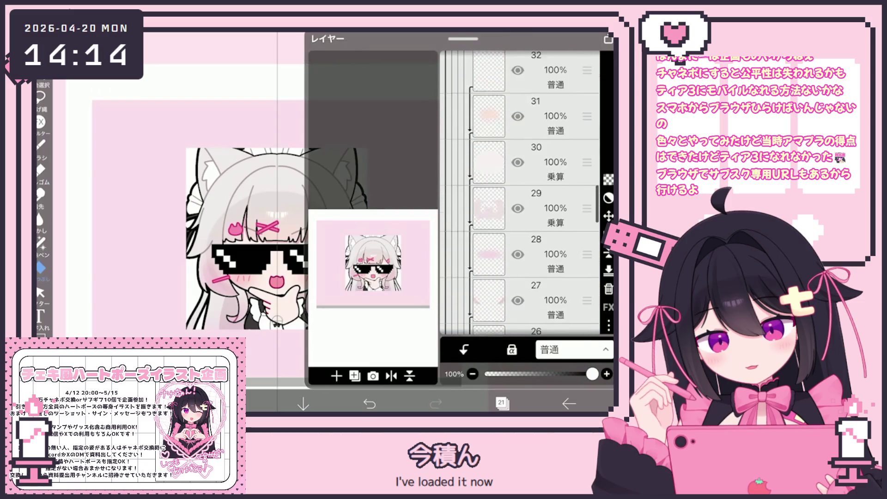
{"action": "scroll", "coordinate": [519, 193], "scroll_direction": "up", "scroll_amount": 10}
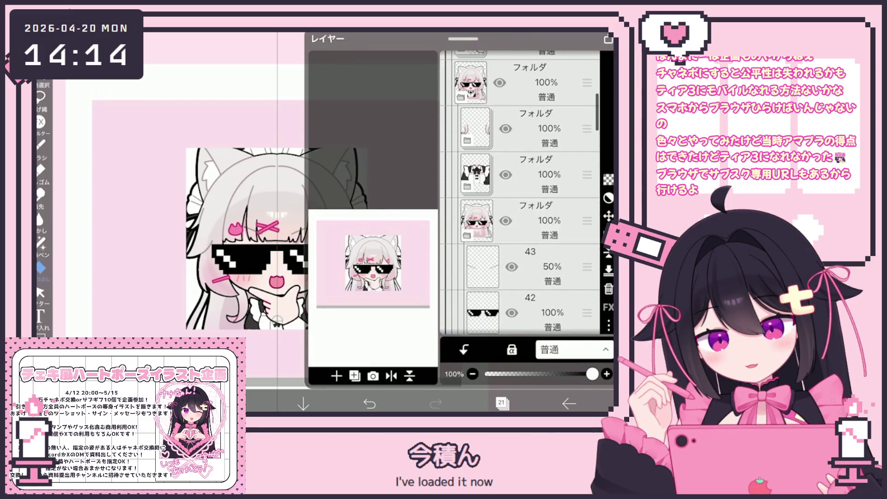
{"action": "left_click", "coordinate": [517, 197]}
{"action": "scroll", "coordinate": [520, 193], "scroll_direction": "up", "scroll_amount": 3}
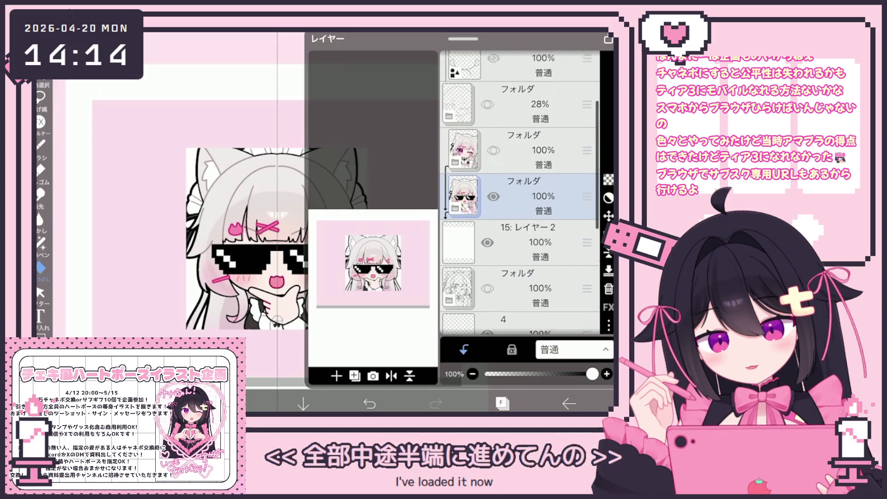
{"action": "left_click", "coordinate": [493, 213]}
{"action": "scroll", "coordinate": [520, 193], "scroll_direction": "down", "scroll_amount": 3}
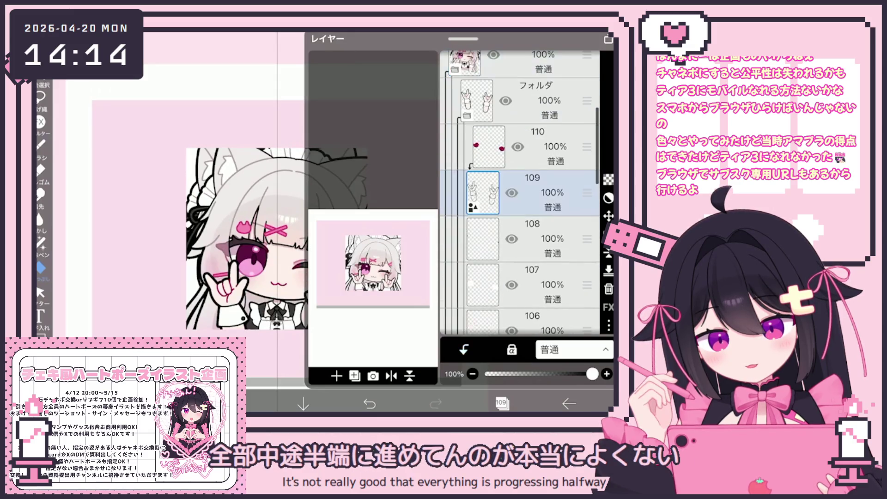
{"action": "left_click", "coordinate": [536, 171]}
{"action": "scroll", "coordinate": [519, 193], "scroll_direction": "down", "scroll_amount": 5}
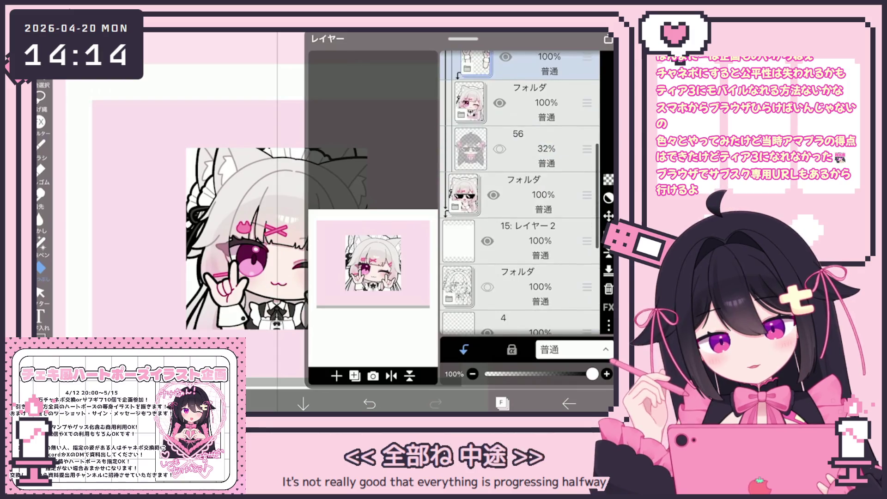
{"action": "left_click", "coordinate": [532, 211]}
{"action": "left_click", "coordinate": [501, 403]}
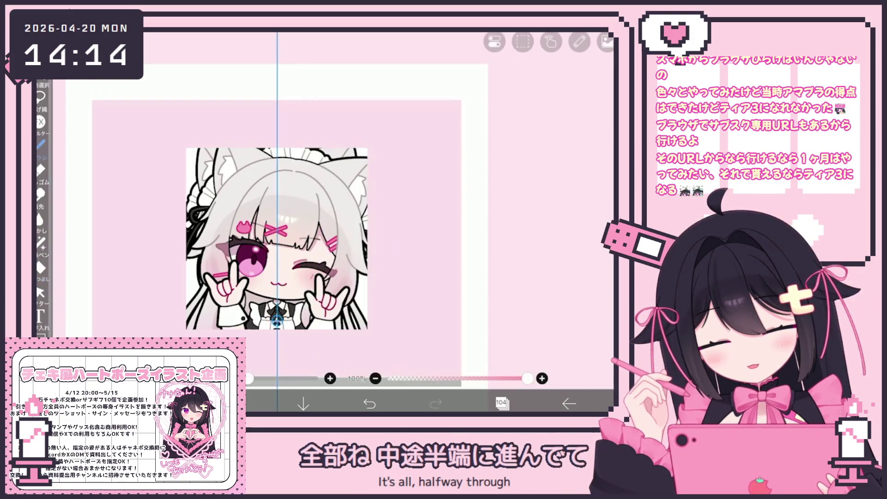
Check the current colour in the colour picker without changing it
{"action": "left_click", "coordinate": [237, 403]}
{"action": "left_click", "coordinate": [238, 403]}
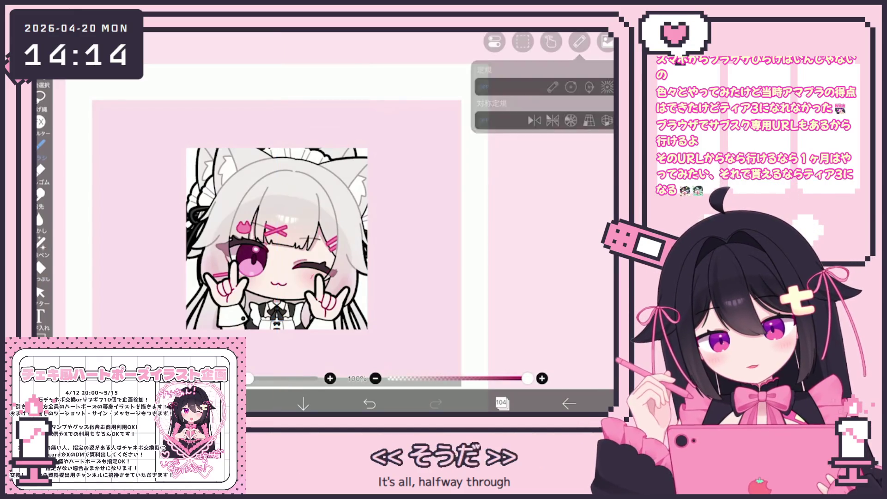
{"action": "scroll", "coordinate": [277, 231], "scroll_direction": "up", "scroll_amount": 5}
Nudge the winking girl's mouth stroke slightly upward with vector selection
{"action": "left_click", "coordinate": [41, 292]}
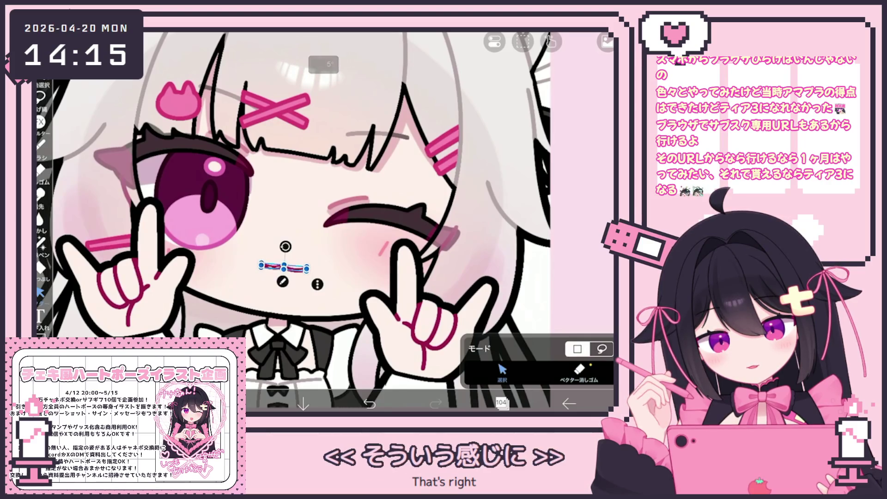
{"action": "scroll", "coordinate": [284, 270], "scroll_direction": "up", "scroll_amount": 3}
{"action": "left_click_drag", "start_coordinate": [289, 269], "coordinate": [291, 264]}
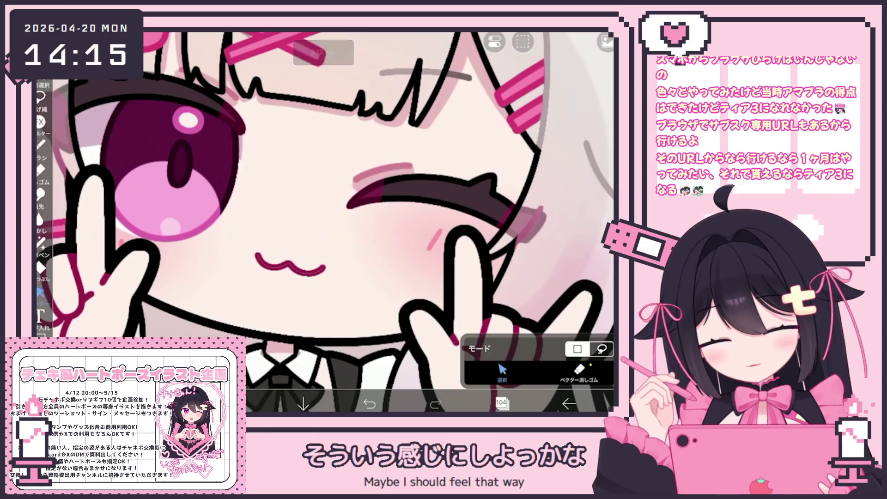
{"action": "left_click", "coordinate": [40, 145]}
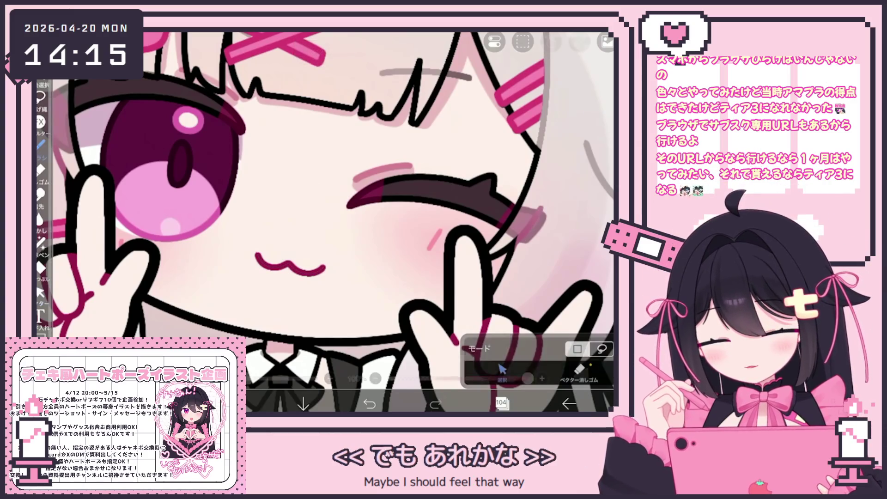
{"action": "scroll", "coordinate": [287, 268], "scroll_direction": "up", "scroll_amount": 2}
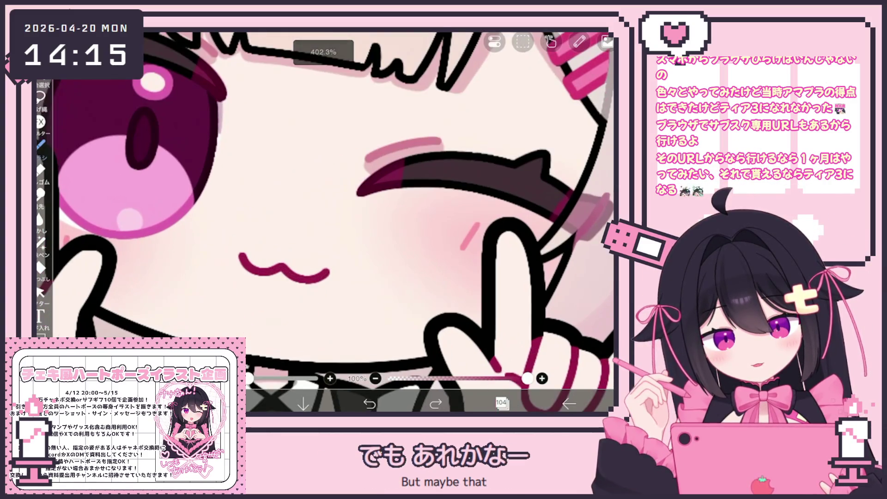
Undo twice to return to the wavy cat mouth for comparison
{"action": "key", "text": "ctrl+z"}
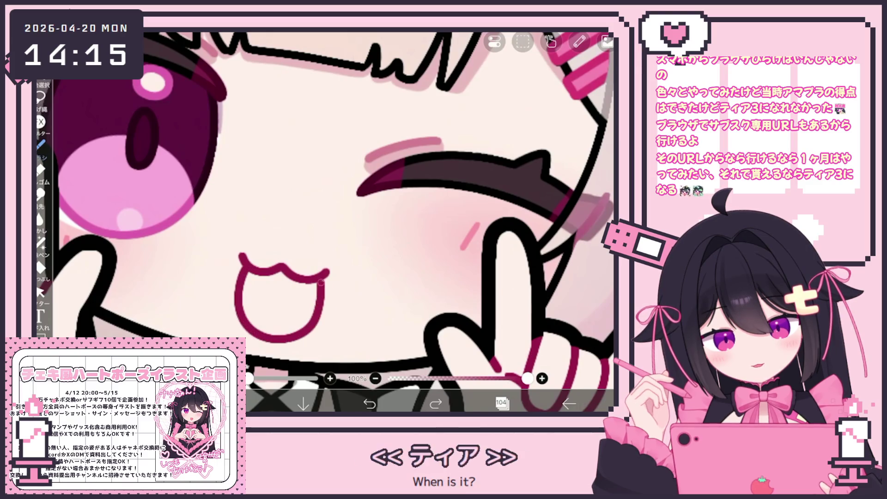
{"action": "key", "text": "ctrl+z"}
{"action": "scroll", "coordinate": [323, 222], "scroll_direction": "down", "scroll_amount": 3}
{"action": "scroll", "coordinate": [323, 222], "scroll_direction": "up", "scroll_amount": 2}
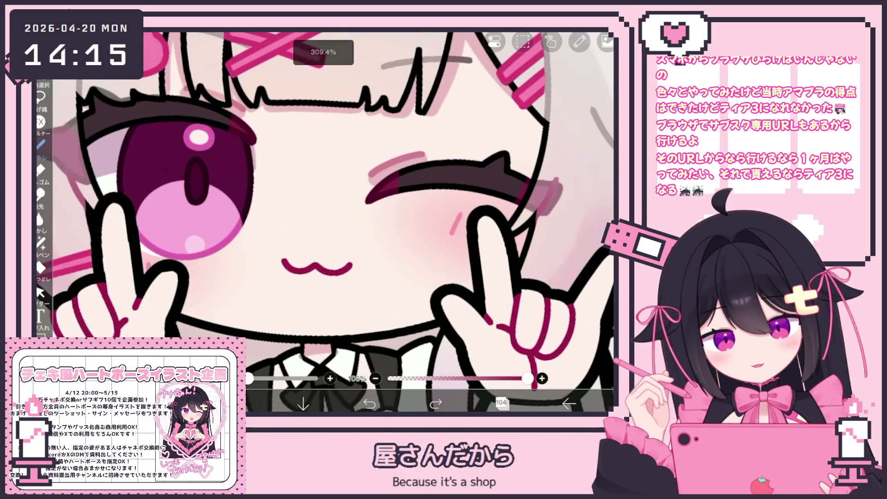
{"action": "scroll", "coordinate": [323, 222], "scroll_direction": "down", "scroll_amount": 3}
{"action": "scroll", "coordinate": [324, 222], "scroll_direction": "up", "scroll_amount": 3}
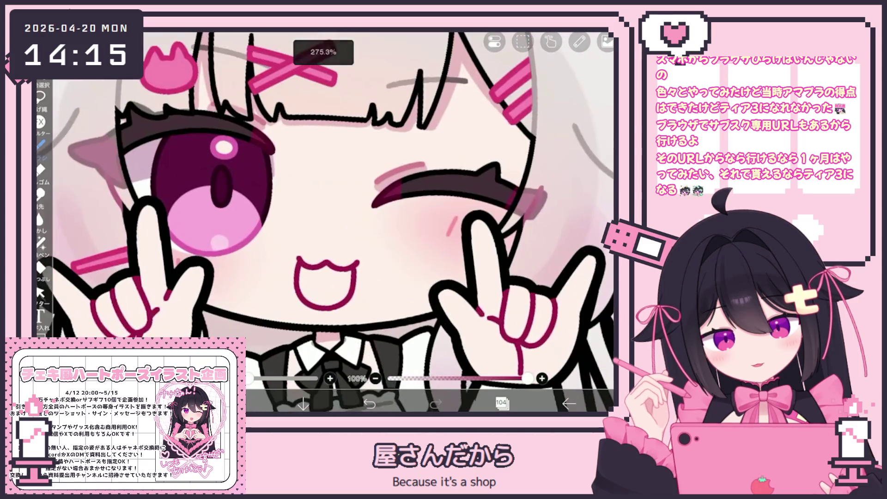
{"action": "scroll", "coordinate": [324, 222], "scroll_direction": "down", "scroll_amount": 3}
{"action": "scroll", "coordinate": [324, 222], "scroll_direction": "up", "scroll_amount": 4}
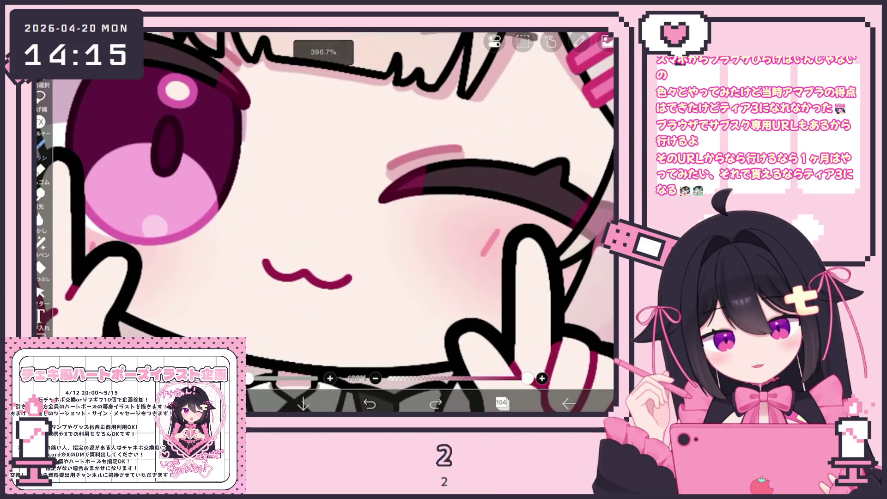
Select the wavy ω mouth stroke and squeeze it narrower from the right
{"action": "left_click", "coordinate": [40, 292]}
{"action": "left_click", "coordinate": [308, 272]}
{"action": "left_click_drag", "start_coordinate": [349, 277], "coordinate": [334, 277]}
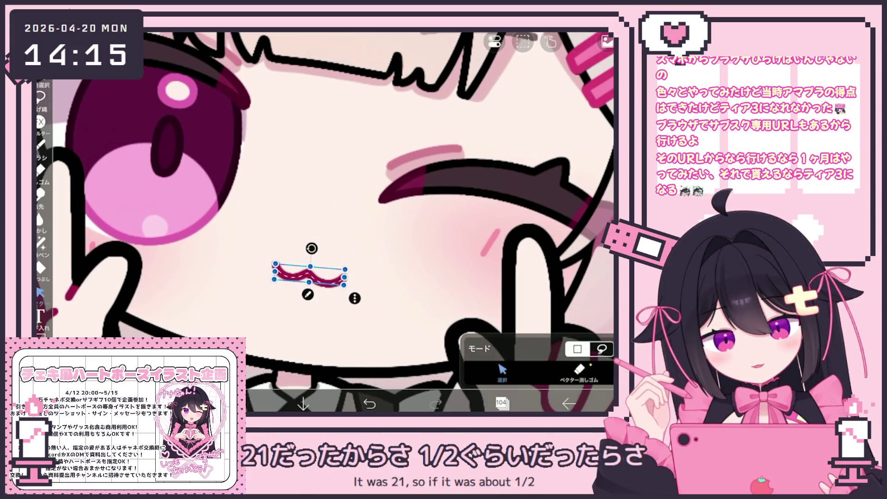
{"action": "scroll", "coordinate": [324, 222], "scroll_direction": "up", "scroll_amount": 1}
{"action": "left_click", "coordinate": [41, 145]}
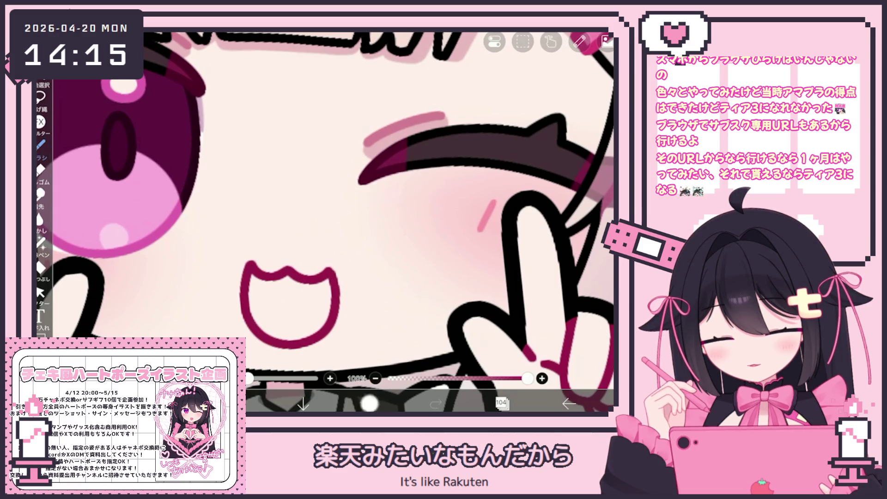
Draw an open-mouth loop below the ω, then undo the lower loop
{"action": "left_click_drag", "start_coordinate": [258, 339], "coordinate": [334, 279]}
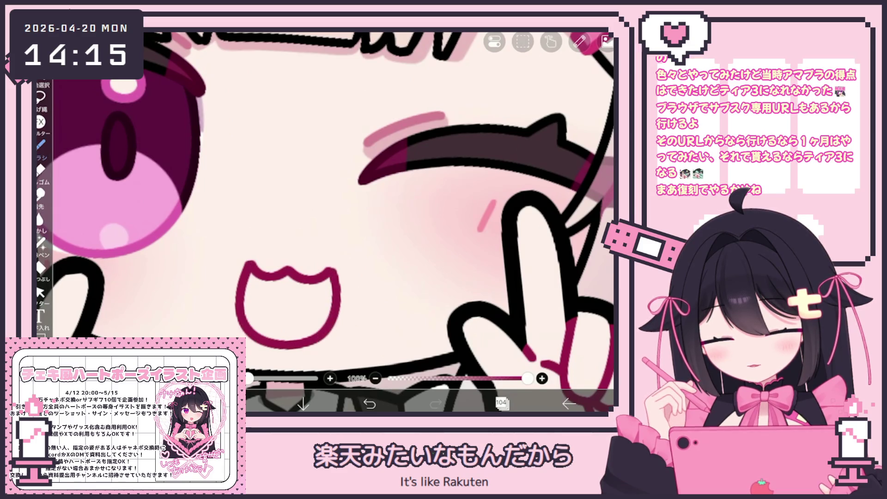
{"action": "left_click_drag", "start_coordinate": [258, 341], "coordinate": [335, 294]}
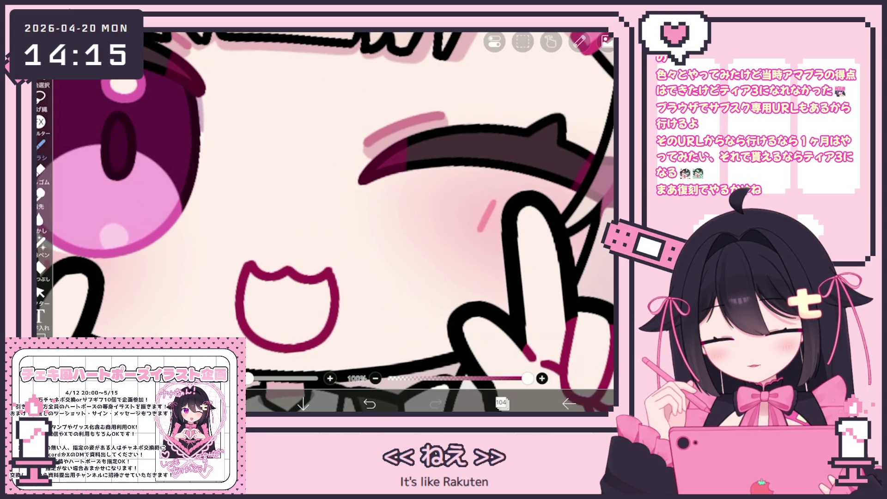
{"action": "key", "text": "ctrl+z"}
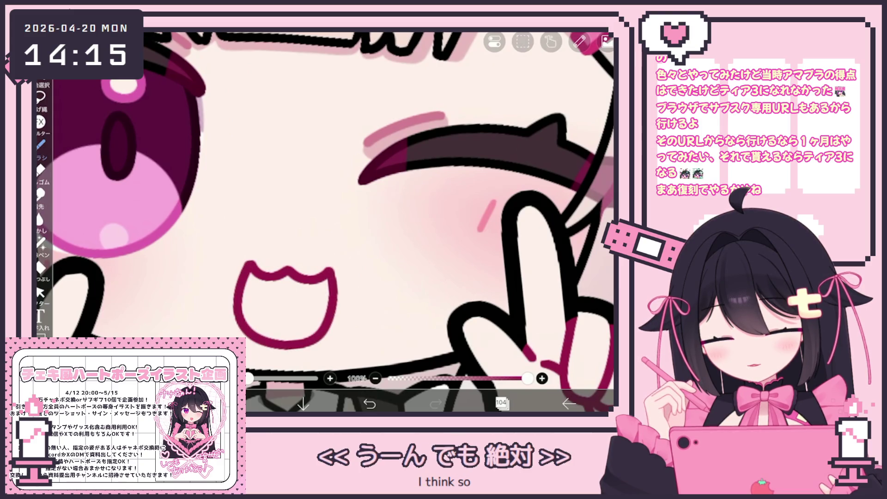
{"action": "scroll", "coordinate": [352, 208], "scroll_direction": "down", "scroll_amount": 5}
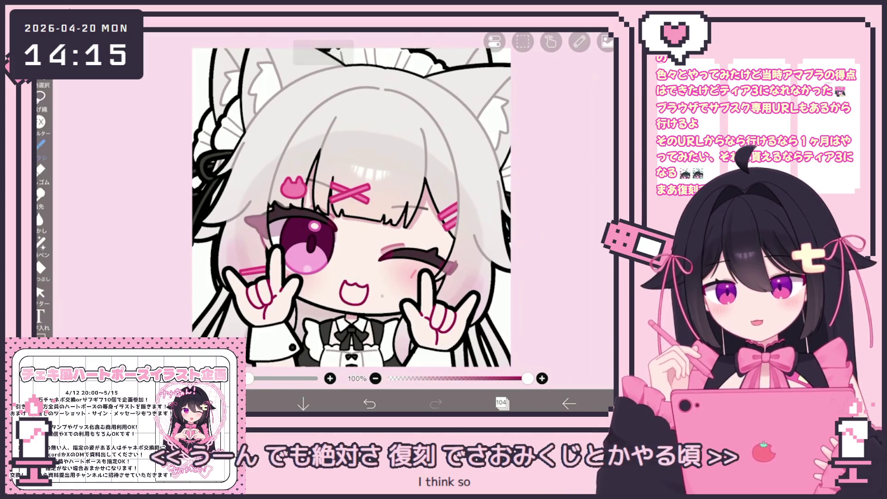
Revert to the small ω mouth, then delete the mouth stroke from the layer
{"action": "key", "text": "ctrl+z"}
{"action": "scroll", "coordinate": [333, 217], "scroll_direction": "up", "scroll_amount": 3}
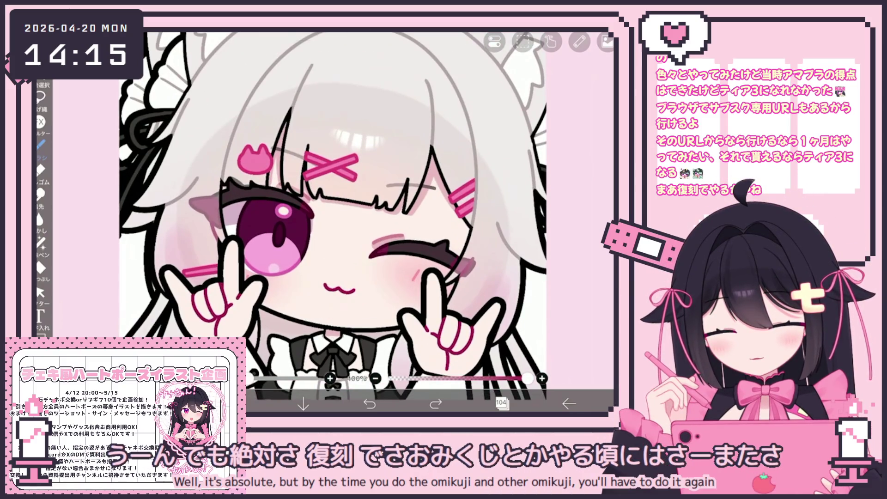
{"action": "left_click", "coordinate": [41, 292]}
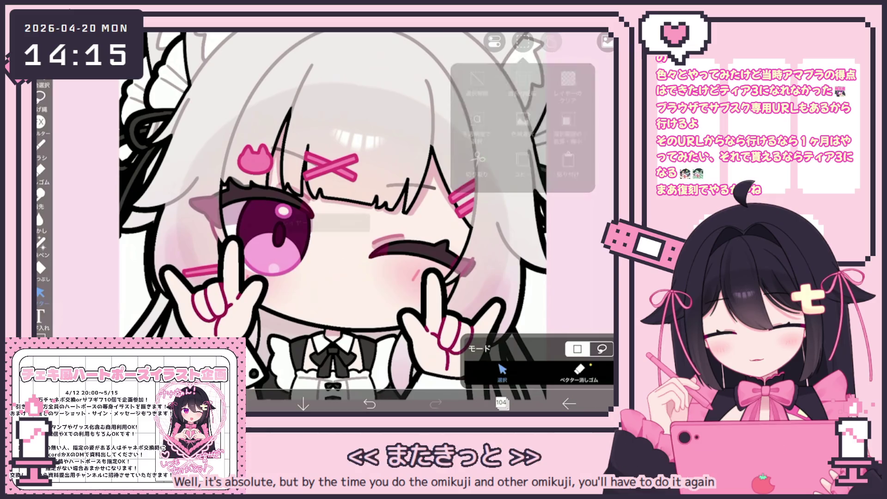
{"action": "key", "text": "Delete"}
{"action": "left_click", "coordinate": [41, 144]}
{"action": "scroll", "coordinate": [333, 217], "scroll_direction": "up", "scroll_amount": 2}
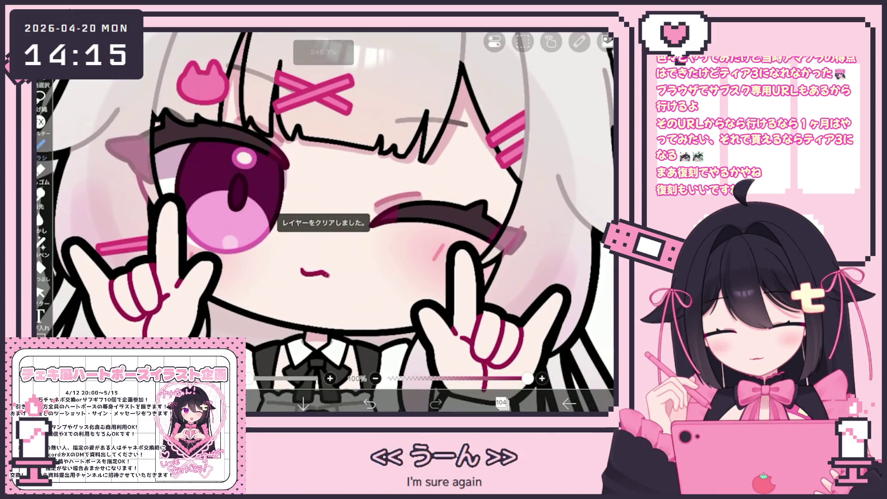
Draw a new small ω mouth stroke, then undo it
{"action": "left_click_drag", "start_coordinate": [341, 275], "coordinate": [300, 274]}
{"action": "scroll", "coordinate": [323, 222], "scroll_direction": "up", "scroll_amount": 3}
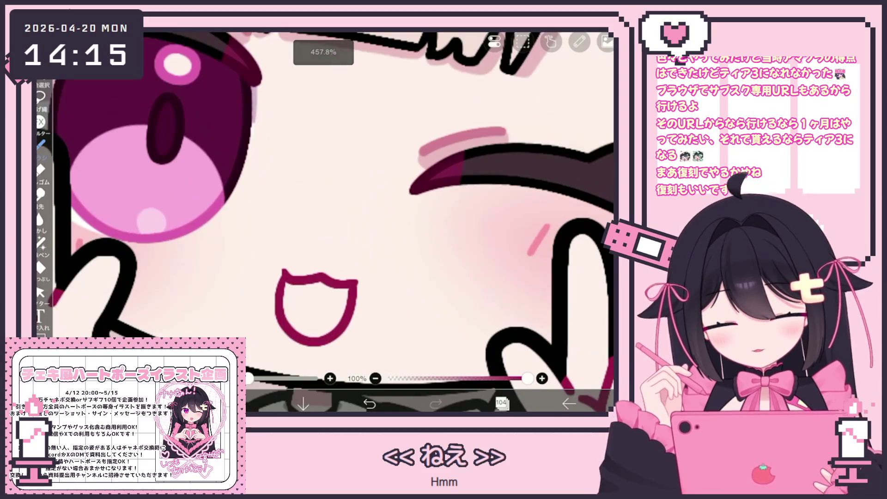
{"action": "key", "text": "ctrl+z"}
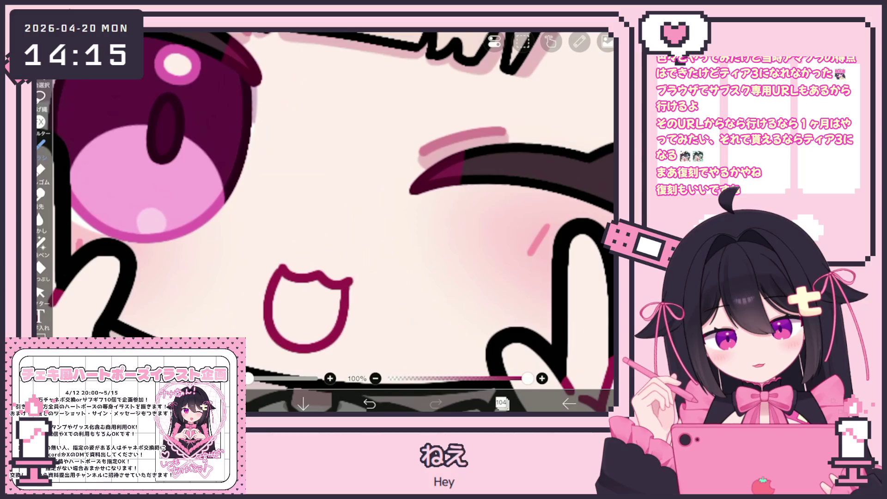
Try a lower open-mouth outline under the ω and remove it again
{"action": "scroll", "coordinate": [430, 264], "scroll_direction": "left", "scroll_amount": 1}
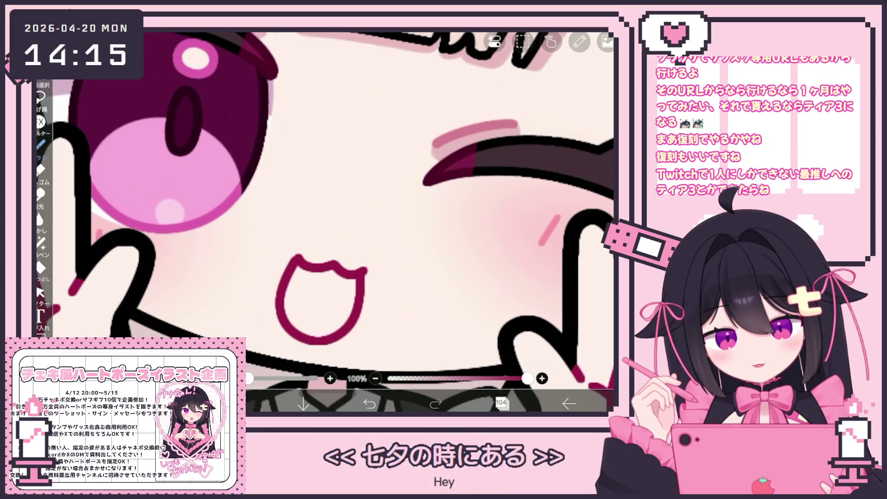
{"action": "key", "text": "ctrl+z"}
{"action": "left_click_drag", "start_coordinate": [296, 263], "coordinate": [361, 315]}
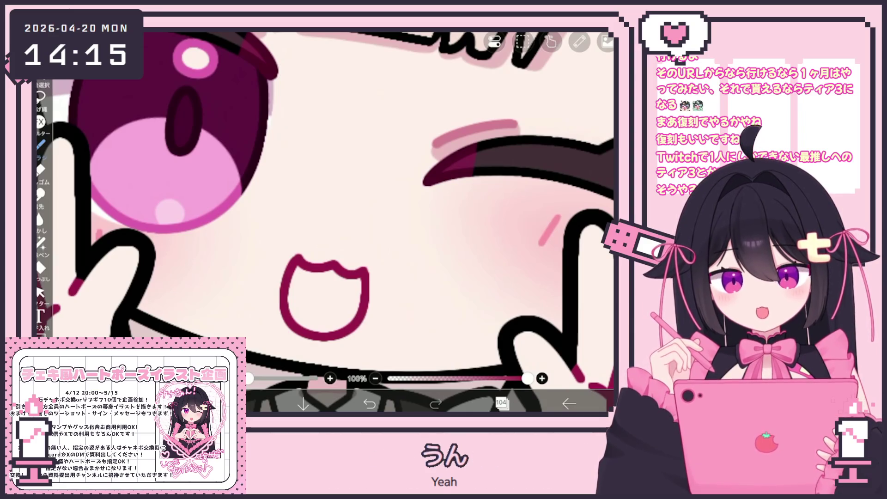
{"action": "scroll", "coordinate": [323, 222], "scroll_direction": "up", "scroll_amount": 2}
{"action": "key", "text": "ctrl+z"}
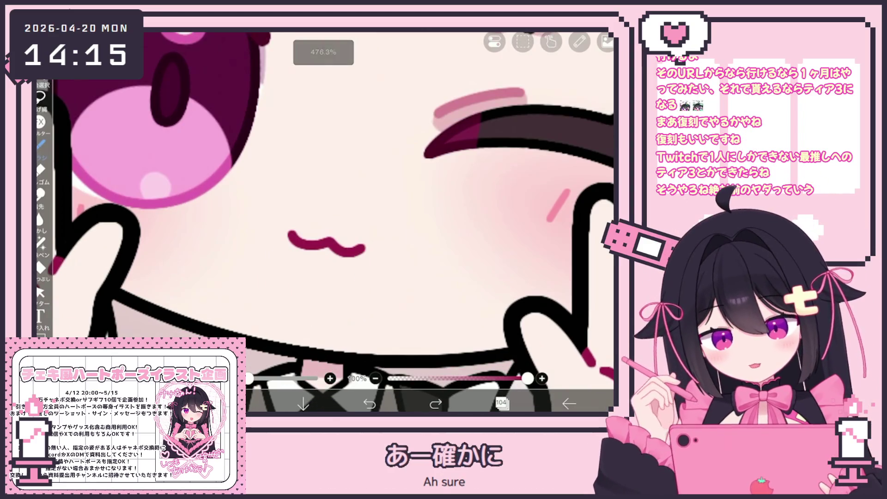
Redraw the closed open-mouth loop a few times, then undo back to the wavy mouth
{"action": "left_click_drag", "start_coordinate": [279, 268], "coordinate": [363, 249]}
{"action": "scroll", "coordinate": [323, 222], "scroll_direction": "up", "scroll_amount": 2}
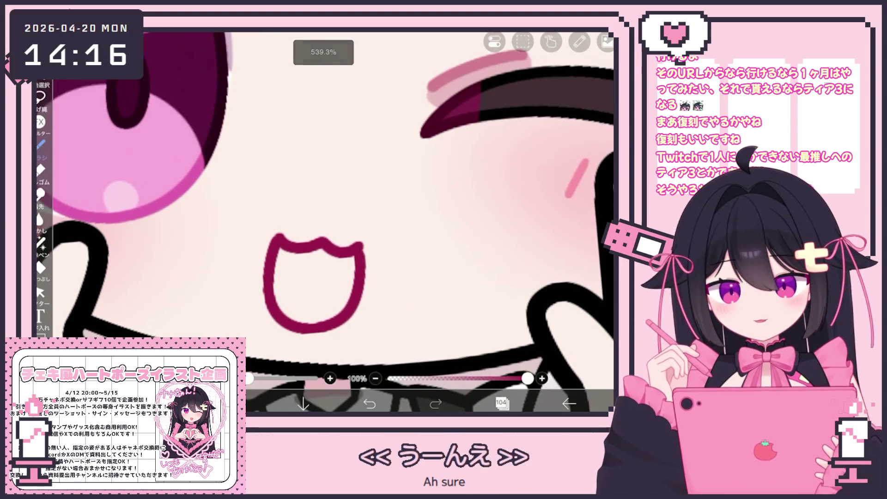
{"action": "key", "text": "ctrl+z"}
{"action": "left_click_drag", "start_coordinate": [287, 326], "coordinate": [362, 249]}
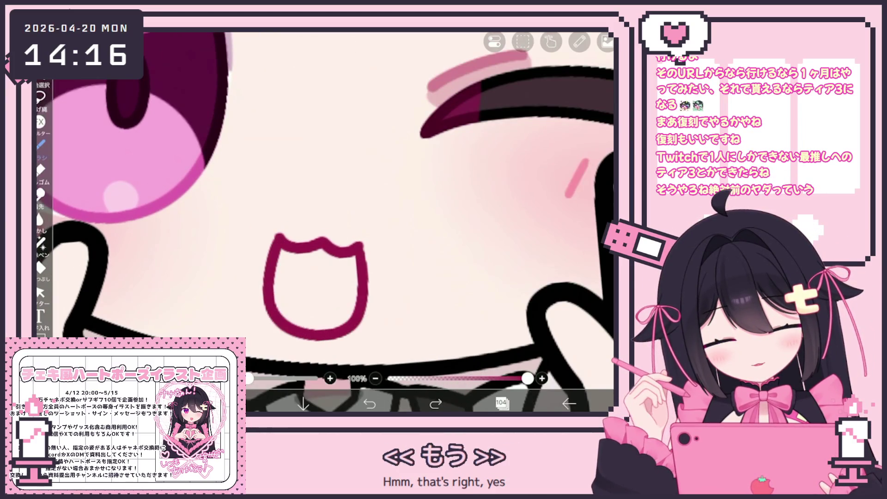
{"action": "key", "text": "ctrl+z"}
{"action": "mouse_move", "coordinate": [279, 237]}
{"action": "left_mouse_down"}
{"action": "mouse_move", "coordinate": [277, 299]}
{"action": "mouse_move", "coordinate": [362, 262]}
{"action": "left_mouse_up"}
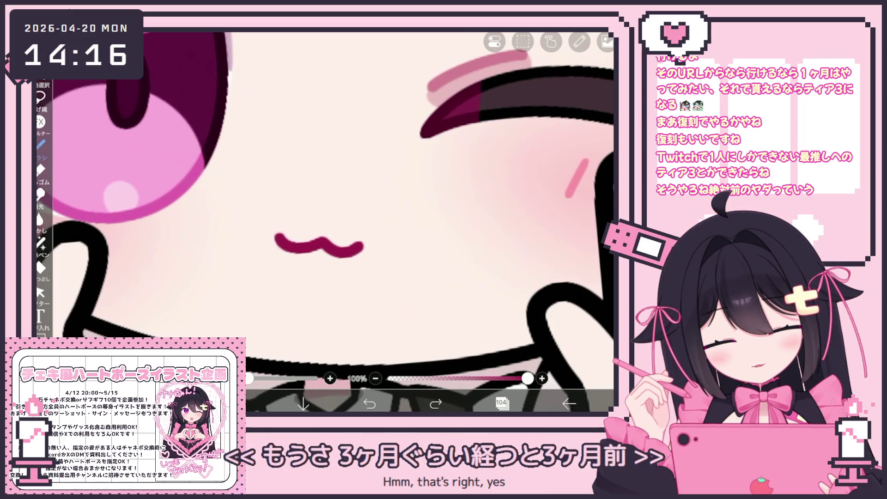
{"action": "scroll", "coordinate": [318, 264], "scroll_direction": "down", "scroll_amount": 2}
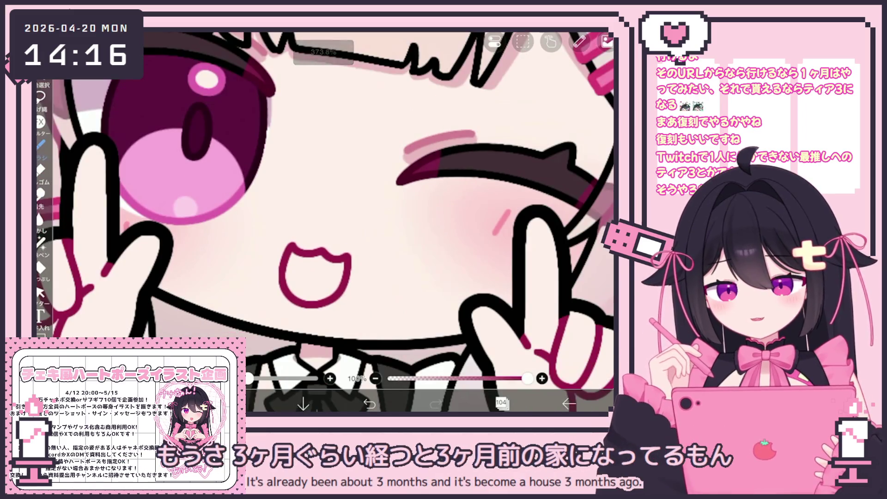
{"action": "scroll", "coordinate": [323, 222], "scroll_direction": "down", "scroll_amount": 3}
{"action": "scroll", "coordinate": [324, 222], "scroll_direction": "up", "scroll_amount": 4}
{"action": "key", "text": "ctrl+z"}
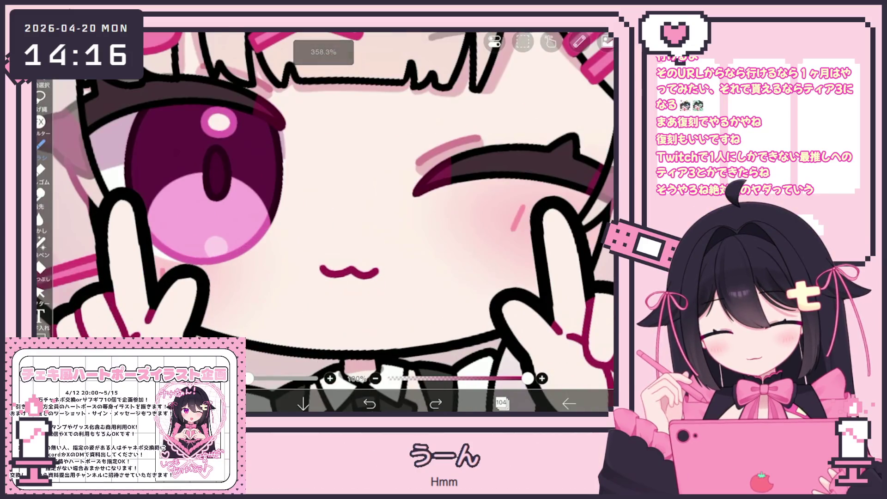
Select the wavy mouth stroke and toggle undo/redo to compare both mouth versions
{"action": "left_click", "coordinate": [40, 292]}
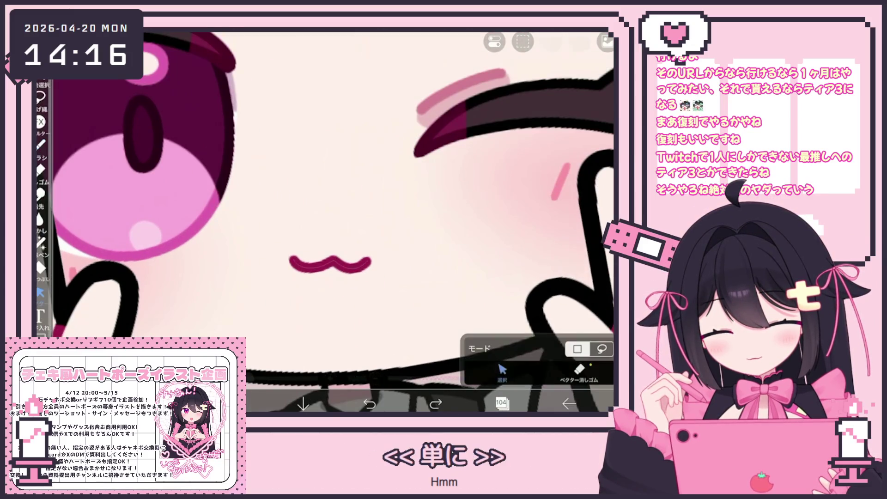
{"action": "left_click", "coordinate": [331, 264]}
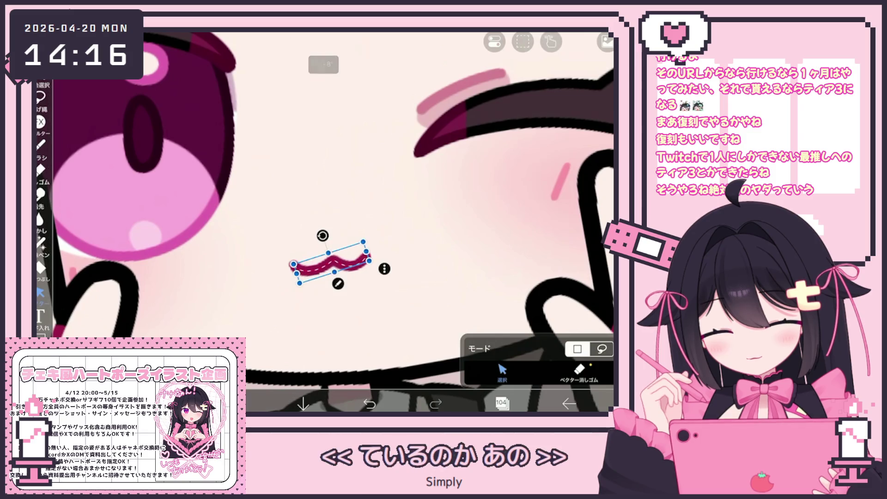
{"action": "left_click", "coordinate": [40, 144]}
{"action": "scroll", "coordinate": [323, 221], "scroll_direction": "up", "scroll_amount": 2}
{"action": "key", "text": "ctrl+z"}
{"action": "key", "text": "ctrl+y"}
Compare again with the on-screen undo/redo buttons, revert to the wavy mouth and delete it
{"action": "left_click", "coordinate": [369, 403]}
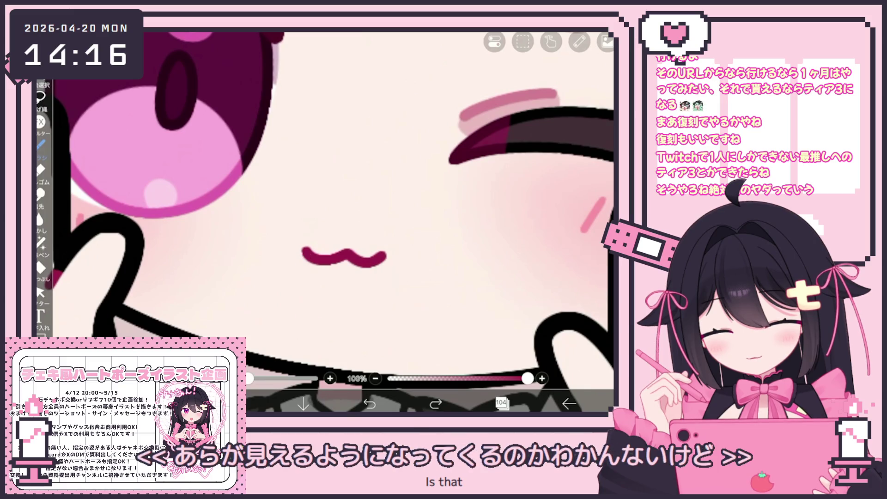
{"action": "left_click", "coordinate": [435, 403]}
{"action": "scroll", "coordinate": [323, 221], "scroll_direction": "down", "scroll_amount": 2}
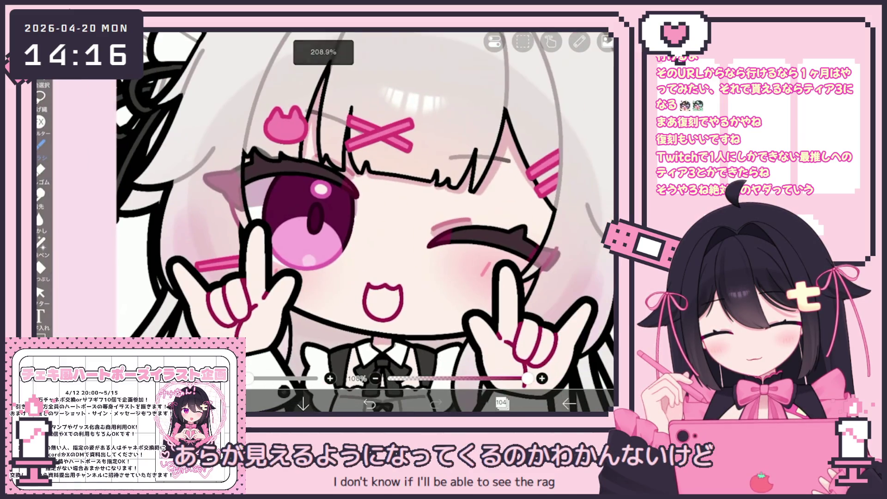
{"action": "scroll", "coordinate": [323, 221], "scroll_direction": "up", "scroll_amount": 2}
{"action": "scroll", "coordinate": [323, 222], "scroll_direction": "up", "scroll_amount": 1}
{"action": "key", "text": "ctrl+z"}
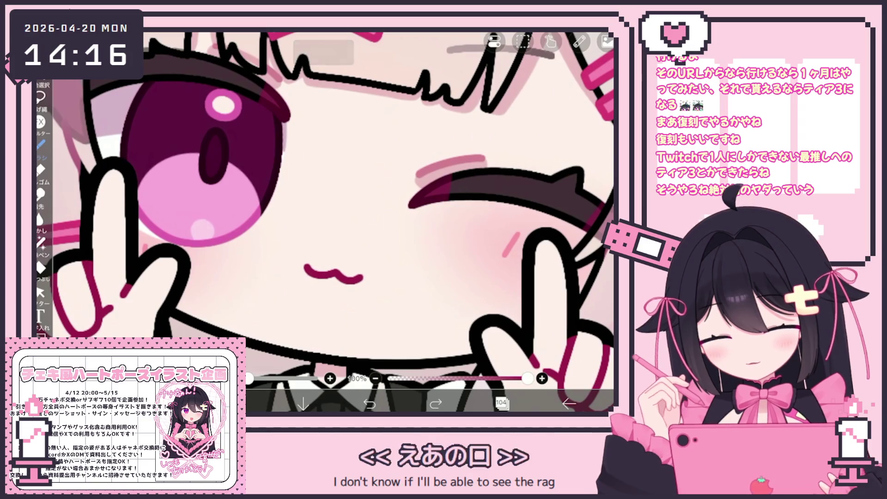
{"action": "key", "text": "Delete"}
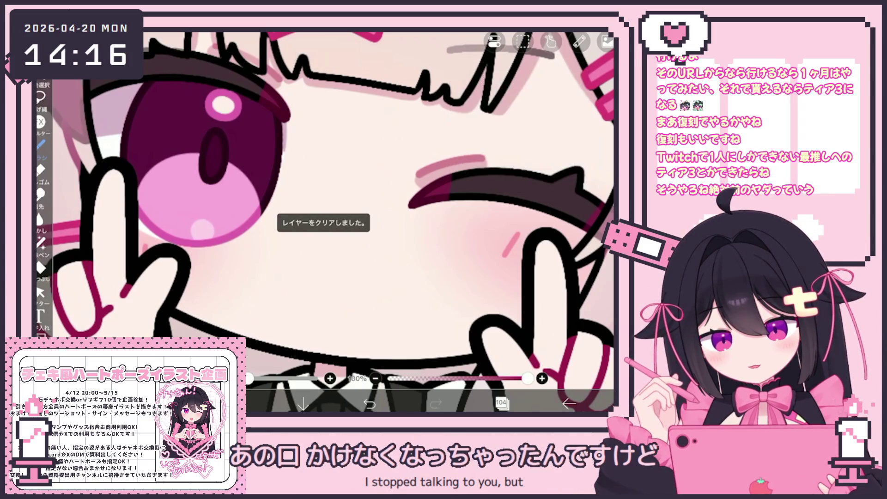
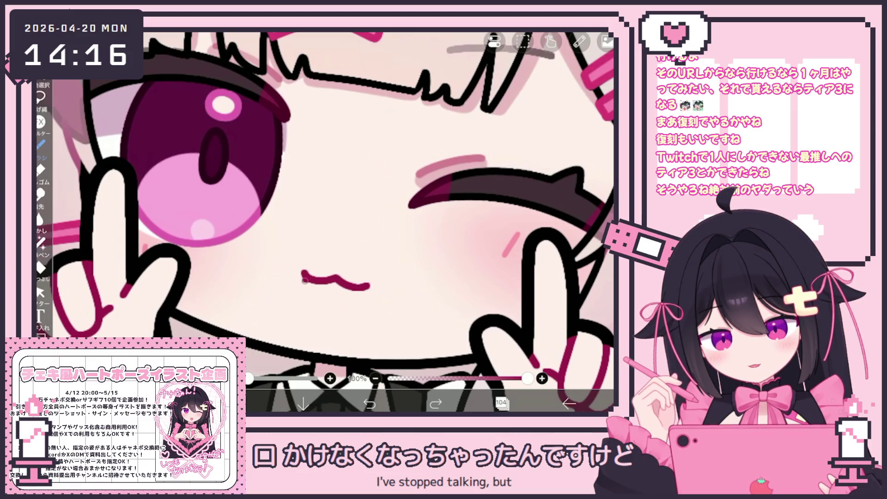
Select the mouth's wavy top stroke and rotate it a few degrees
{"action": "left_click", "coordinate": [41, 292]}
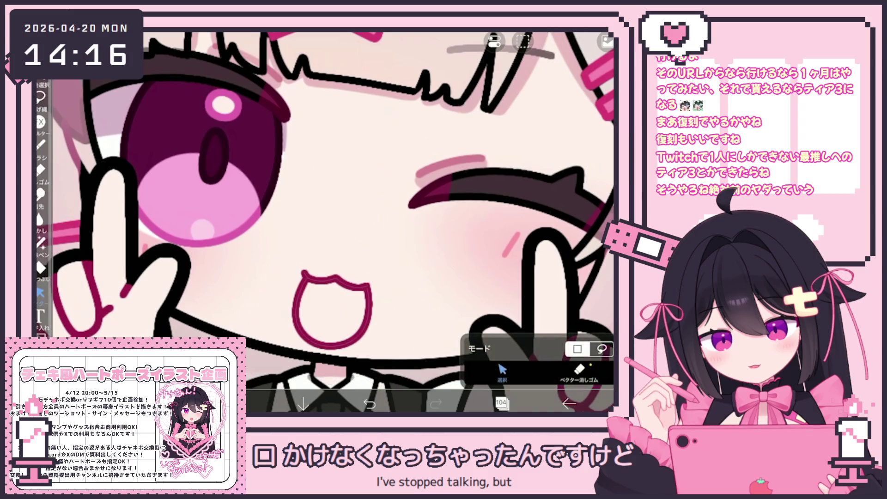
{"action": "scroll", "coordinate": [333, 221], "scroll_direction": "down", "scroll_amount": 5}
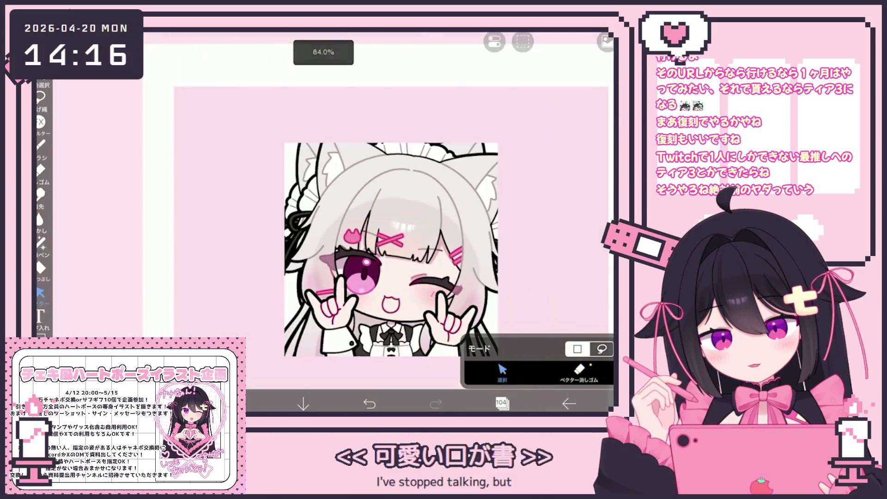
{"action": "scroll", "coordinate": [352, 277], "scroll_direction": "up", "scroll_amount": 5}
{"action": "left_click", "coordinate": [337, 277]}
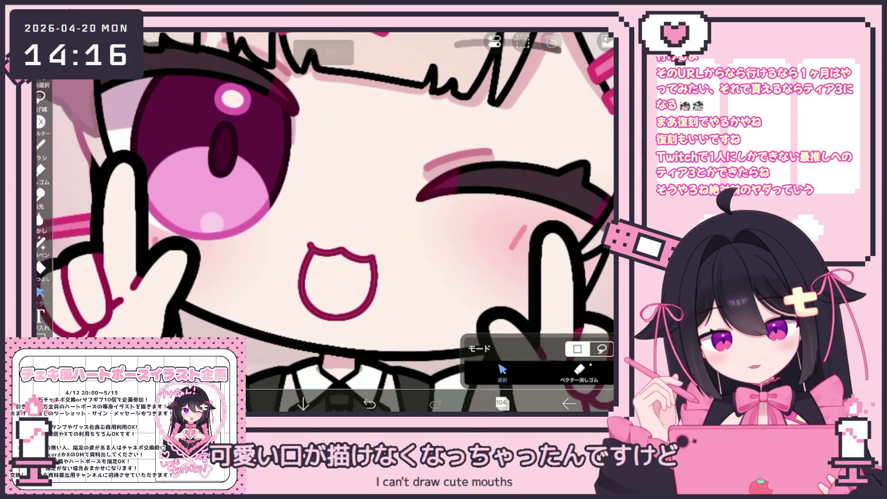
{"action": "scroll", "coordinate": [333, 222], "scroll_direction": "down", "scroll_amount": 5}
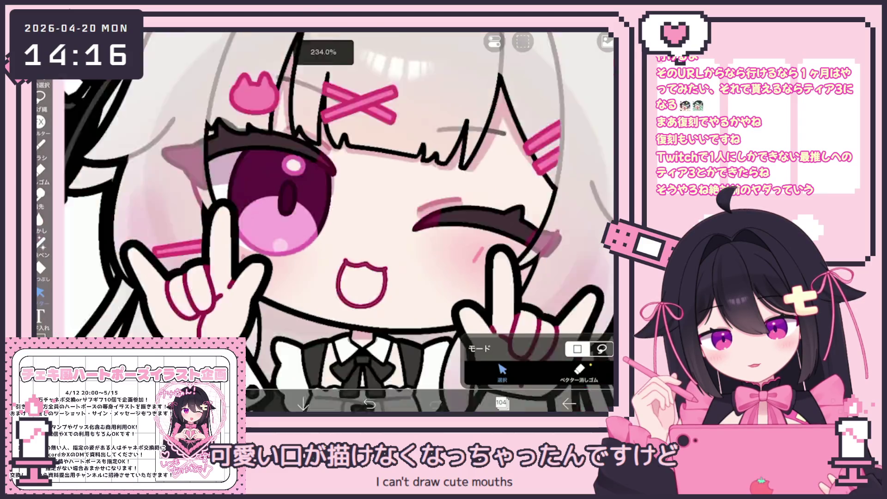
{"action": "scroll", "coordinate": [333, 222], "scroll_direction": "up", "scroll_amount": 5}
{"action": "left_click_drag", "start_coordinate": [342, 224], "coordinate": [340, 224]}
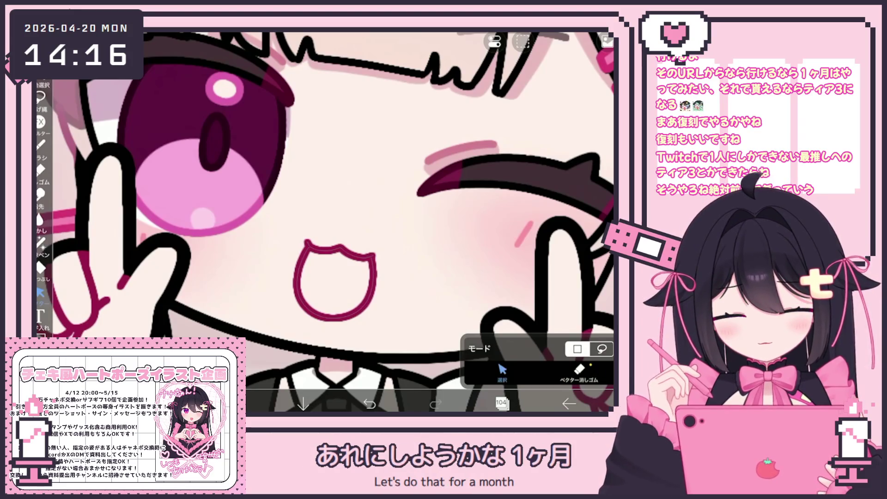
{"action": "scroll", "coordinate": [393, 286], "scroll_direction": "up", "scroll_amount": 2}
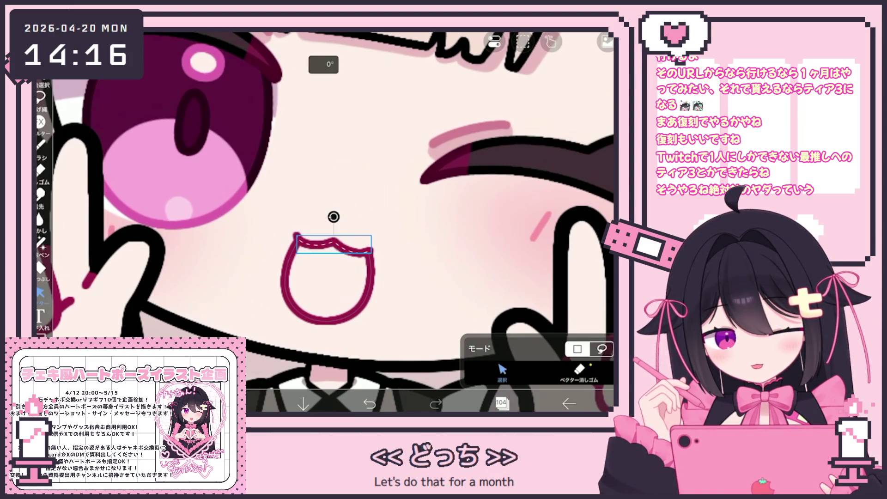
{"action": "left_click_drag", "start_coordinate": [333, 217], "coordinate": [332, 217]}
{"action": "scroll", "coordinate": [402, 185], "scroll_direction": "down", "scroll_amount": 10}
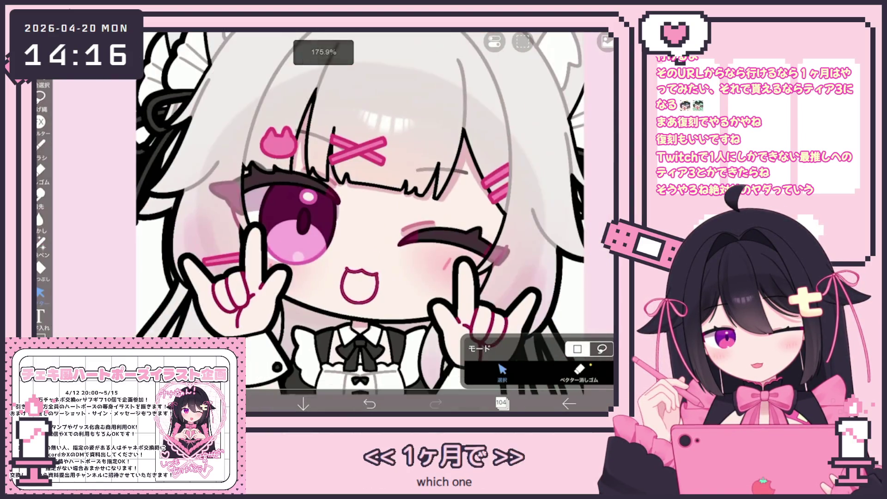
{"action": "scroll", "coordinate": [432, 261], "scroll_direction": "up", "scroll_amount": 7}
Select the whole mouth outline, clear the layer, and rotate the outline to 4°
{"action": "left_click", "coordinate": [354, 267]}
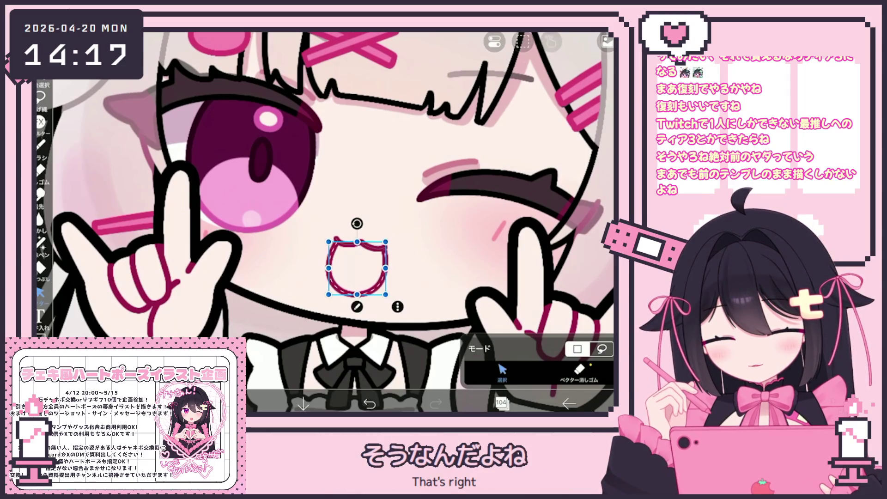
{"action": "scroll", "coordinate": [333, 268], "scroll_direction": "up", "scroll_amount": 5}
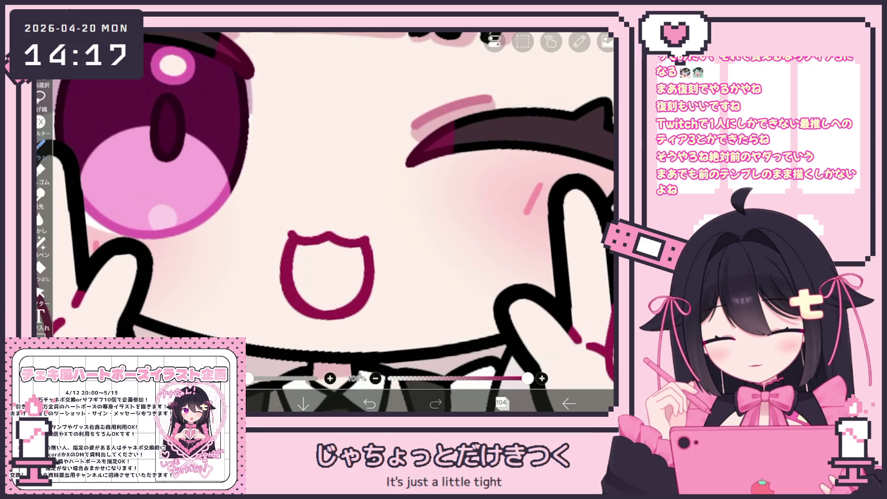
{"action": "left_click", "coordinate": [40, 292]}
{"action": "left_click", "coordinate": [388, 319]}
{"action": "left_click", "coordinate": [475, 69]}
{"action": "left_click_drag", "start_coordinate": [319, 218], "coordinate": [327, 216]}
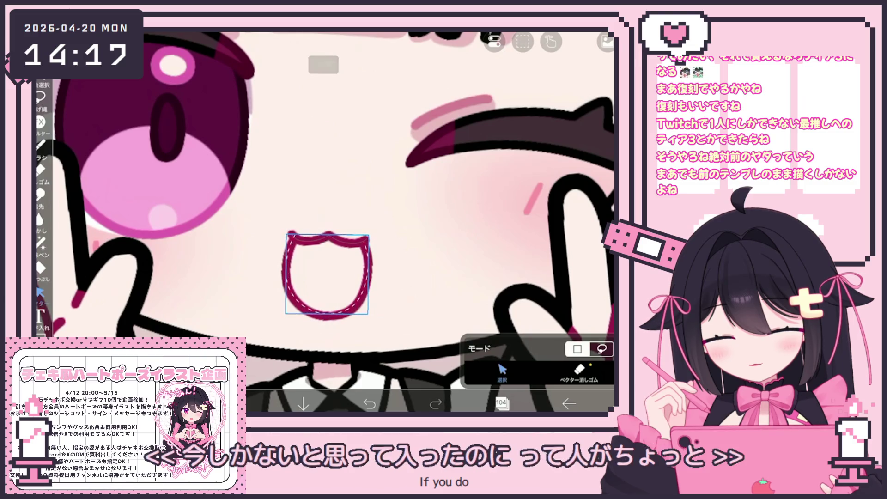
Try the vector eraser on the mouth outline and bring up the layer's edit options
{"action": "left_click", "coordinate": [579, 372]}
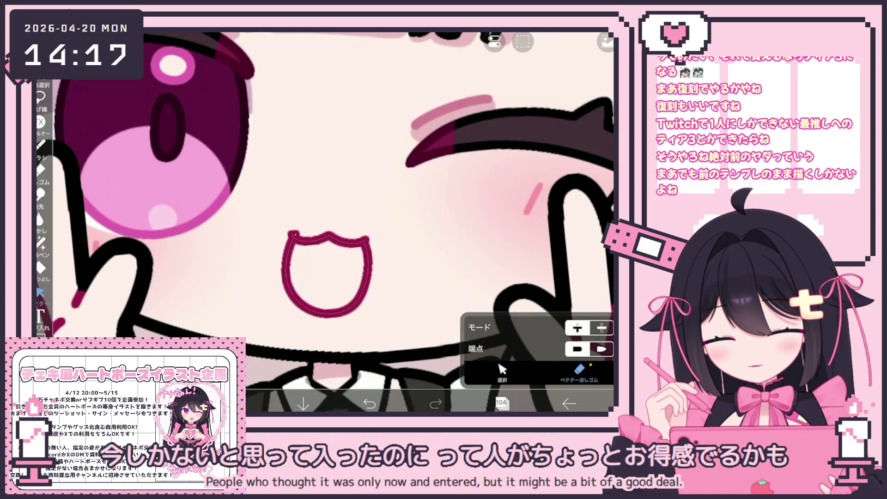
{"action": "scroll", "coordinate": [429, 250], "scroll_direction": "up", "scroll_amount": 5}
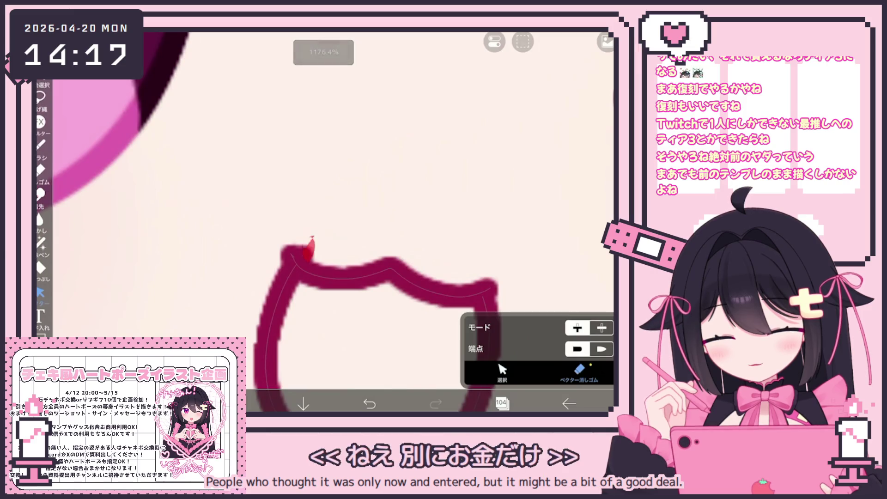
{"action": "scroll", "coordinate": [373, 296], "scroll_direction": "down", "scroll_amount": 5}
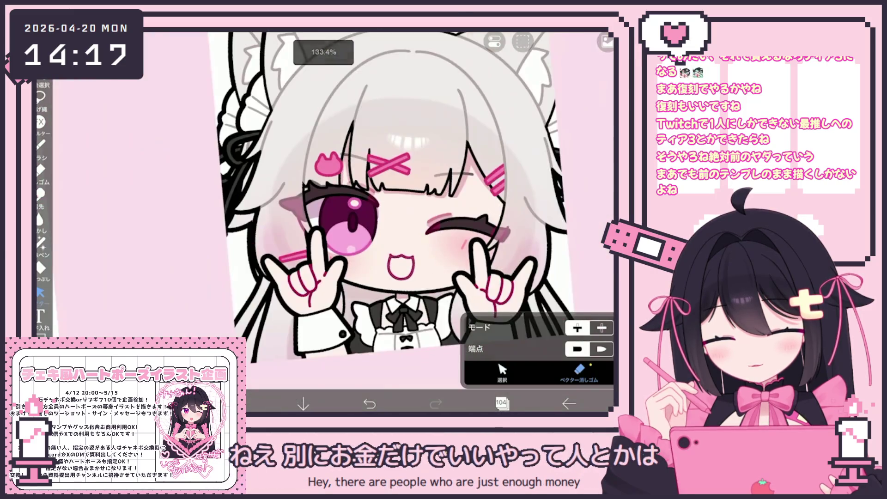
{"action": "left_click", "coordinate": [372, 296]}
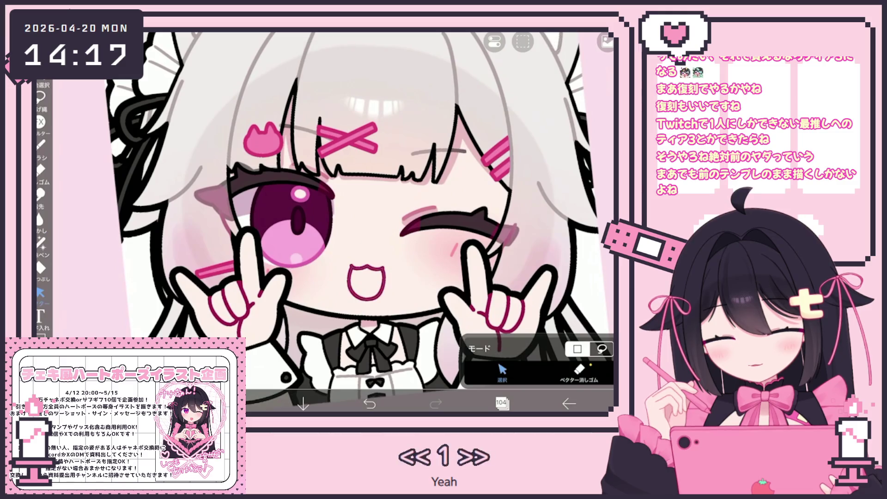
{"action": "left_click", "coordinate": [550, 41]}
Clear the mouth layer and redraw the mouth as a closed outline with the brush
{"action": "left_click", "coordinate": [489, 92]}
{"action": "left_click", "coordinate": [41, 144]}
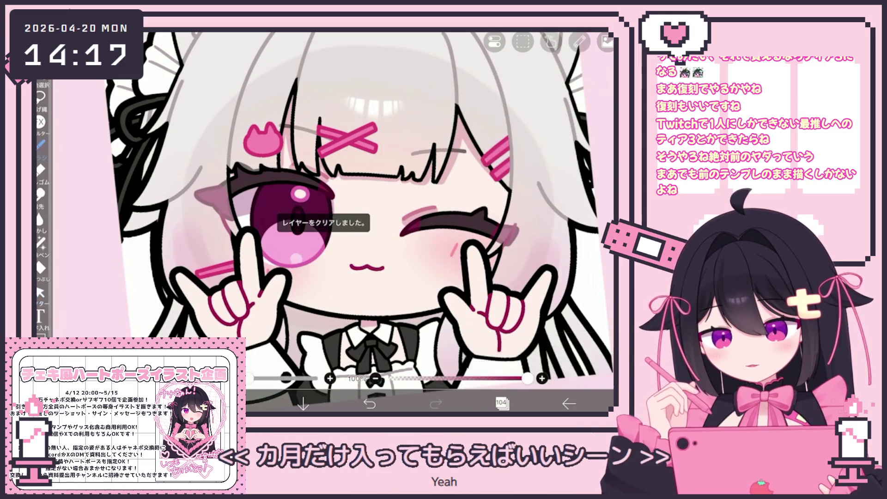
{"action": "scroll", "coordinate": [333, 249], "scroll_direction": "up", "scroll_amount": 5}
{"action": "left_click_drag", "start_coordinate": [363, 316], "coordinate": [372, 271]}
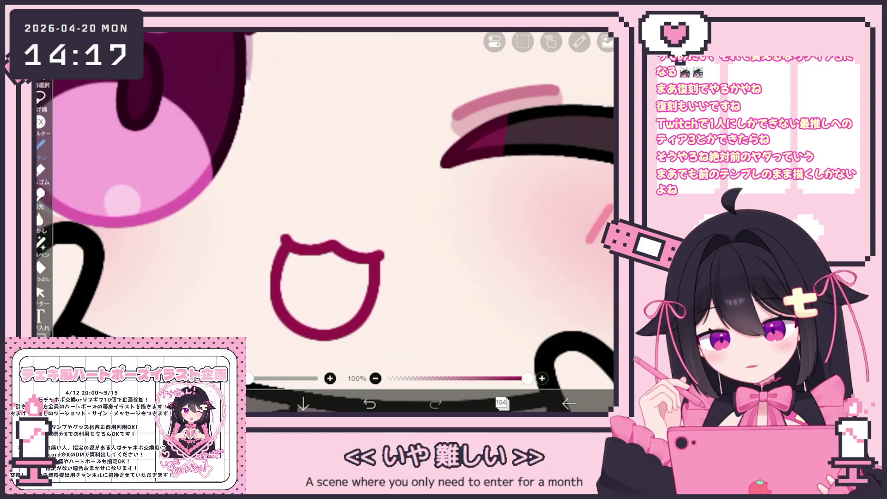
{"action": "key", "text": "ctrl+z"}
{"action": "left_click_drag", "start_coordinate": [355, 342], "coordinate": [382, 259]}
{"action": "key", "text": "ctrl+z"}
{"action": "mouse_move", "coordinate": [284, 237]}
{"action": "left_mouse_down"}
{"action": "mouse_move", "coordinate": [326, 354]}
{"action": "mouse_move", "coordinate": [383, 255]}
{"action": "left_mouse_up"}
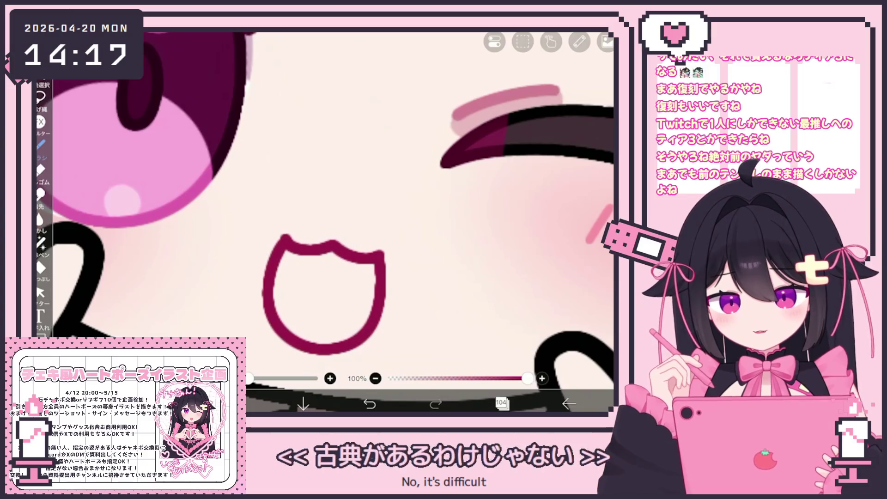
{"action": "scroll", "coordinate": [324, 221], "scroll_direction": "up", "scroll_amount": 1}
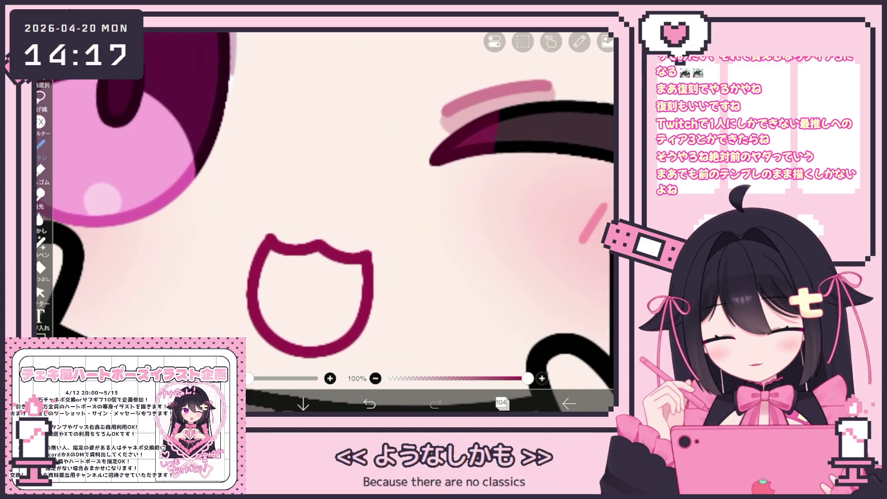
Select the whole new mouth outline with the vector selection tool
{"action": "left_click", "coordinate": [40, 292]}
{"action": "scroll", "coordinate": [324, 221], "scroll_direction": "down", "scroll_amount": 1}
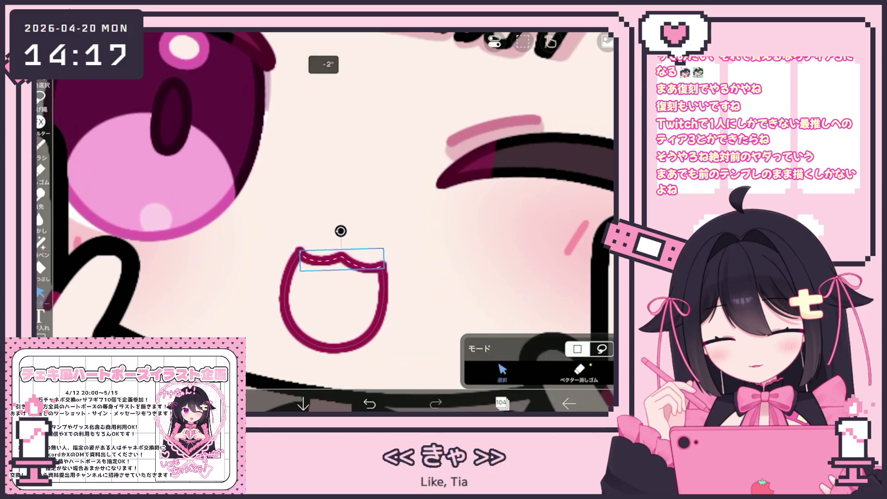
{"action": "scroll", "coordinate": [323, 222], "scroll_direction": "down", "scroll_amount": 10}
{"action": "scroll", "coordinate": [323, 221], "scroll_direction": "up", "scroll_amount": 5}
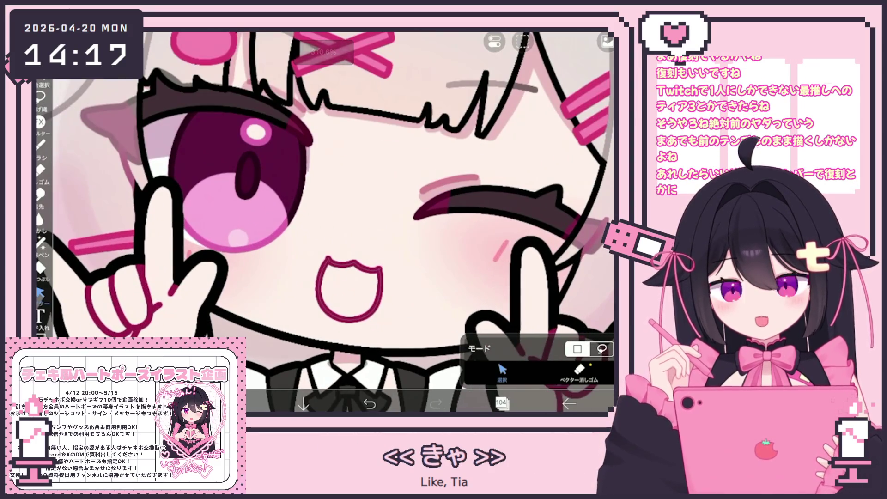
{"action": "scroll", "coordinate": [341, 286], "scroll_direction": "up", "scroll_amount": 3}
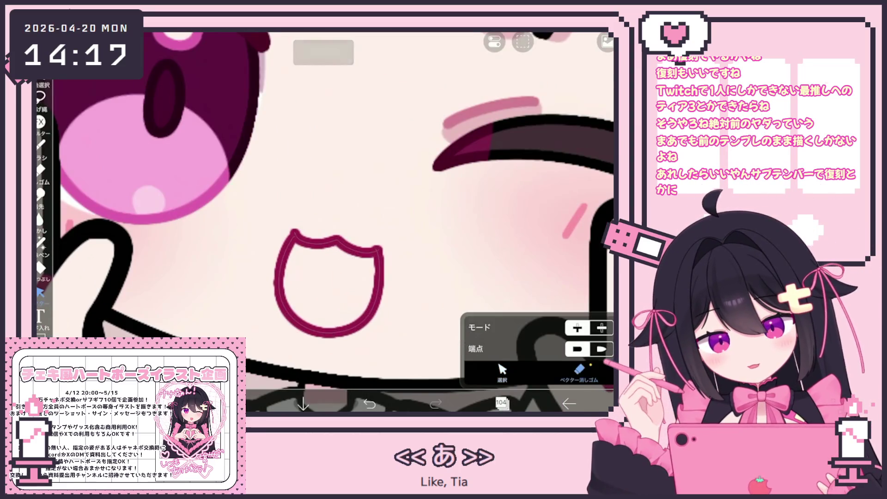
{"action": "scroll", "coordinate": [328, 277], "scroll_direction": "up", "scroll_amount": 3}
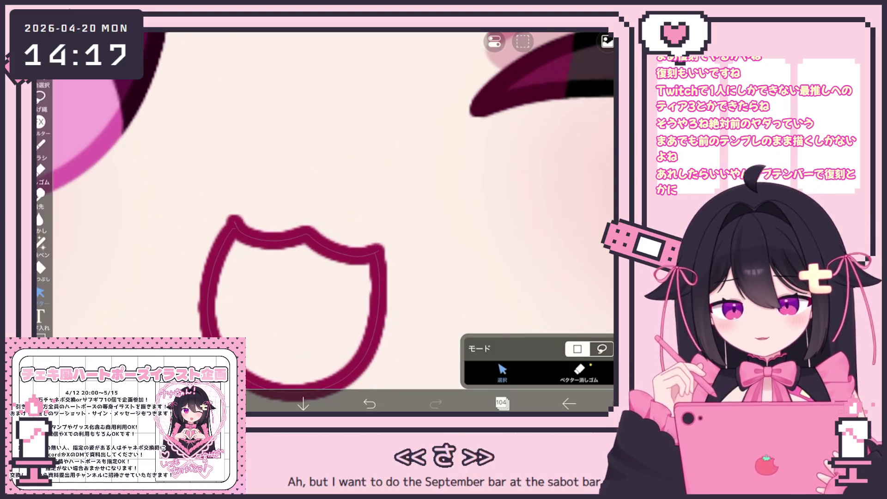
{"action": "scroll", "coordinate": [318, 286], "scroll_direction": "down", "scroll_amount": 1}
{"action": "scroll", "coordinate": [319, 277], "scroll_direction": "down", "scroll_amount": 5}
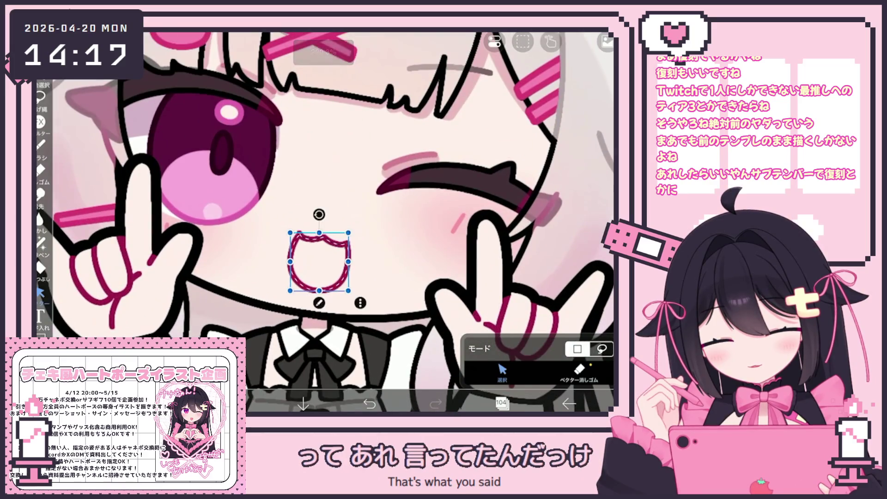
{"action": "scroll", "coordinate": [323, 222], "scroll_direction": "down", "scroll_amount": 6}
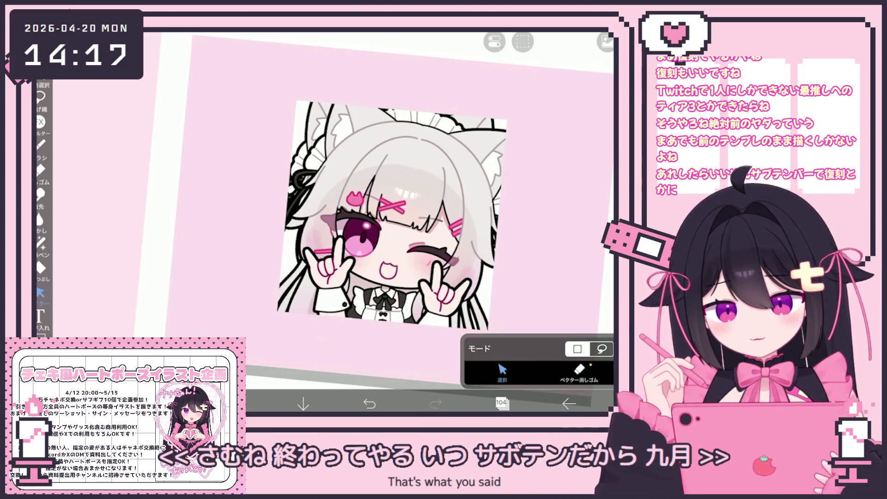
{"action": "scroll", "coordinate": [374, 194], "scroll_direction": "up", "scroll_amount": 3}
{"action": "scroll", "coordinate": [423, 265], "scroll_direction": "up", "scroll_amount": 3}
{"action": "left_click", "coordinate": [326, 266]}
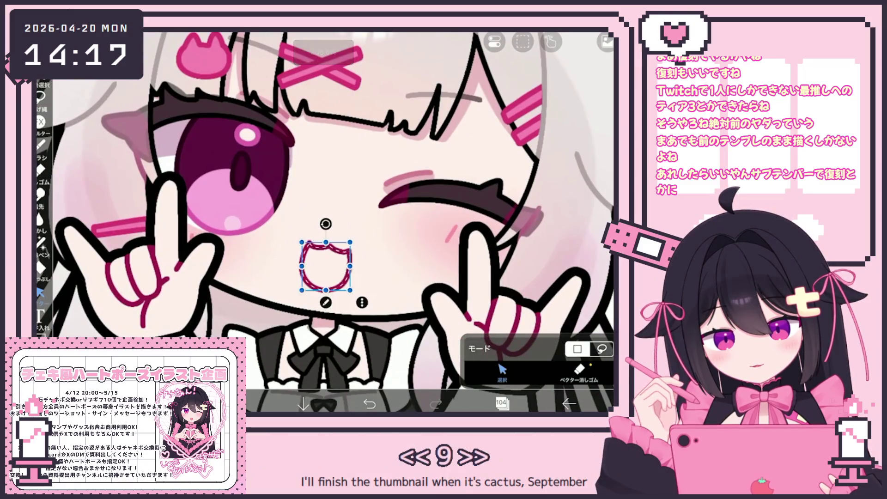
{"action": "scroll", "coordinate": [411, 219], "scroll_direction": "down", "scroll_amount": 5}
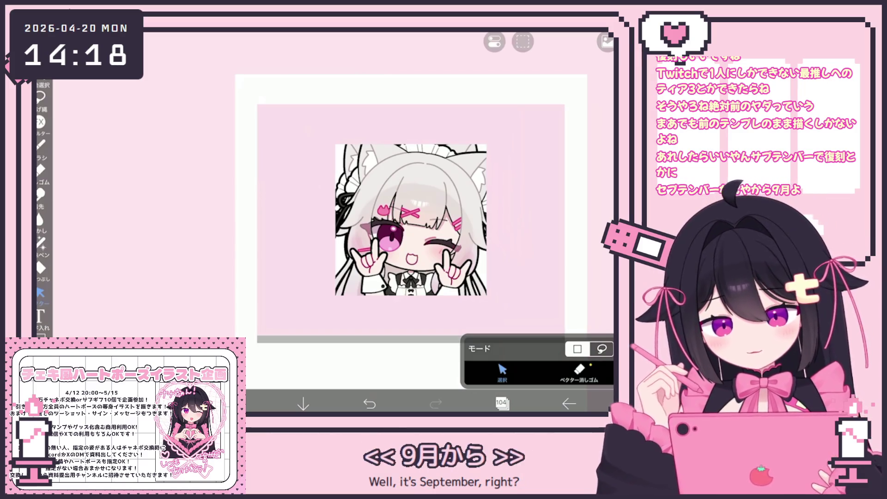
Zoom out to view the whole emote canvas, then zoom back in to about 88%
{"action": "scroll", "coordinate": [443, 277], "scroll_direction": "up", "scroll_amount": 3}
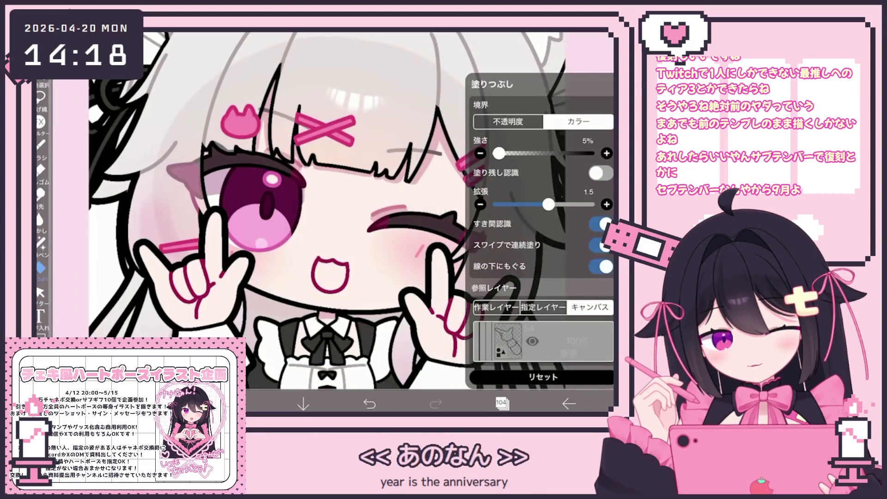
{"action": "scroll", "coordinate": [543, 175], "scroll_direction": "up", "scroll_amount": 15}
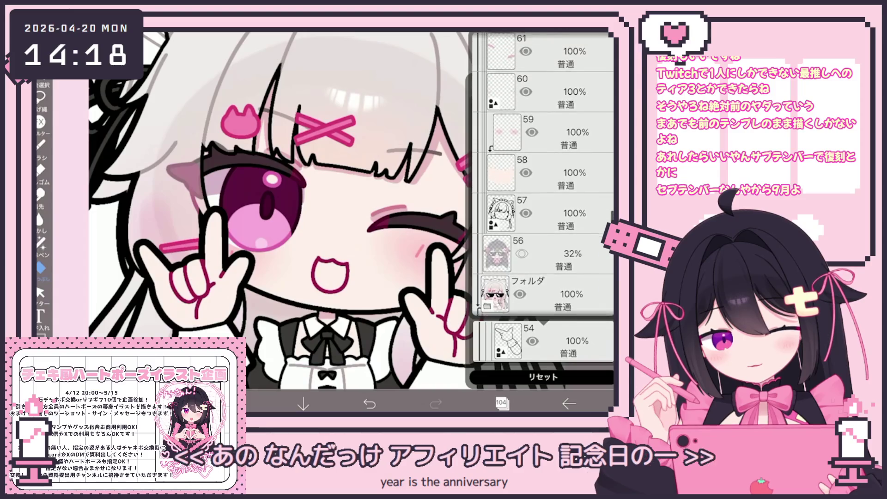
{"action": "scroll", "coordinate": [543, 174], "scroll_direction": "up", "scroll_amount": 10}
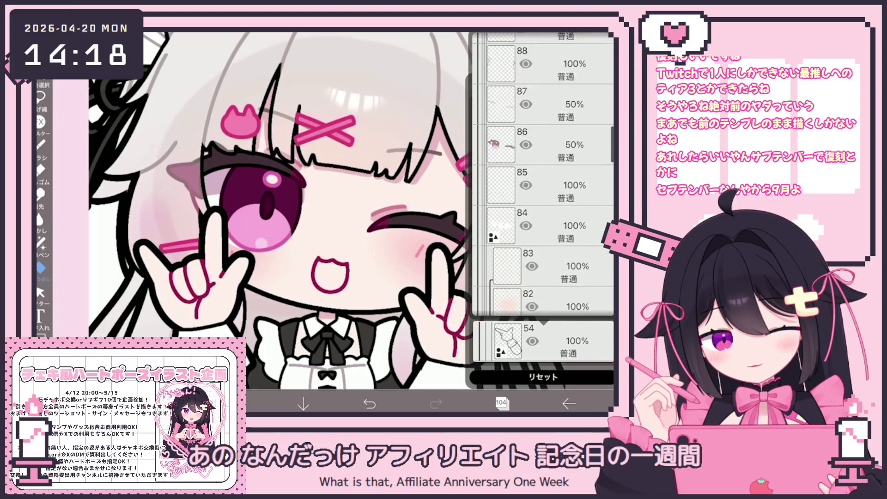
{"action": "scroll", "coordinate": [543, 174], "scroll_direction": "up", "scroll_amount": 5}
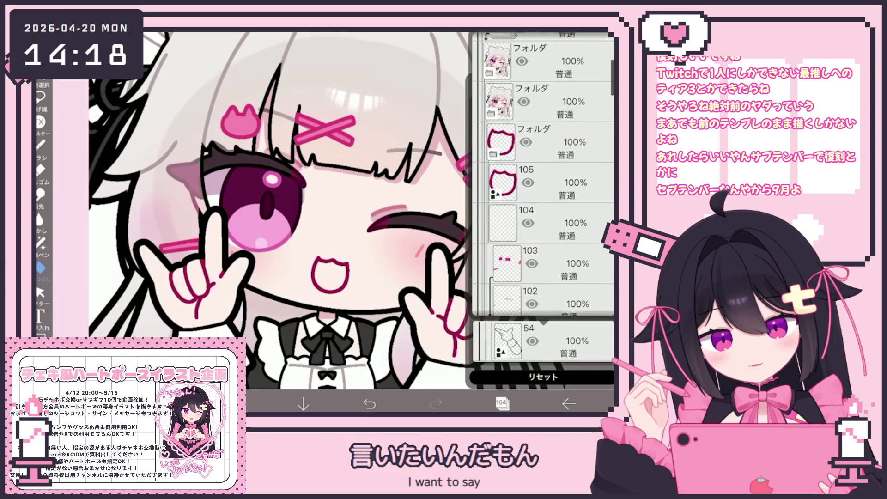
{"action": "scroll", "coordinate": [374, 236], "scroll_direction": "down", "scroll_amount": 5}
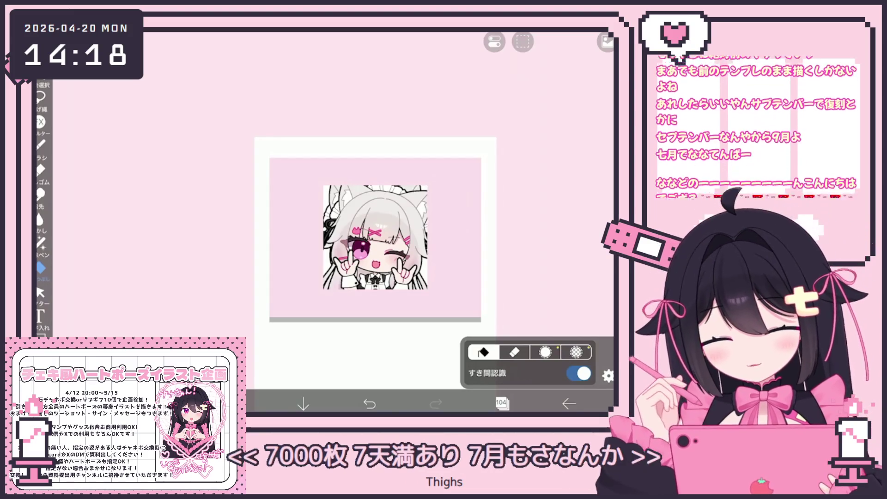
{"action": "scroll", "coordinate": [374, 235], "scroll_direction": "up", "scroll_amount": 5}
Check the layer stack and browse the emote folders to the sunglasses version
{"action": "left_click", "coordinate": [503, 403]}
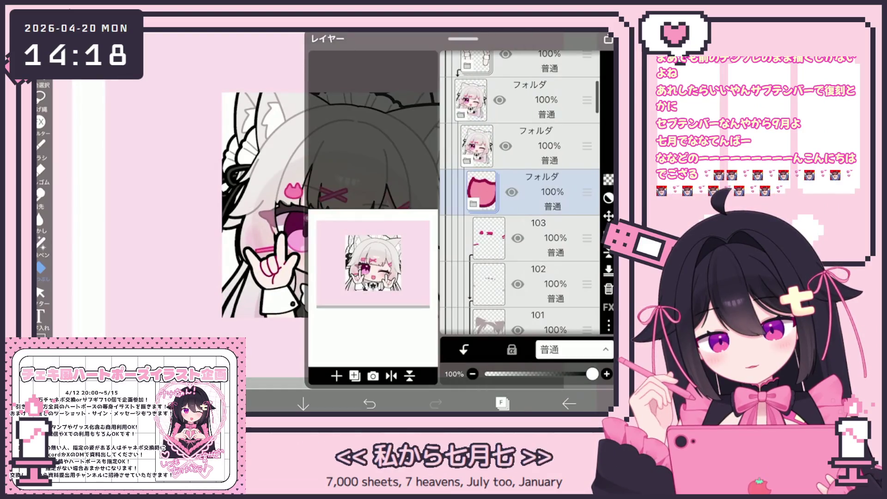
{"action": "left_click", "coordinate": [503, 403]}
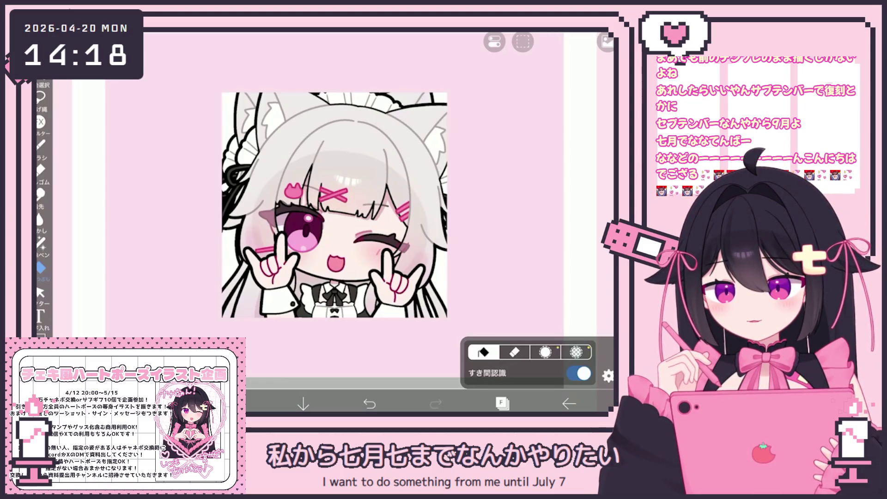
{"action": "scroll", "coordinate": [382, 238], "scroll_direction": "up", "scroll_amount": 2}
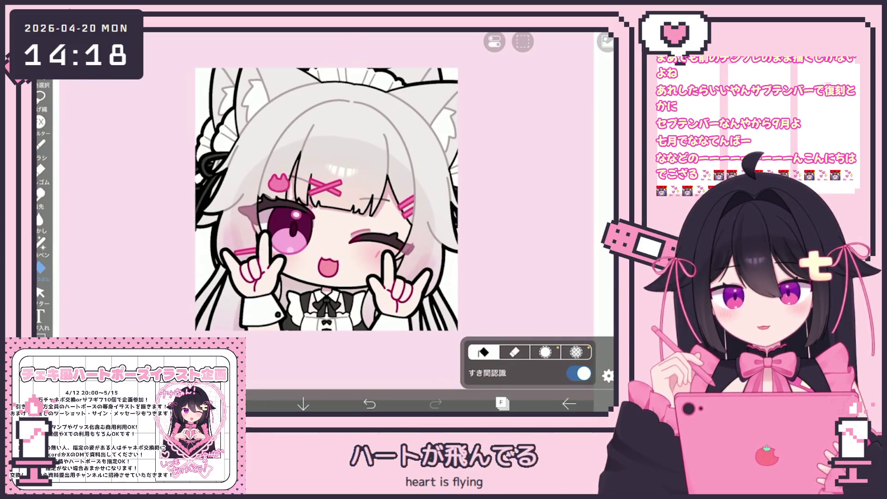
{"action": "scroll", "coordinate": [348, 205], "scroll_direction": "down", "scroll_amount": 2}
{"action": "left_click", "coordinate": [502, 404]}
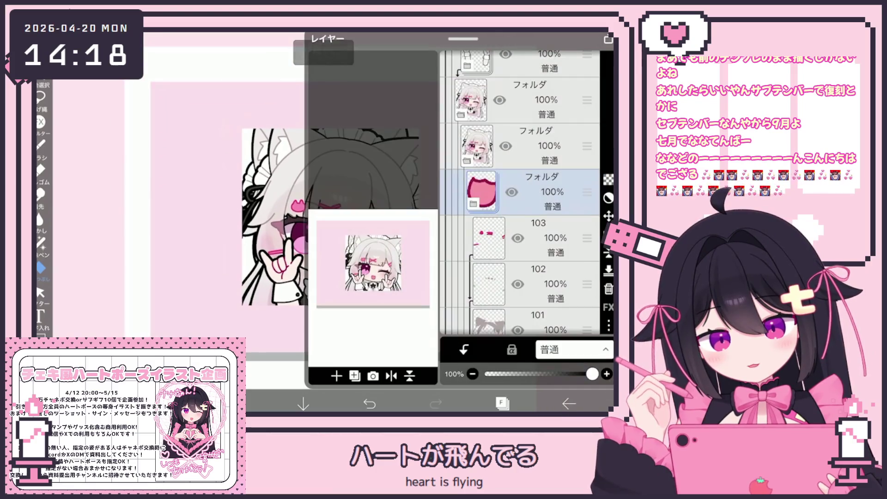
{"action": "left_click", "coordinate": [531, 192]}
{"action": "scroll", "coordinate": [518, 192], "scroll_direction": "up", "scroll_amount": 3}
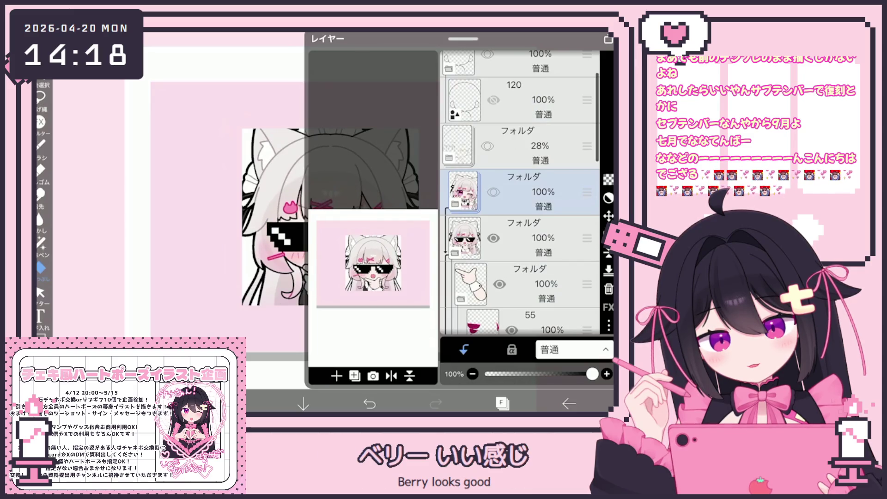
{"action": "left_click", "coordinate": [532, 237]}
Select a lower sunglasses folder and its layer 38
{"action": "scroll", "coordinate": [517, 191], "scroll_direction": "down", "scroll_amount": 3}
{"action": "scroll", "coordinate": [517, 192], "scroll_direction": "down", "scroll_amount": 5}
{"action": "left_click", "coordinate": [531, 191]}
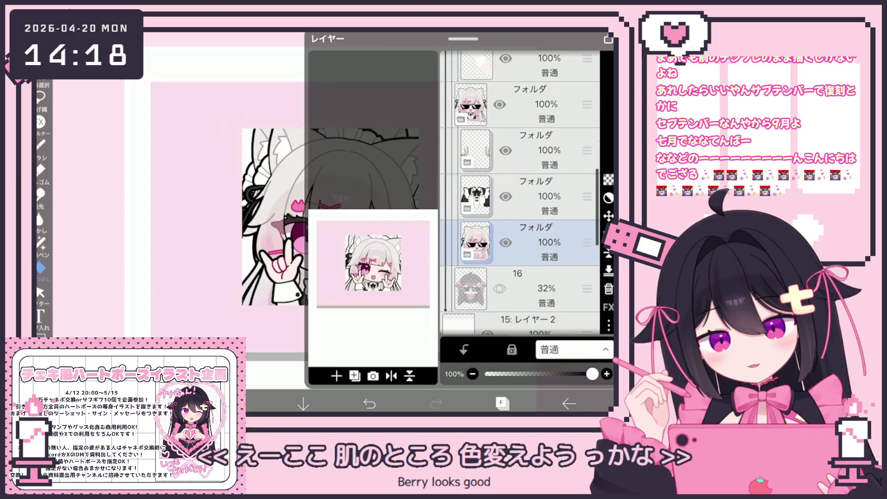
{"action": "scroll", "coordinate": [517, 192], "scroll_direction": "down", "scroll_amount": 5}
{"action": "left_click", "coordinate": [531, 240]}
{"action": "left_click", "coordinate": [502, 404]}
Select layer 41 and pick deep magenta #A3274B as the drawing colour
{"action": "left_click", "coordinate": [502, 403]}
{"action": "scroll", "coordinate": [520, 191], "scroll_direction": "up", "scroll_amount": 5}
{"action": "scroll", "coordinate": [520, 192], "scroll_direction": "up", "scroll_amount": 2}
{"action": "left_click", "coordinate": [532, 157]}
{"action": "scroll", "coordinate": [520, 192], "scroll_direction": "down", "scroll_amount": 3}
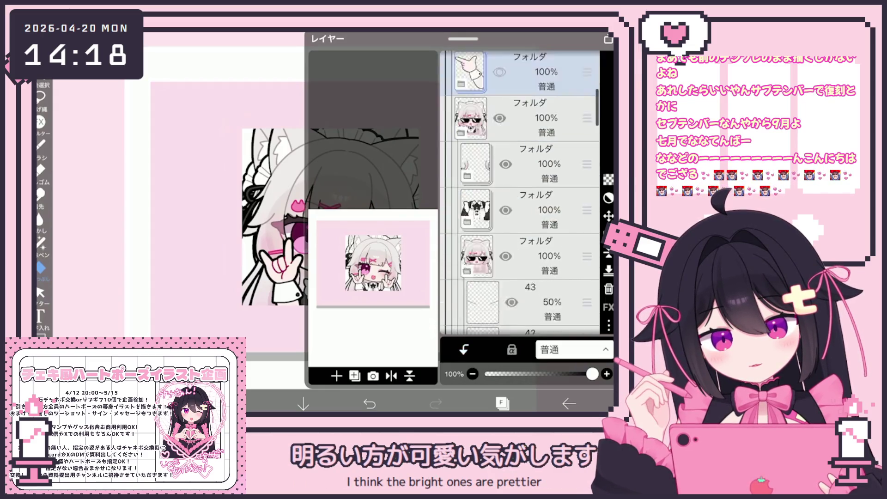
{"action": "scroll", "coordinate": [520, 191], "scroll_direction": "down", "scroll_amount": 3}
{"action": "left_click", "coordinate": [531, 220]}
{"action": "scroll", "coordinate": [519, 191], "scroll_direction": "down", "scroll_amount": 2}
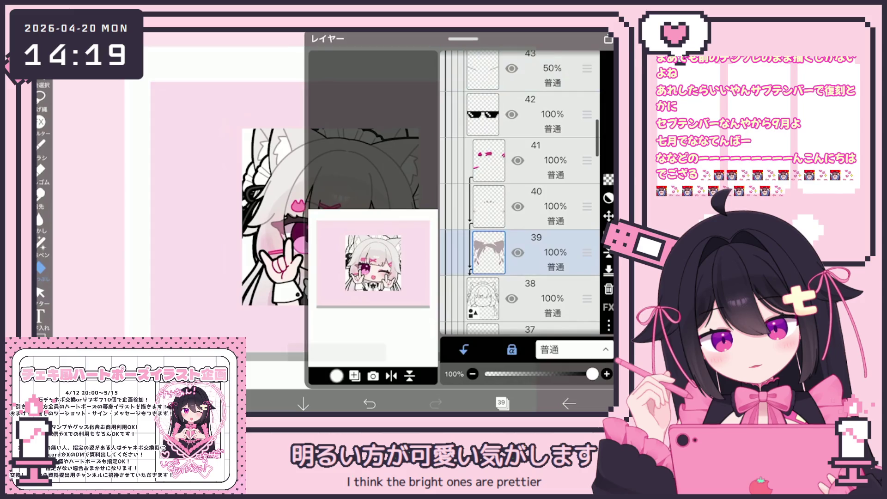
{"action": "left_click", "coordinate": [532, 92]}
{"action": "left_click", "coordinate": [227, 156]}
Hide the wink folder to show the sunglasses version and lasso-fill its cheek outline magenta
{"action": "scroll", "coordinate": [259, 208], "scroll_direction": "up", "scroll_amount": 5}
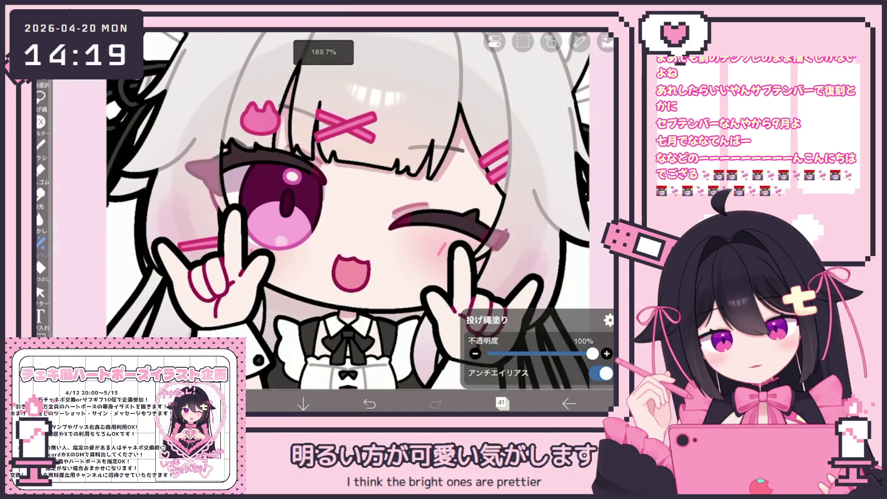
{"action": "left_click", "coordinate": [502, 403]}
{"action": "scroll", "coordinate": [520, 185], "scroll_direction": "up", "scroll_amount": 5}
{"action": "left_click", "coordinate": [493, 258]}
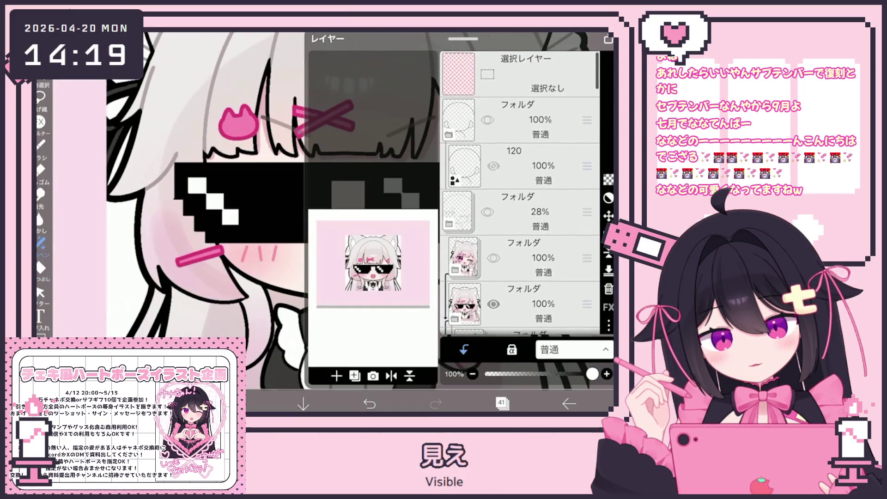
{"action": "scroll", "coordinate": [519, 194], "scroll_direction": "down", "scroll_amount": 4}
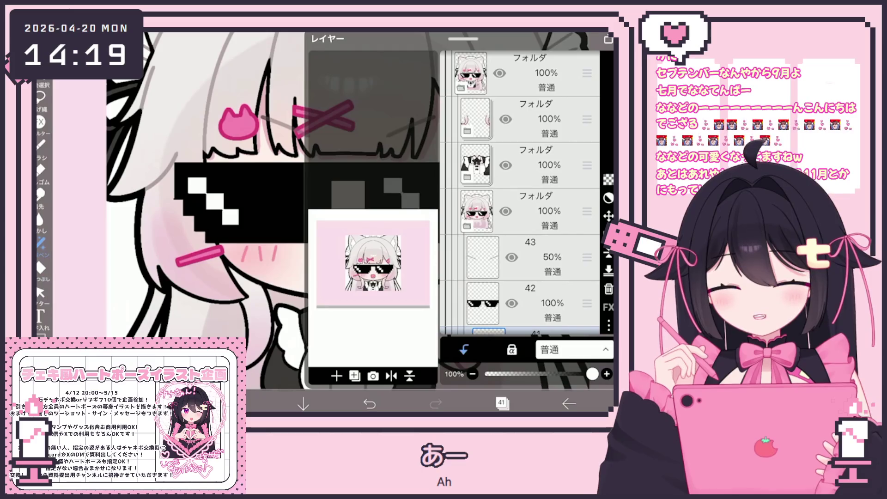
{"action": "scroll", "coordinate": [520, 193], "scroll_direction": "down", "scroll_amount": 3}
{"action": "left_click", "coordinate": [501, 404]}
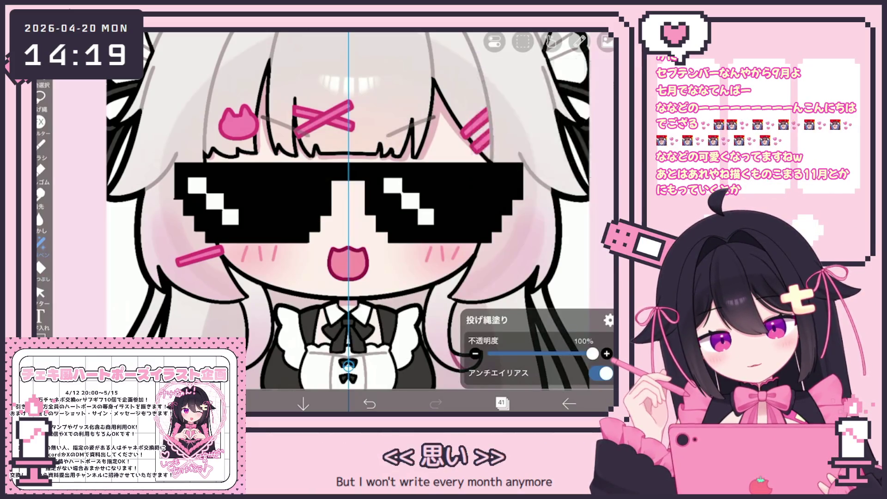
{"action": "scroll", "coordinate": [243, 250], "scroll_direction": "up", "scroll_amount": 5}
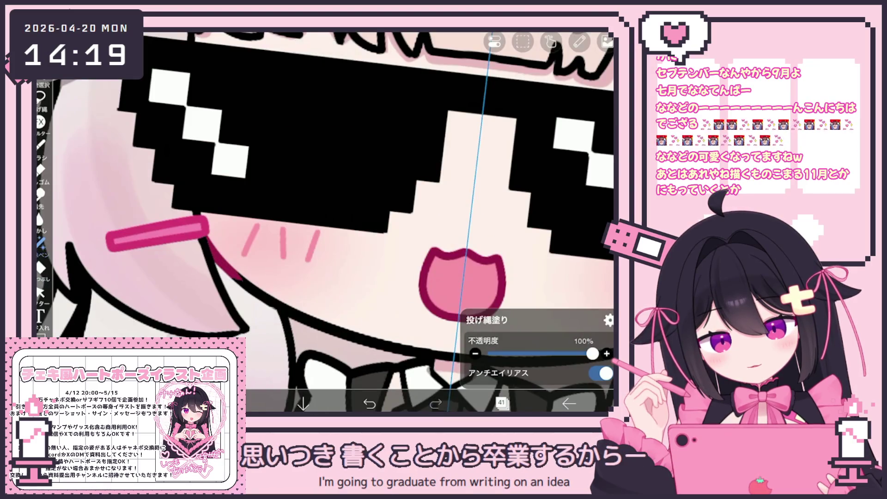
{"action": "left_click_drag", "start_coordinate": [462, 277], "coordinate": [425, 134]}
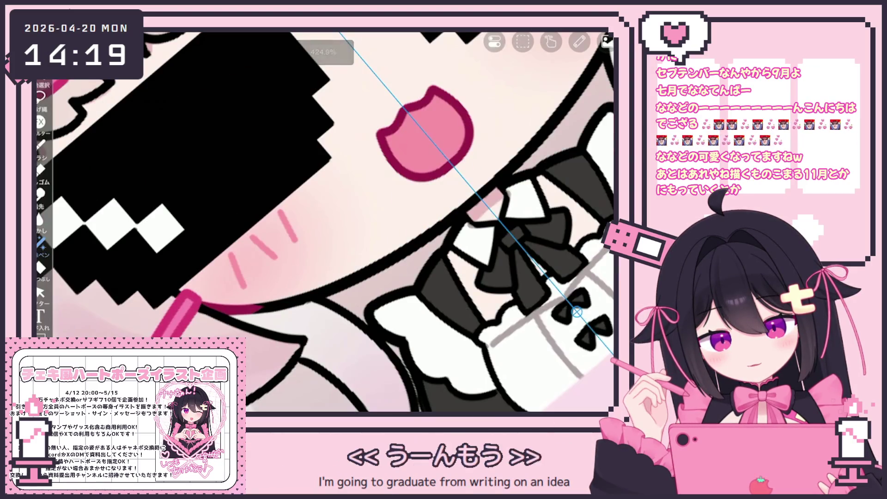
{"action": "left_click_drag", "start_coordinate": [601, 56], "coordinate": [195, 300]}
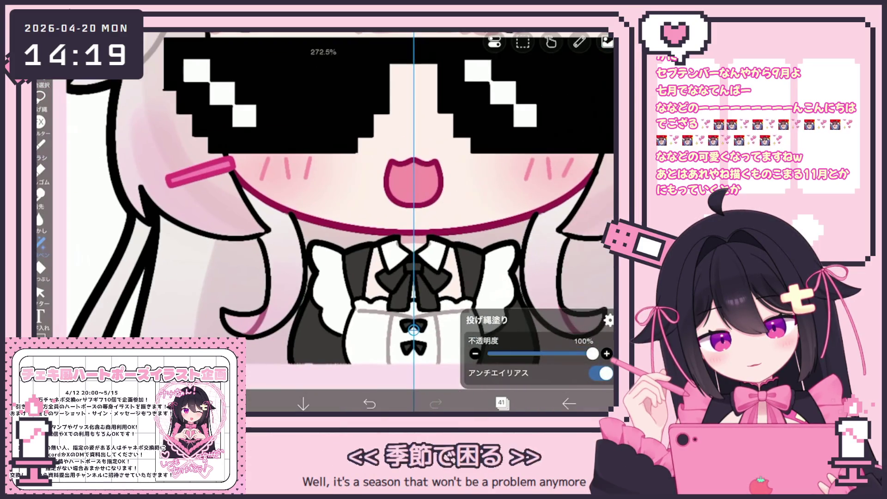
Move the black-and-white folder between layers 38 and 37 and the pink-face folder lower
{"action": "left_click", "coordinate": [501, 404]}
{"action": "left_click", "coordinate": [532, 69]}
{"action": "scroll", "coordinate": [520, 185], "scroll_direction": "up", "scroll_amount": 1}
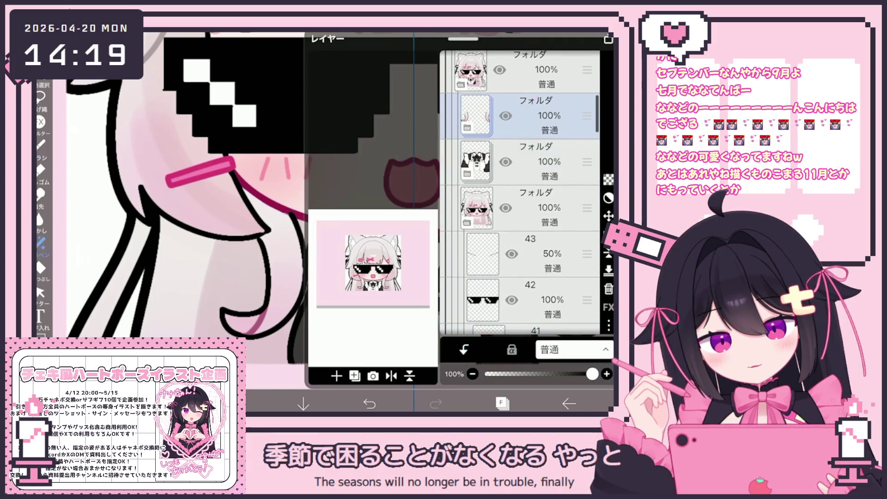
{"action": "scroll", "coordinate": [520, 185], "scroll_direction": "down", "scroll_amount": 2}
{"action": "left_click", "coordinate": [531, 72]}
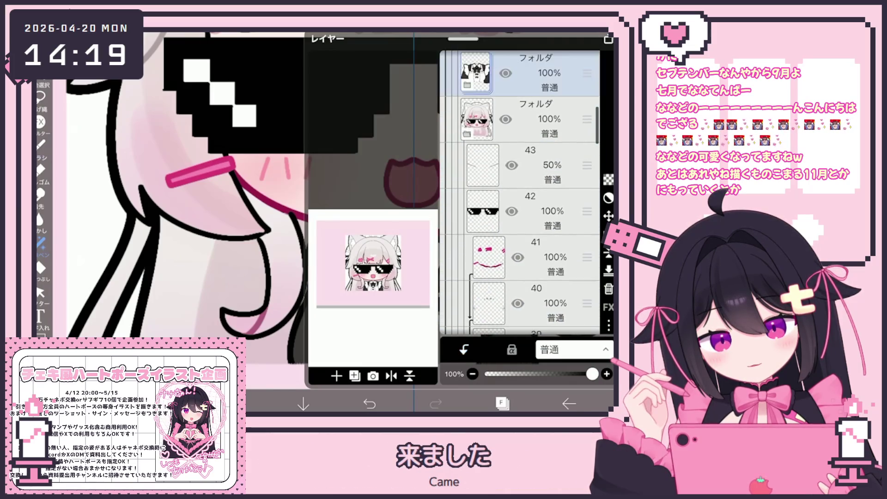
{"action": "mouse_move", "coordinate": [587, 72]}
{"action": "left_mouse_down"}
{"action": "mouse_move", "coordinate": [586, 311]}
{"action": "mouse_move", "coordinate": [587, 185]}
{"action": "left_mouse_up"}
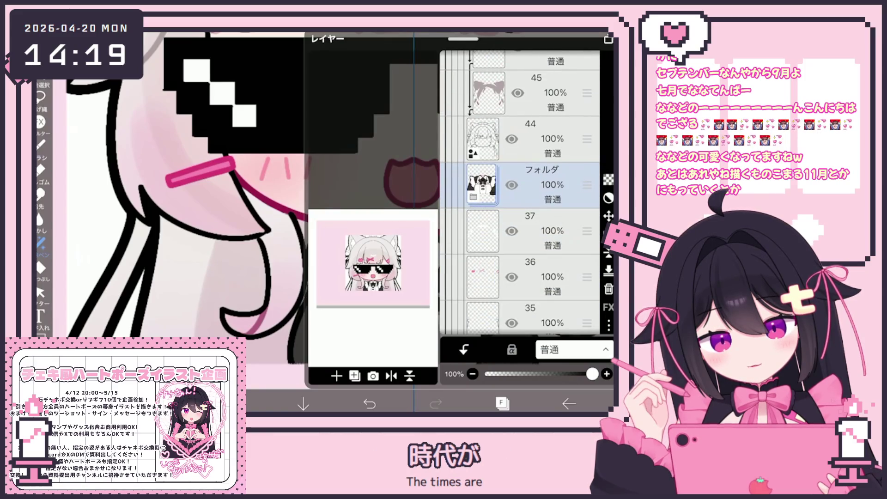
{"action": "scroll", "coordinate": [520, 185], "scroll_direction": "up", "scroll_amount": 5}
{"action": "left_click", "coordinate": [531, 190]}
{"action": "mouse_move", "coordinate": [586, 97]}
{"action": "left_mouse_down"}
{"action": "mouse_move", "coordinate": [587, 311]}
{"action": "mouse_move", "coordinate": [586, 90]}
{"action": "left_mouse_up"}
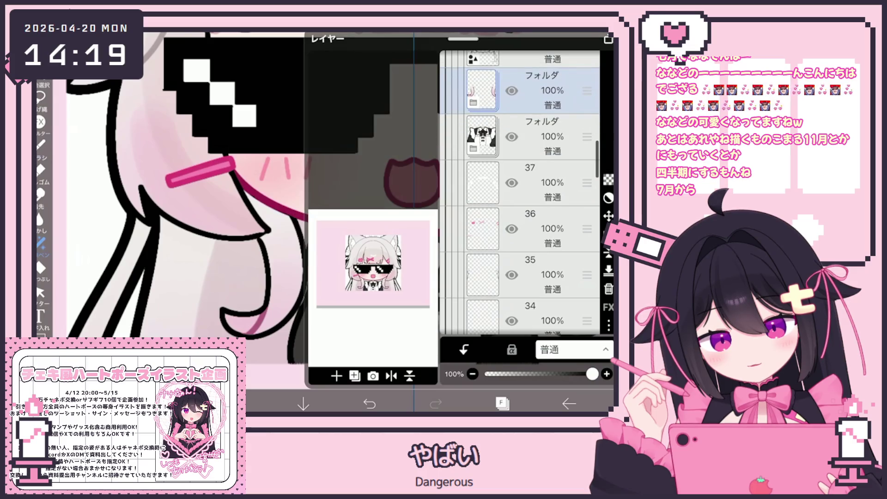
Select layer 50 and pan the view around the jaw outline
{"action": "scroll", "coordinate": [520, 192], "scroll_direction": "up", "scroll_amount": 10}
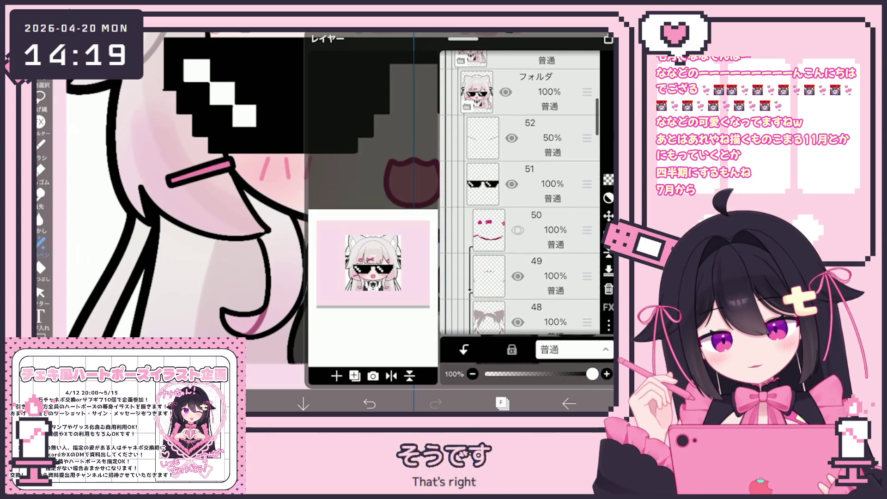
{"action": "left_click", "coordinate": [545, 230]}
{"action": "left_click", "coordinate": [502, 404]}
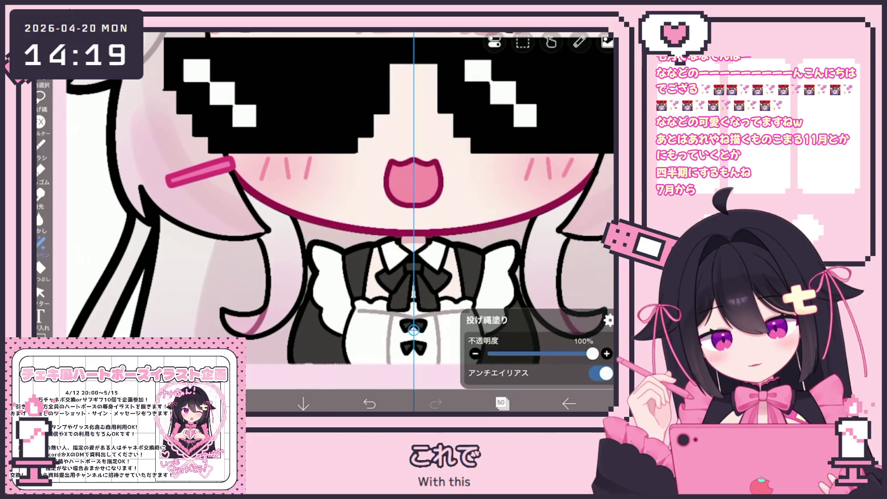
{"action": "mouse_move", "coordinate": [413, 180]}
{"action": "left_mouse_down"}
{"action": "mouse_move", "coordinate": [443, 188]}
{"action": "mouse_move", "coordinate": [385, 182]}
{"action": "left_mouse_up"}
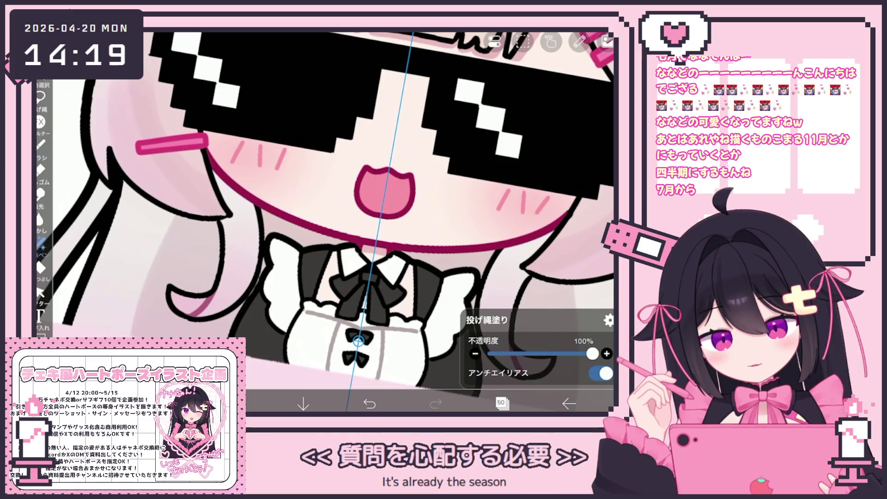
{"action": "scroll", "coordinate": [324, 222], "scroll_direction": "down", "scroll_amount": 5}
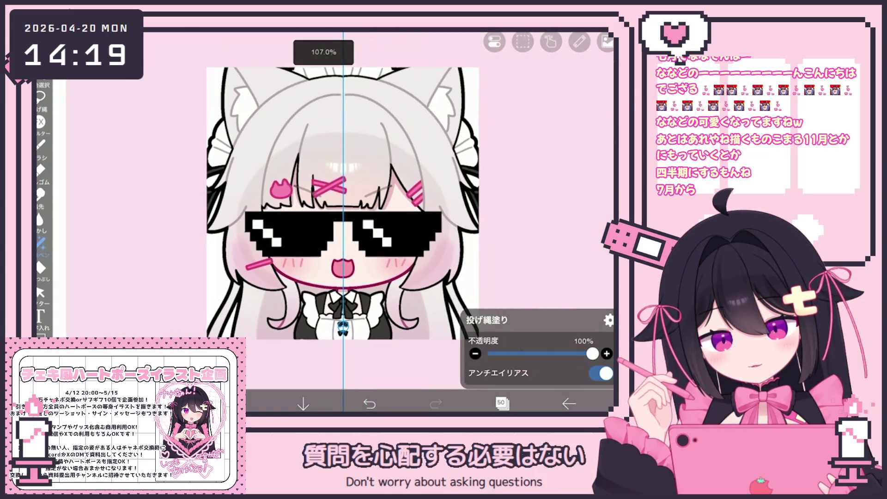
{"action": "left_click", "coordinate": [502, 403]}
{"action": "scroll", "coordinate": [520, 193], "scroll_direction": "up", "scroll_amount": 10}
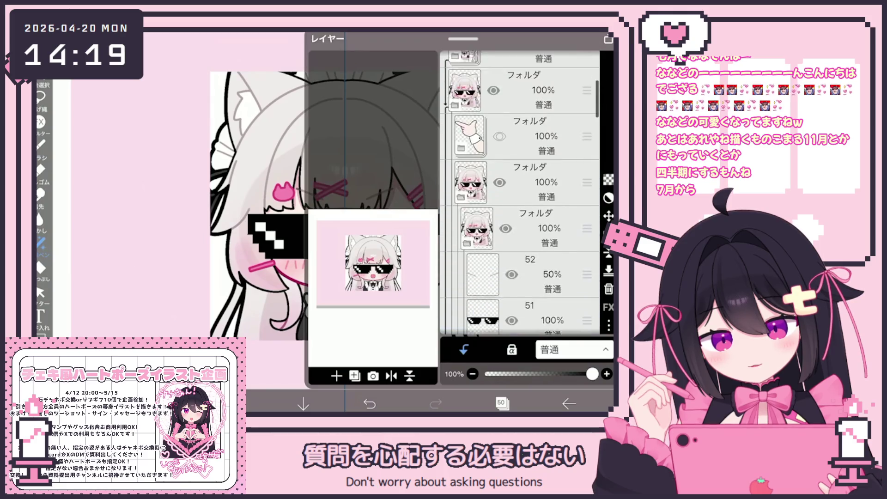
Select layer 53 in the hand folder and thicken the hand stroke to 20 px
{"action": "left_click", "coordinate": [522, 235]}
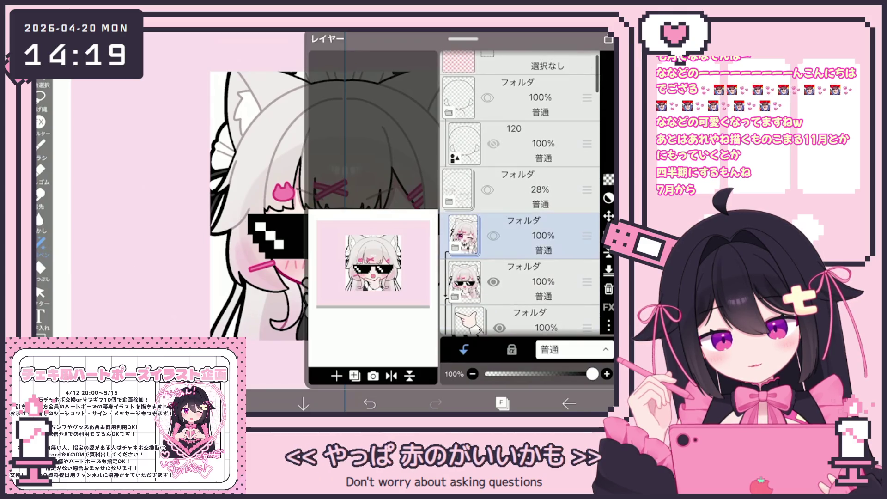
{"action": "left_click", "coordinate": [532, 318]}
{"action": "scroll", "coordinate": [520, 192], "scroll_direction": "down", "scroll_amount": 5}
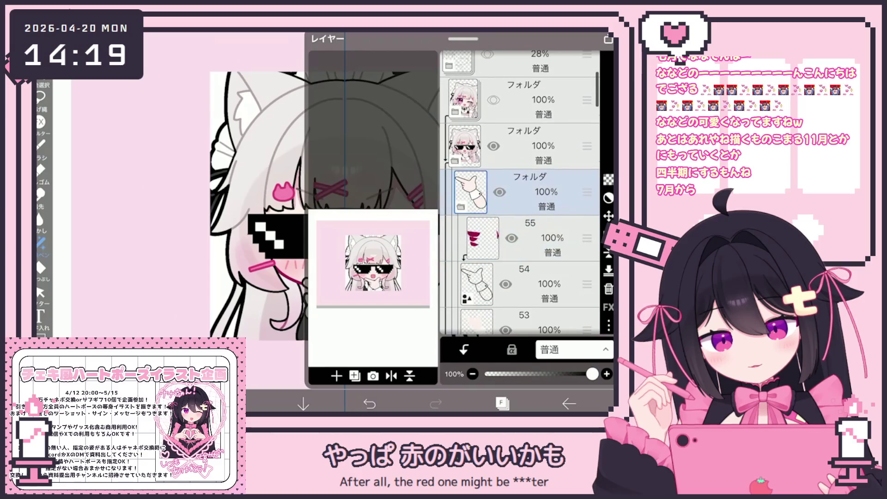
{"action": "left_click", "coordinate": [522, 159]}
{"action": "left_click", "coordinate": [336, 375]}
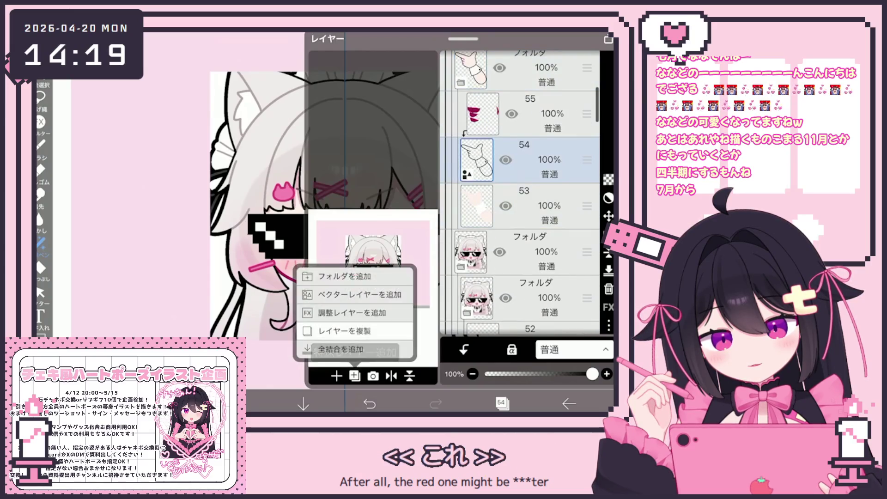
{"action": "left_click", "coordinate": [523, 206]}
{"action": "left_click", "coordinate": [502, 404]}
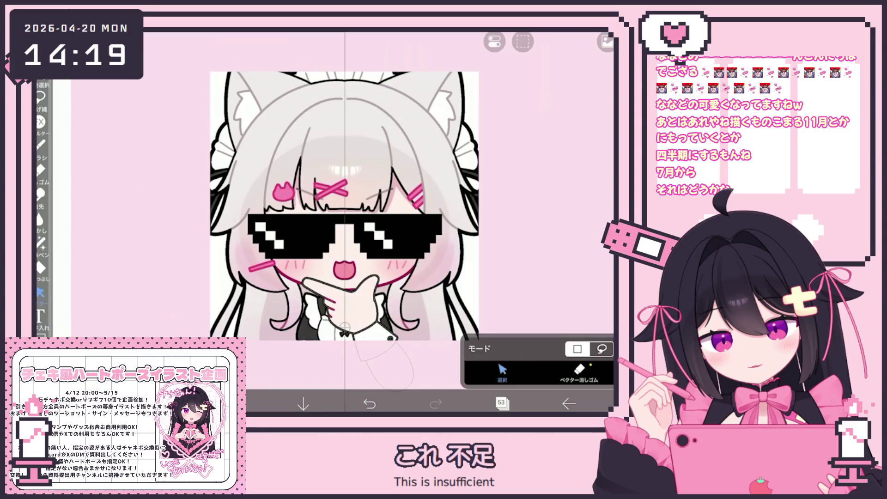
{"action": "scroll", "coordinate": [344, 208], "scroll_direction": "down", "scroll_amount": 3}
{"action": "left_click", "coordinate": [381, 282]}
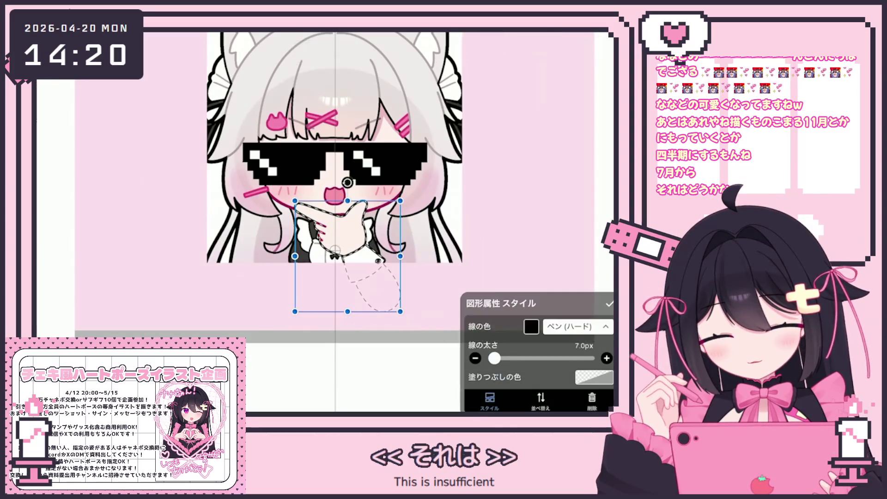
{"action": "left_click", "coordinate": [359, 208]}
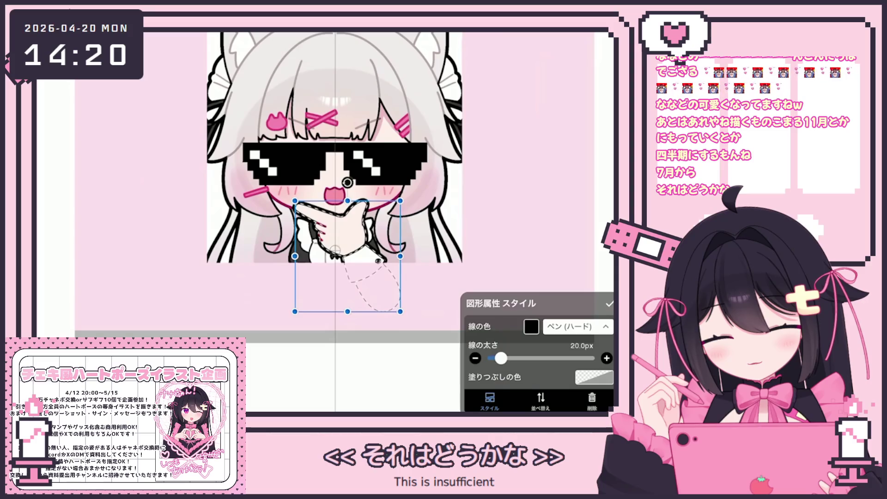
Select layer 56, then select the winking emote's folder in the layer list
{"action": "left_click", "coordinate": [501, 403]}
{"action": "scroll", "coordinate": [522, 185], "scroll_direction": "up", "scroll_amount": 2}
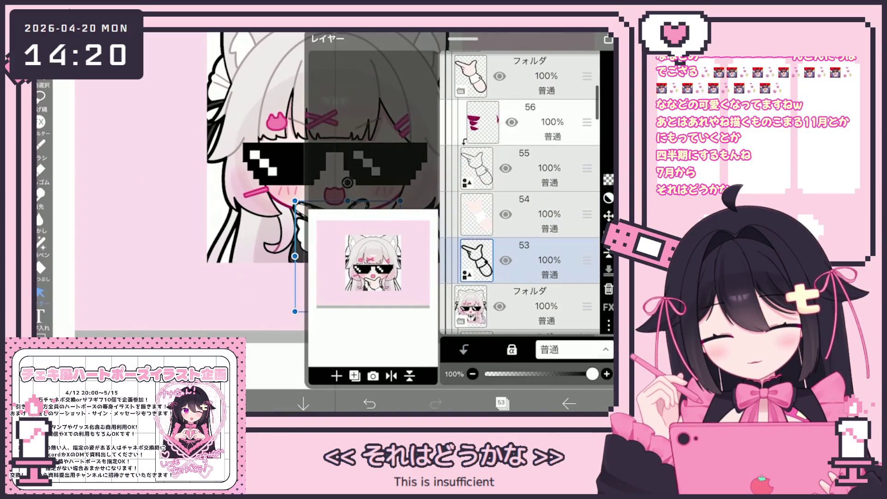
{"action": "left_click", "coordinate": [531, 123]}
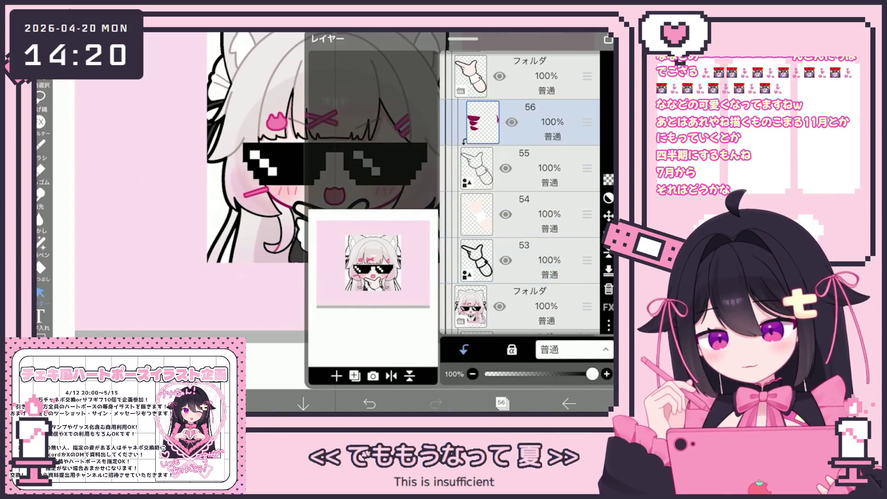
{"action": "left_click", "coordinate": [41, 242]}
{"action": "scroll", "coordinate": [318, 185], "scroll_direction": "up", "scroll_amount": 3}
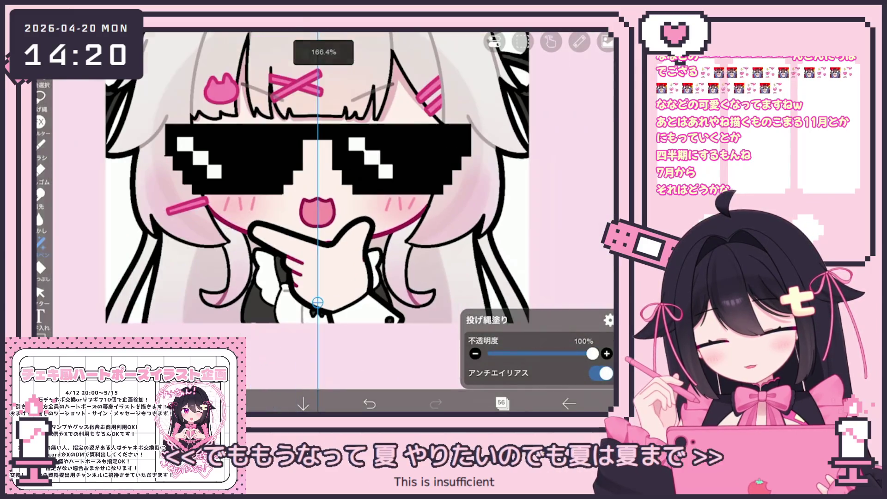
{"action": "scroll", "coordinate": [318, 185], "scroll_direction": "down", "scroll_amount": 3}
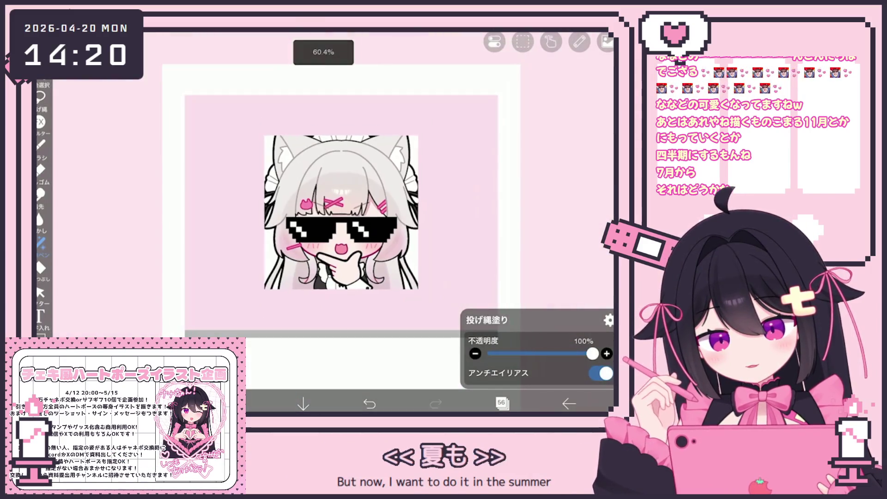
{"action": "left_click", "coordinate": [500, 402]}
{"action": "scroll", "coordinate": [520, 194], "scroll_direction": "up", "scroll_amount": 2}
{"action": "left_click", "coordinate": [522, 192]}
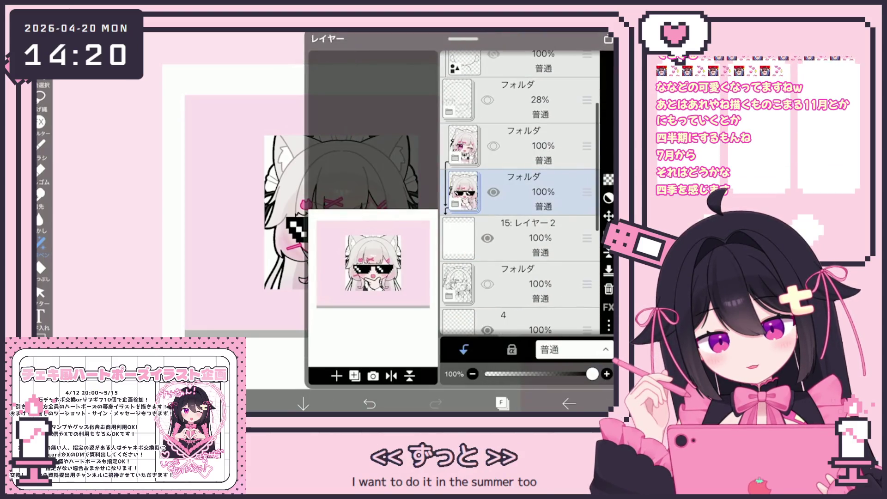
{"action": "left_click", "coordinate": [522, 145]}
{"action": "scroll", "coordinate": [520, 192], "scroll_direction": "up", "scroll_amount": 2}
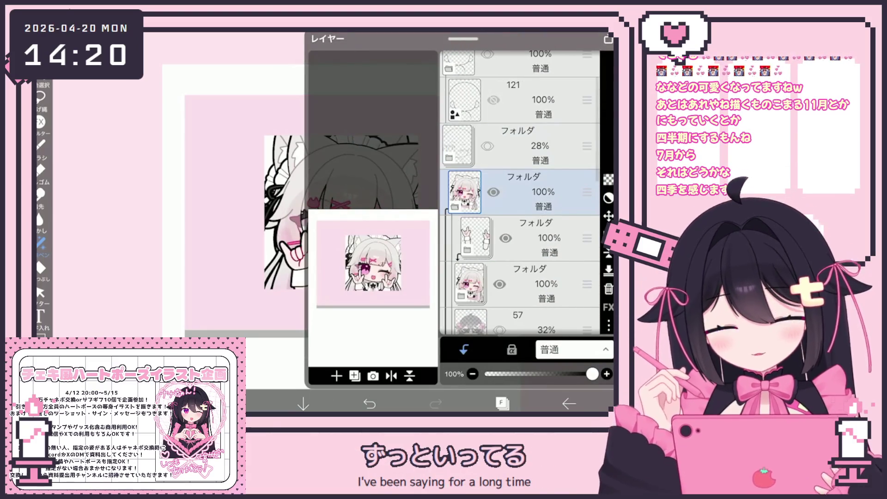
{"action": "scroll", "coordinate": [519, 194], "scroll_direction": "down", "scroll_amount": 3}
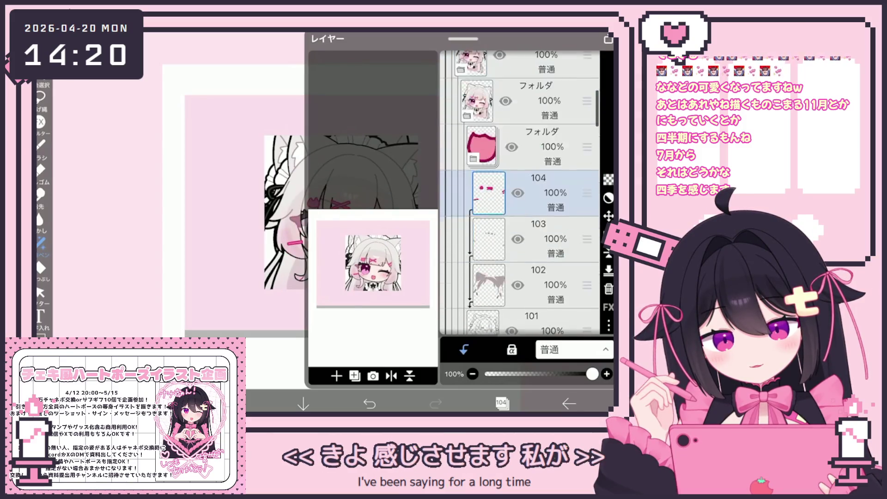
{"action": "left_click", "coordinate": [538, 198]}
{"action": "left_click", "coordinate": [538, 106]}
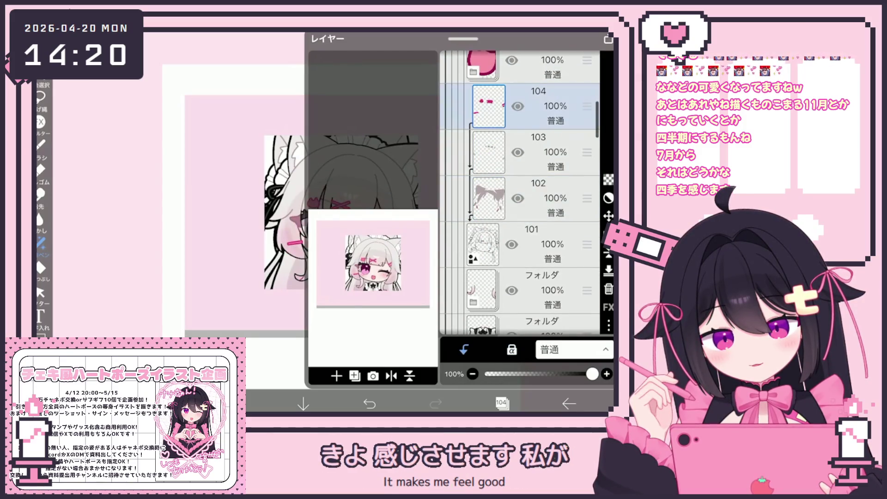
{"action": "scroll", "coordinate": [351, 221], "scroll_direction": "up", "scroll_amount": 5}
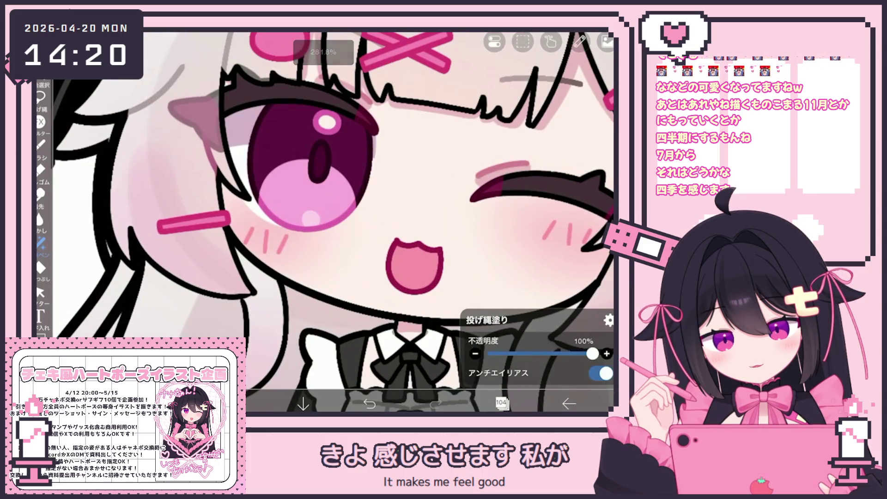
{"action": "scroll", "coordinate": [323, 221], "scroll_direction": "down", "scroll_amount": 2}
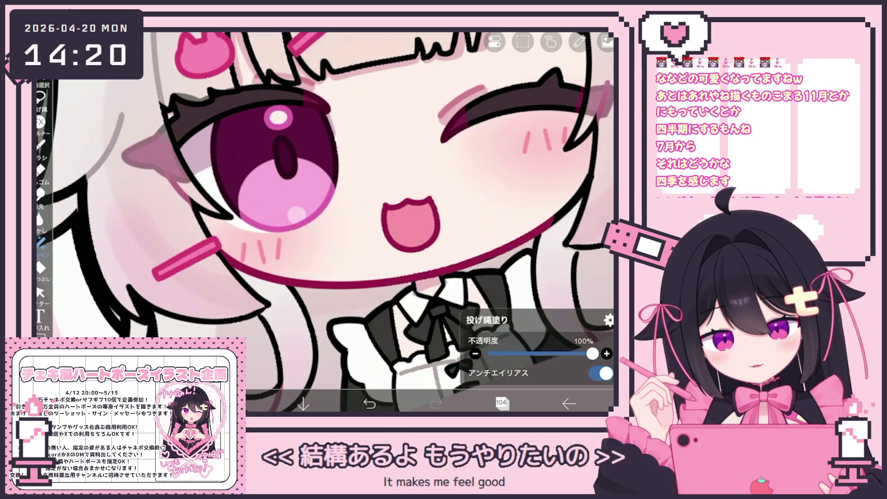
{"action": "scroll", "coordinate": [323, 221], "scroll_direction": "up", "scroll_amount": 1}
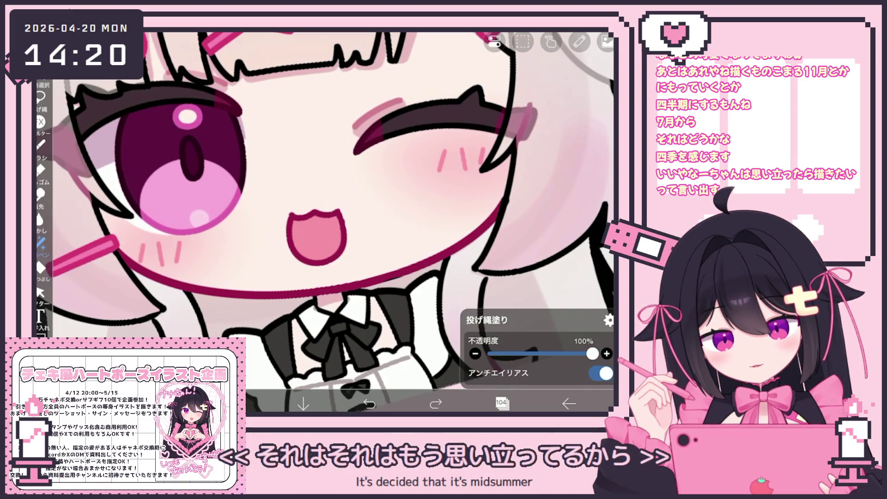
{"action": "scroll", "coordinate": [324, 222], "scroll_direction": "down", "scroll_amount": 2}
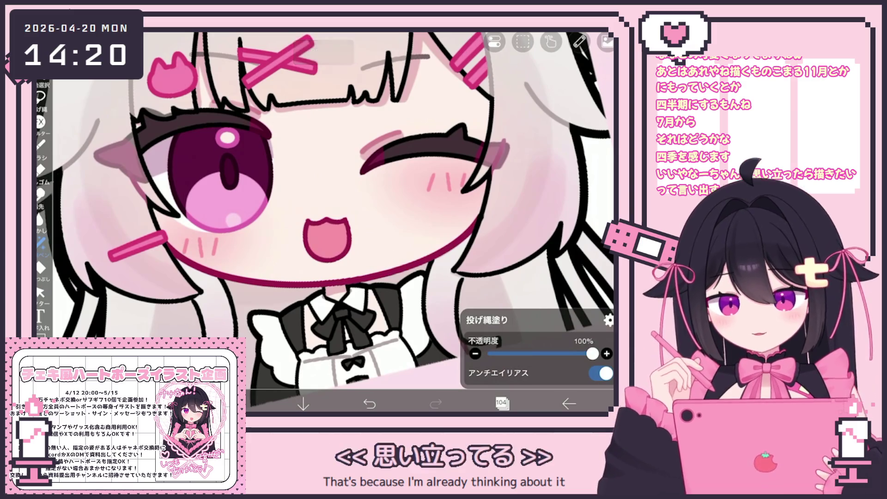
{"action": "scroll", "coordinate": [323, 208], "scroll_direction": "up", "scroll_amount": 2}
{"action": "left_click", "coordinate": [501, 403]}
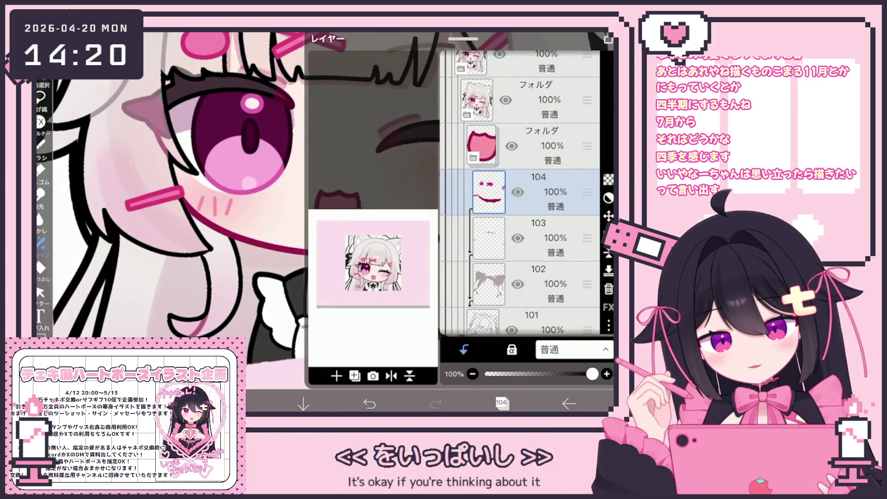
{"action": "scroll", "coordinate": [520, 192], "scroll_direction": "down", "scroll_amount": 10}
{"action": "left_click", "coordinate": [540, 238]}
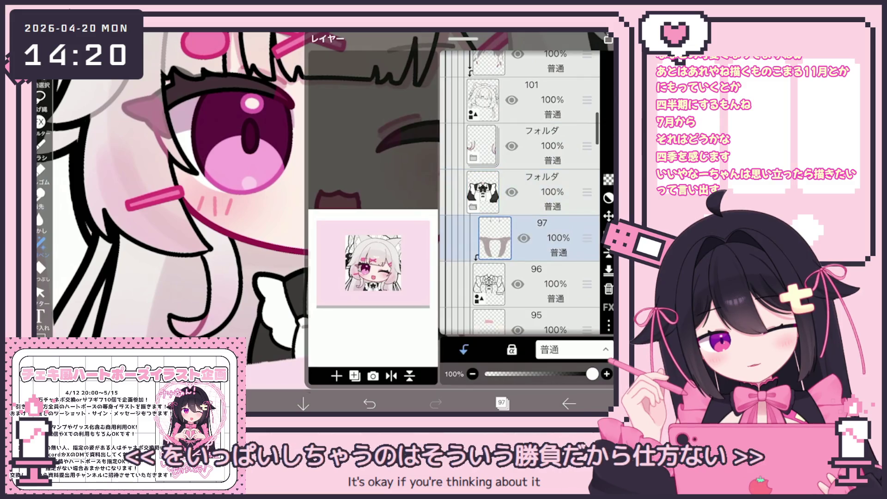
{"action": "left_click", "coordinate": [501, 404]}
{"action": "scroll", "coordinate": [324, 208], "scroll_direction": "up", "scroll_amount": 3}
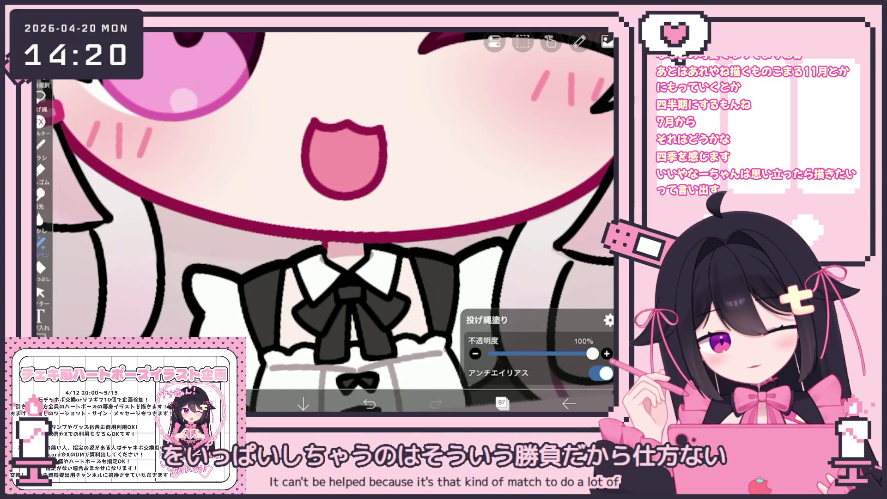
{"action": "scroll", "coordinate": [323, 208], "scroll_direction": "down", "scroll_amount": 5}
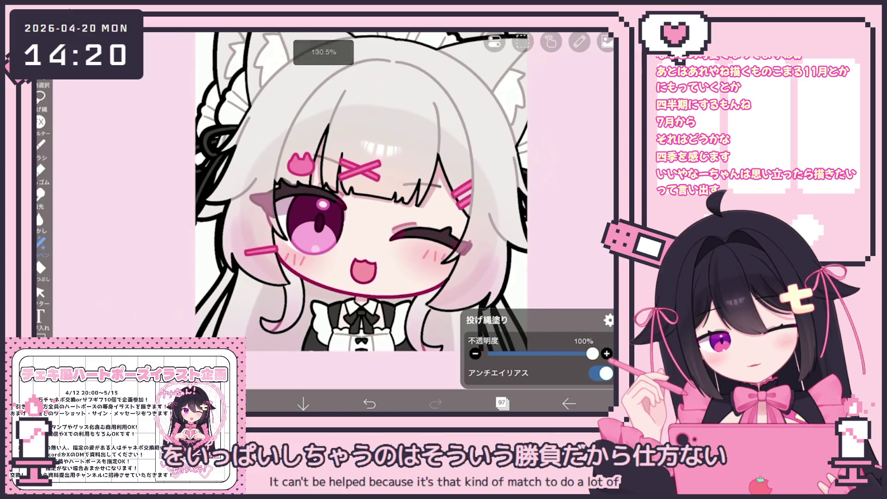
{"action": "left_click", "coordinate": [501, 403]}
{"action": "scroll", "coordinate": [520, 192], "scroll_direction": "down", "scroll_amount": 10}
{"action": "left_click", "coordinate": [531, 192]}
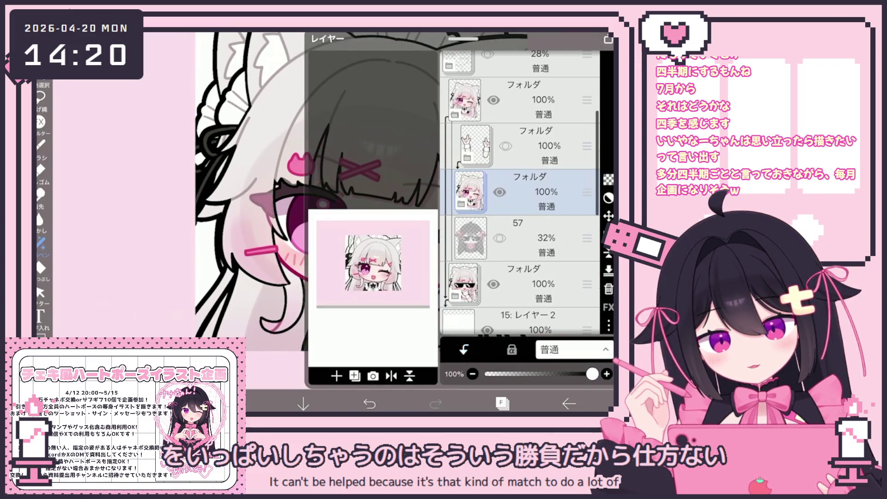
{"action": "left_click", "coordinate": [531, 99]}
{"action": "scroll", "coordinate": [519, 192], "scroll_direction": "up", "scroll_amount": 2}
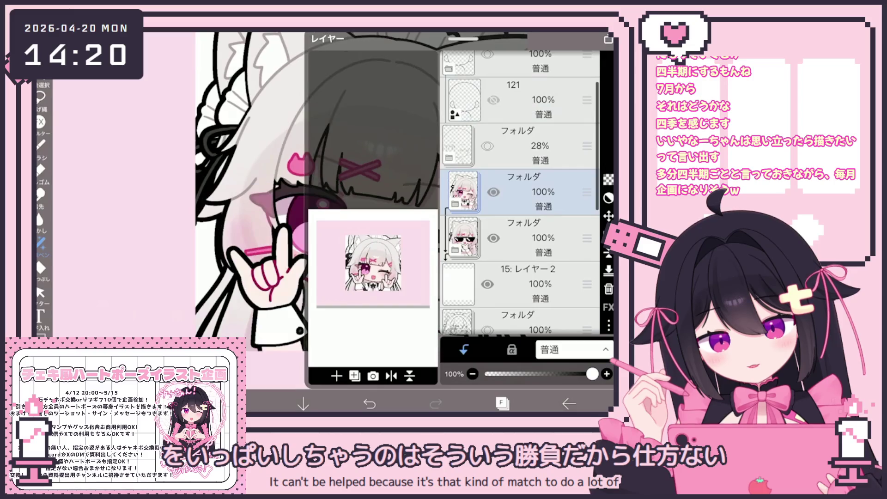
View the full winking rock-sign emote on the canvas, then return to the layer list
{"action": "left_click", "coordinate": [502, 403]}
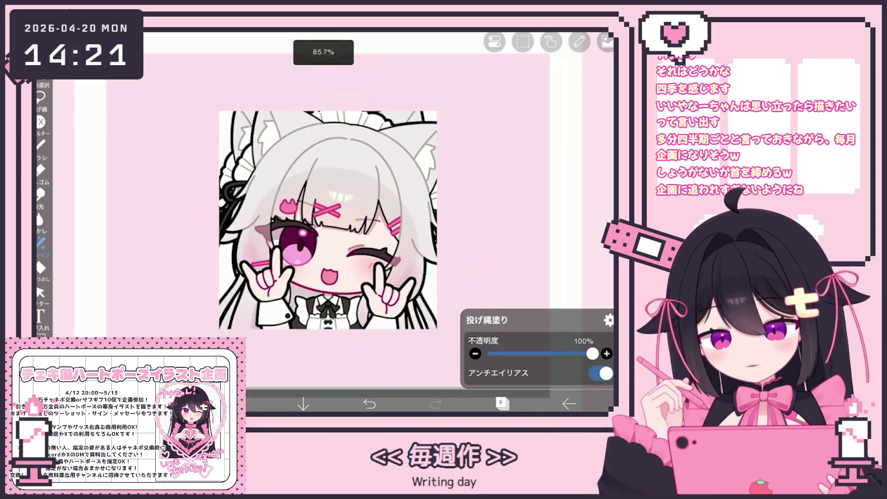
{"action": "left_click", "coordinate": [503, 403]}
Toggle the winking folder's visibility to compare versions, leaving it shown
{"action": "scroll", "coordinate": [520, 194], "scroll_direction": "up", "scroll_amount": 3}
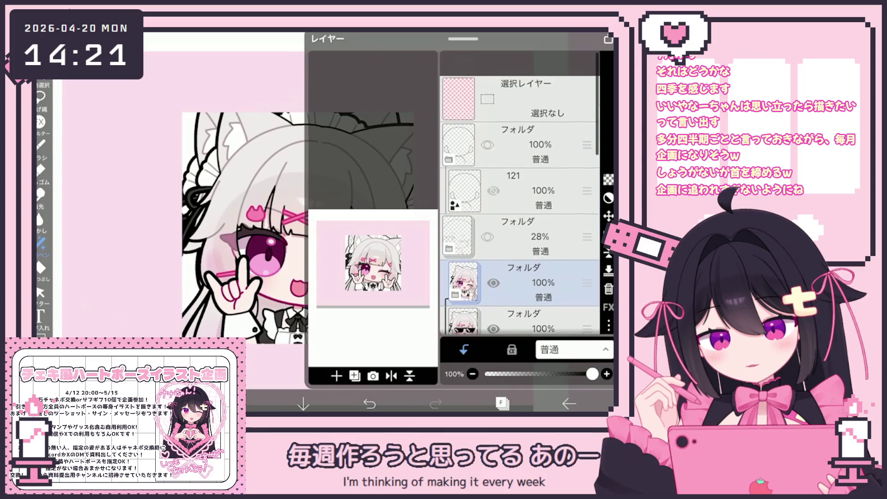
{"action": "left_click", "coordinate": [493, 257]}
{"action": "left_click", "coordinate": [493, 257]}
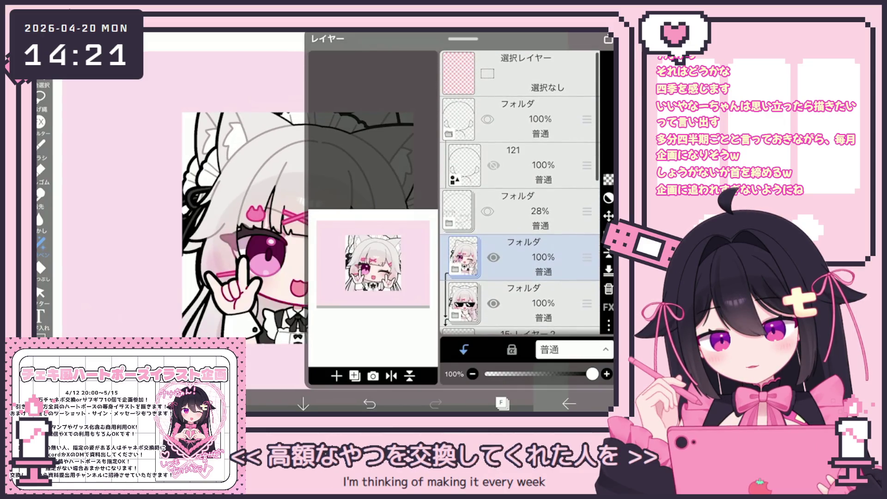
{"action": "left_click", "coordinate": [494, 257]}
{"action": "left_click", "coordinate": [494, 257]}
{"action": "left_click", "coordinate": [494, 257]}
{"action": "left_click", "coordinate": [494, 257]}
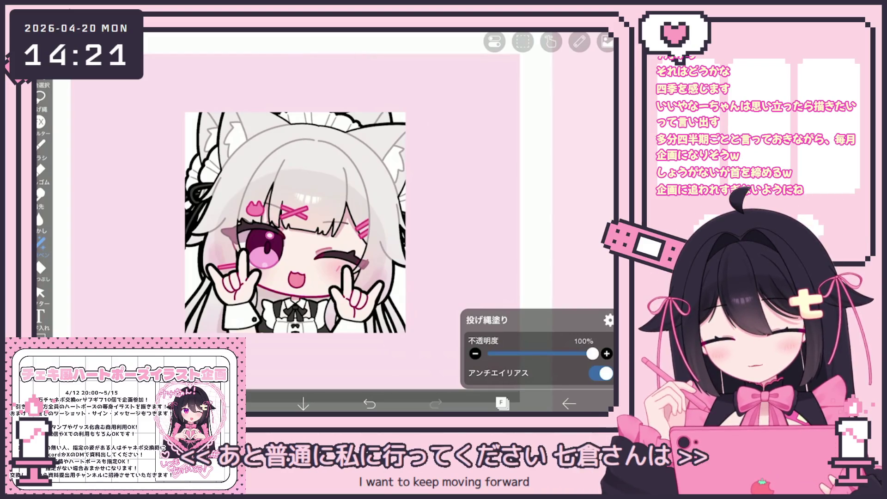
Save the winking folder as a transparent PNG
{"action": "left_click", "coordinate": [608, 326]}
{"action": "left_click", "coordinate": [516, 298]}
{"action": "left_click", "coordinate": [523, 238]}
{"action": "left_click", "coordinate": [608, 326]}
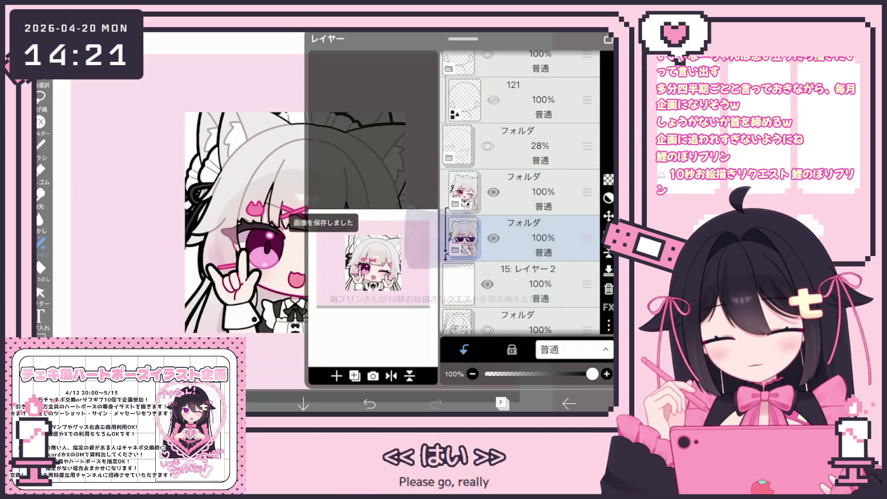
{"action": "scroll", "coordinate": [518, 194], "scroll_direction": "up", "scroll_amount": 2}
{"action": "left_click", "coordinate": [522, 210]}
Add a new blank layer 122 at the top of the stack
{"action": "left_click", "coordinate": [522, 119]}
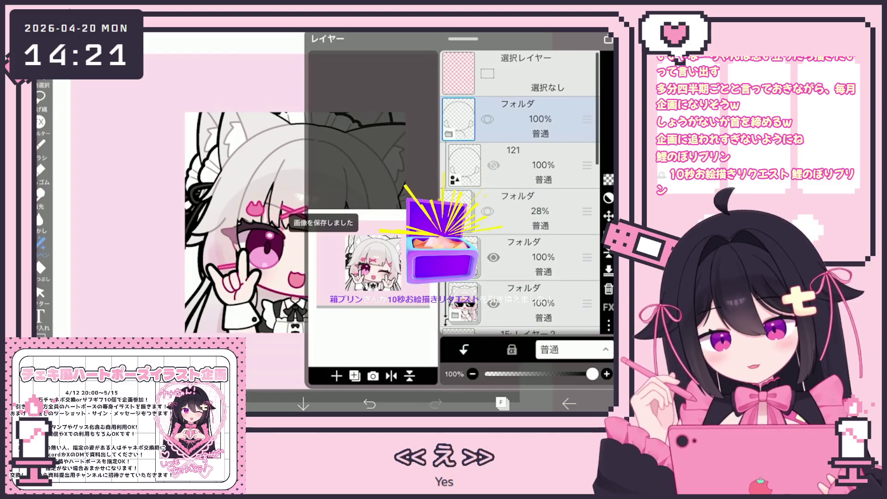
{"action": "left_click", "coordinate": [337, 376]}
{"action": "left_click", "coordinate": [353, 406]}
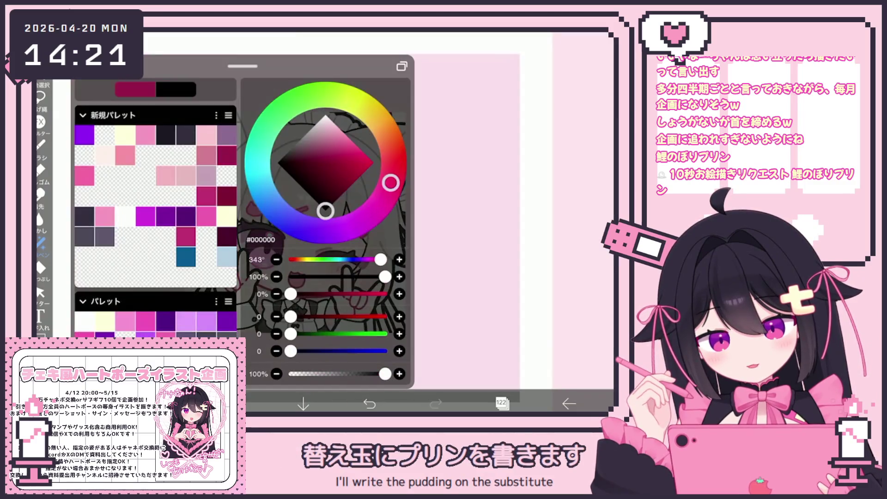
Add the carp streamer's eye and restore the undone mouth stroke
{"action": "left_click_drag", "start_coordinate": [324, 231], "coordinate": [323, 92]}
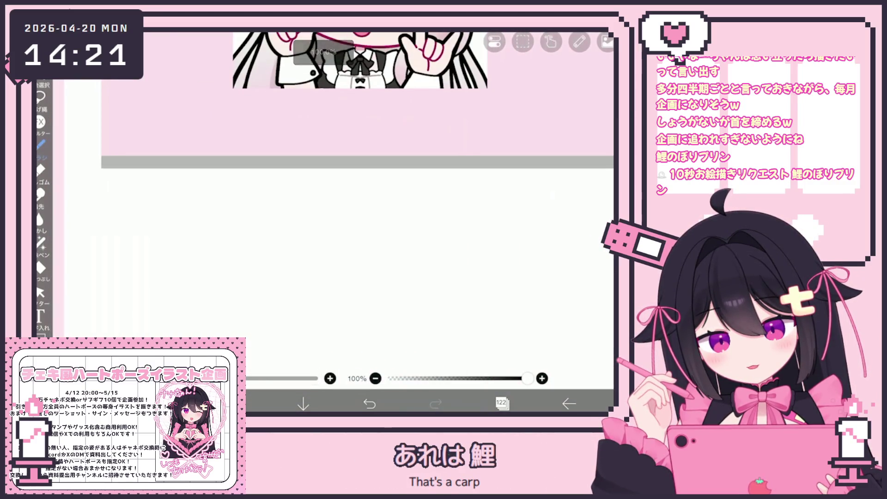
{"action": "left_click_drag", "start_coordinate": [323, 185], "coordinate": [323, 116]}
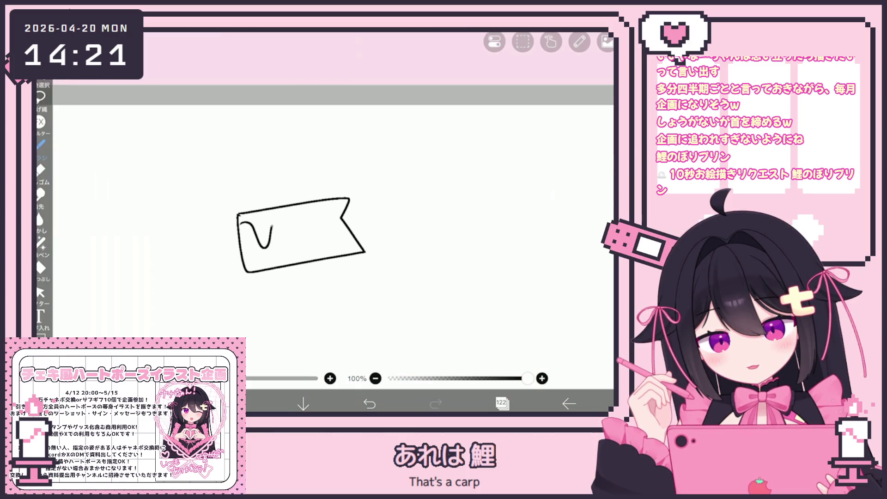
{"action": "left_click_drag", "start_coordinate": [253, 236], "coordinate": [248, 234]}
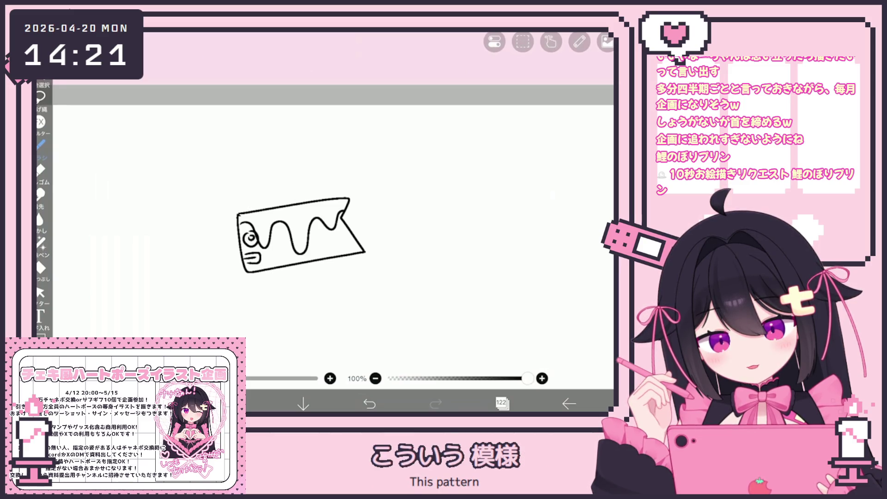
{"action": "key", "text": "ctrl+z"}
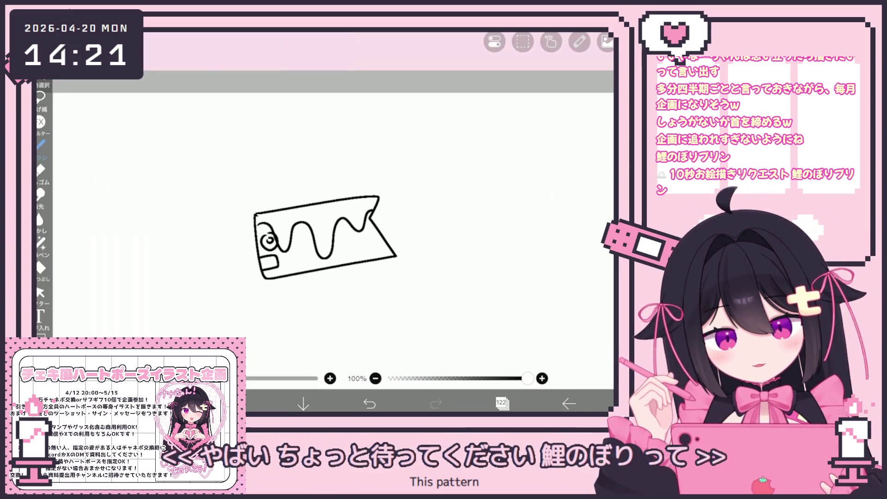
{"action": "scroll", "coordinate": [325, 221], "scroll_direction": "up", "scroll_amount": 2}
{"action": "key", "text": "ctrl+y"}
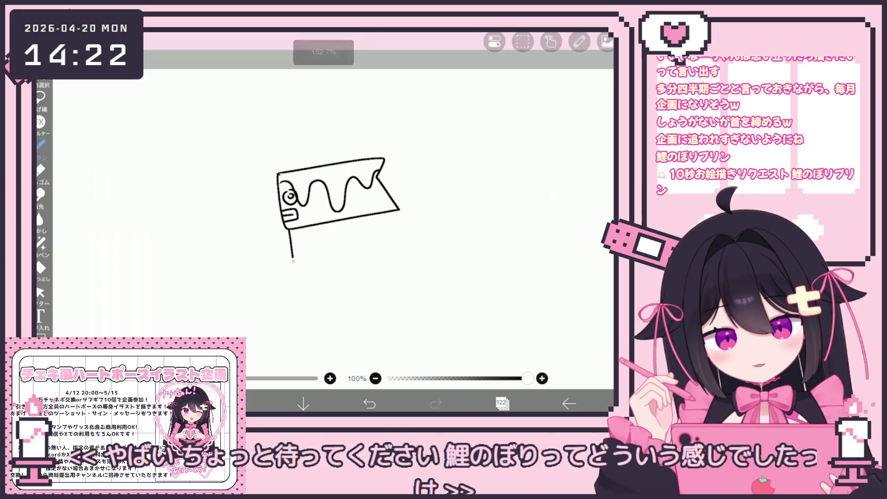
Draw a long flagpole down below the carp streamer and bring up the layer list
{"action": "left_click_drag", "start_coordinate": [293, 261], "coordinate": [303, 319]}
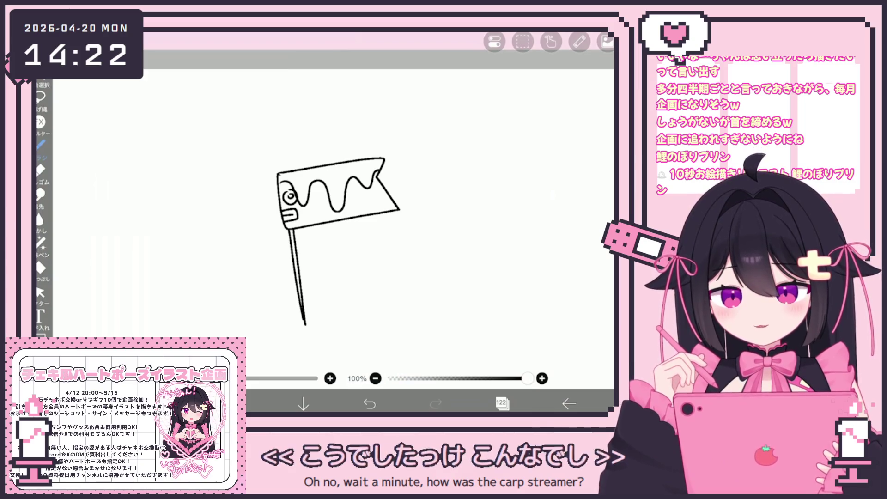
{"action": "scroll", "coordinate": [331, 213], "scroll_direction": "up", "scroll_amount": 2}
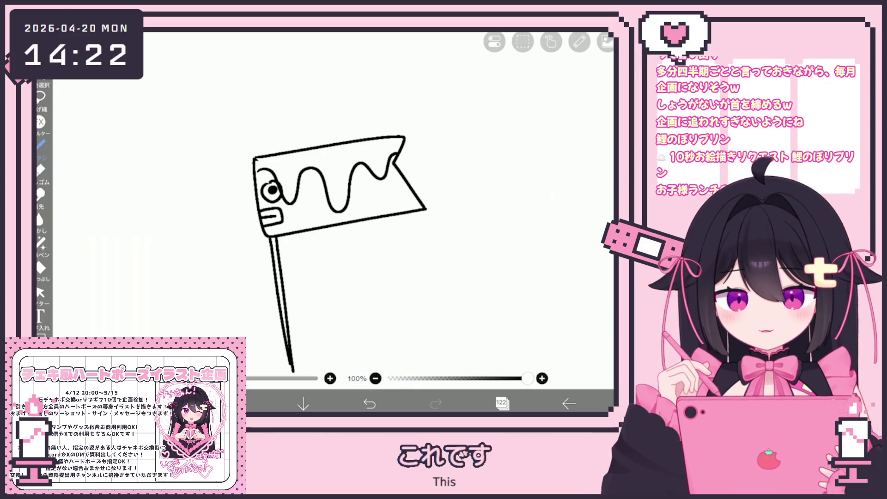
{"action": "left_click", "coordinate": [502, 403]}
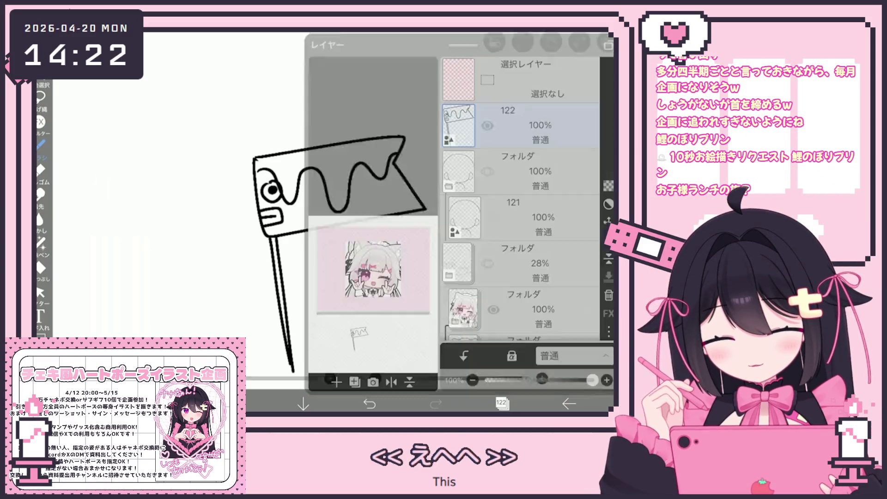
Delete carp streamer layer 122 and zoom back onto the maid catgirl emote
{"action": "left_click", "coordinate": [609, 288]}
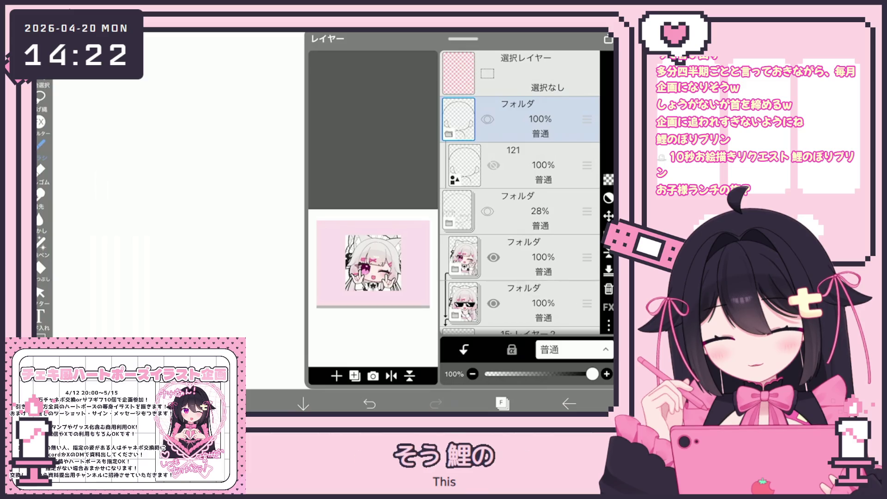
{"action": "left_click", "coordinate": [502, 403]}
{"action": "scroll", "coordinate": [304, 190], "scroll_direction": "up", "scroll_amount": 5}
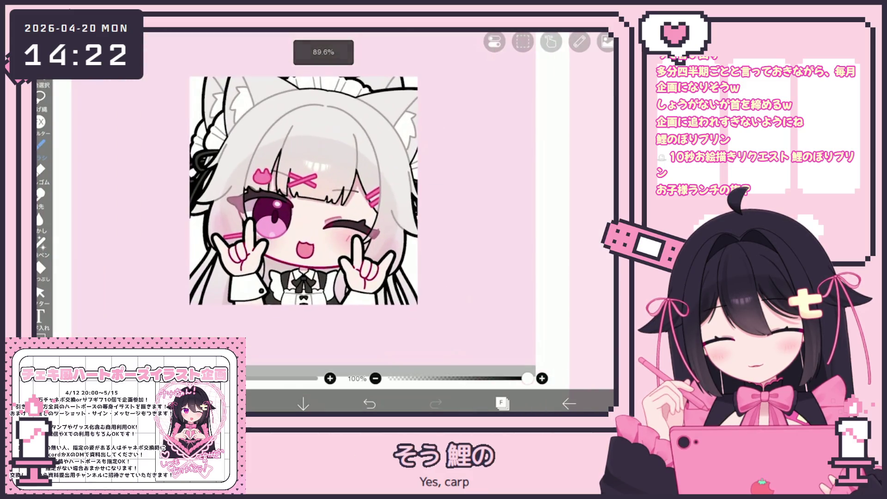
{"action": "scroll", "coordinate": [297, 206], "scroll_direction": "up", "scroll_amount": 2}
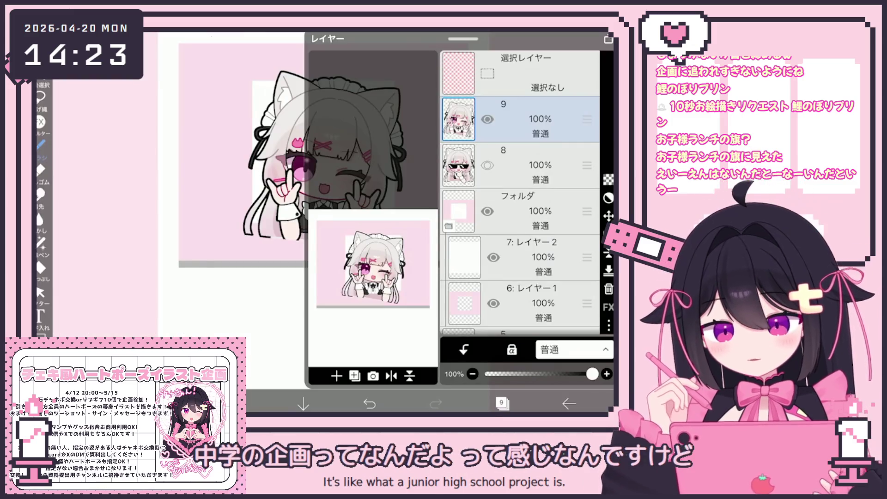
Add a new vector layer and draw the chibi's jaw curve with the Pen (Hard) brush
{"action": "left_click", "coordinate": [359, 294]}
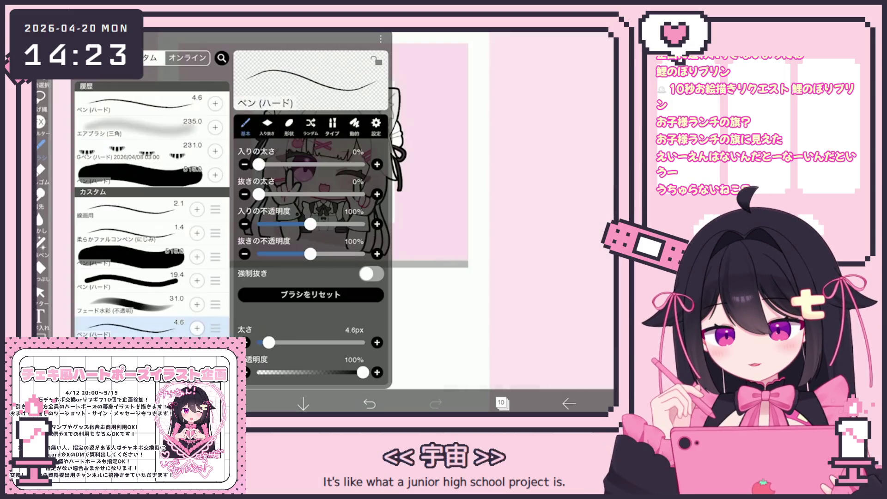
{"action": "left_click", "coordinate": [40, 144]}
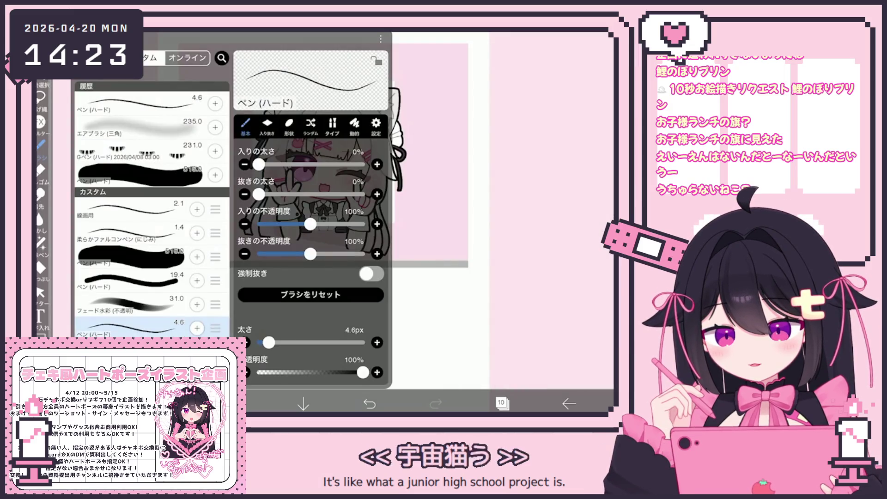
{"action": "mouse_move", "coordinate": [280, 267]}
{"action": "left_mouse_down"}
{"action": "mouse_move", "coordinate": [281, 294]}
{"action": "mouse_move", "coordinate": [319, 305]}
{"action": "left_mouse_up"}
{"action": "key", "text": "ctrl+z"}
{"action": "mouse_move", "coordinate": [291, 267]}
{"action": "left_mouse_down"}
{"action": "mouse_move", "coordinate": [292, 298]}
{"action": "mouse_move", "coordinate": [353, 308]}
{"action": "left_mouse_up"}
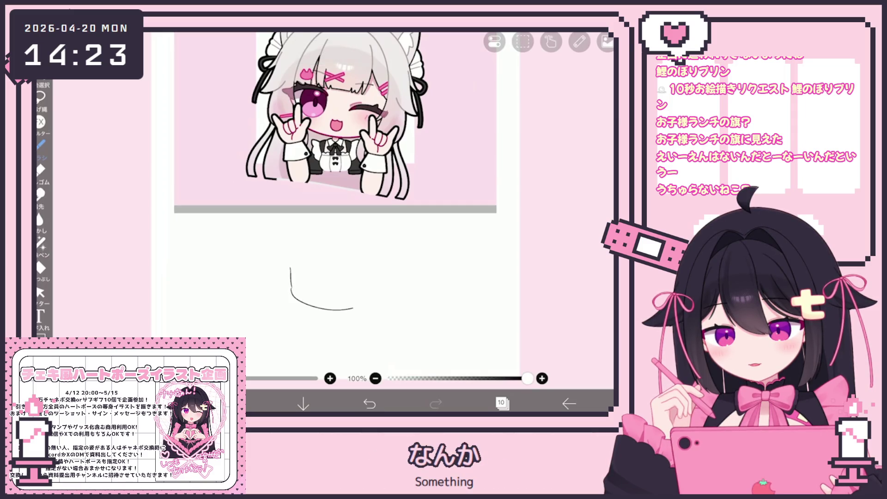
{"action": "scroll", "coordinate": [352, 211], "scroll_direction": "up", "scroll_amount": 1}
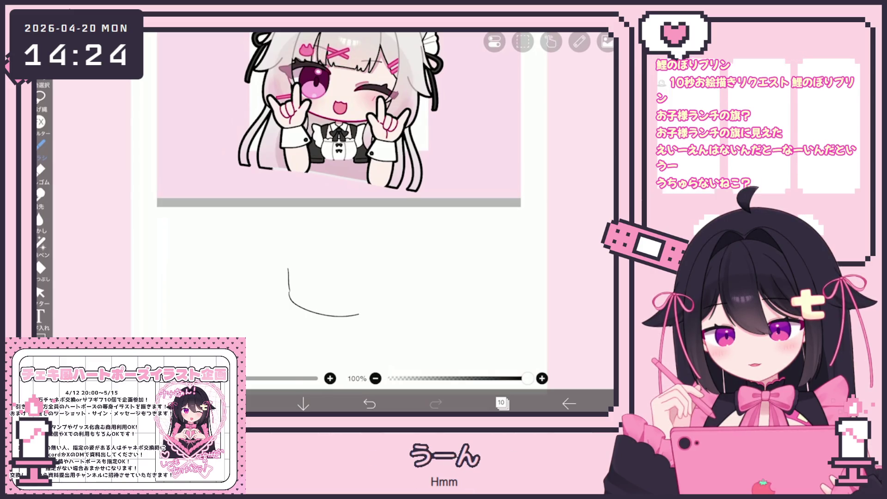
Sketch small marks, the head's left arc and a spiral eye on the face
{"action": "left_click_drag", "start_coordinate": [261, 231], "coordinate": [266, 228]}
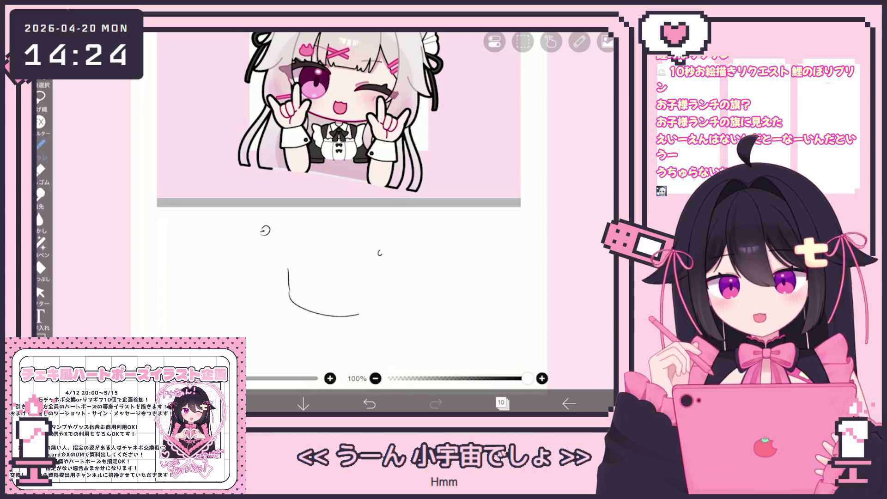
{"action": "left_click_drag", "start_coordinate": [381, 251], "coordinate": [381, 255]}
{"action": "scroll", "coordinate": [335, 138], "scroll_direction": "up", "scroll_amount": 1}
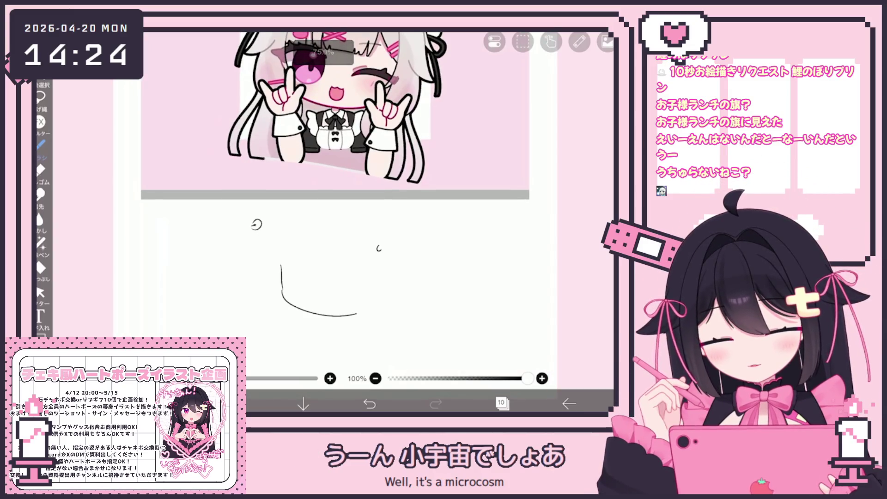
{"action": "left_click_drag", "start_coordinate": [317, 213], "coordinate": [283, 291]}
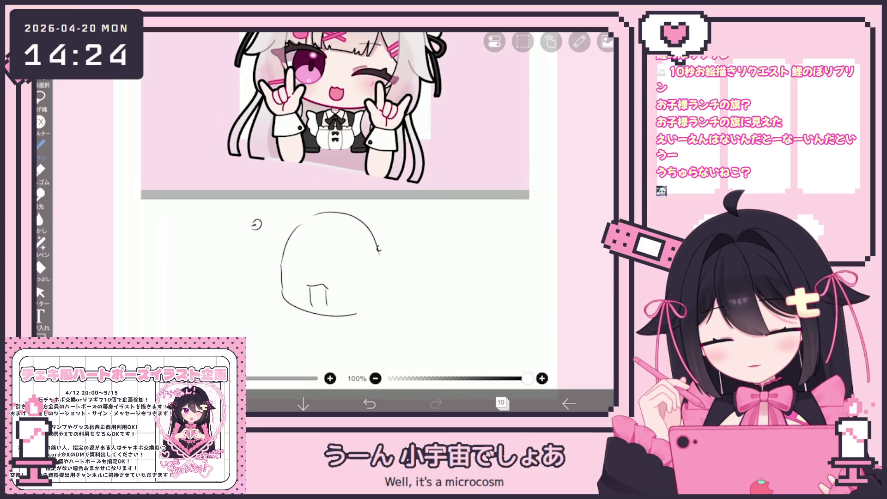
{"action": "left_click_drag", "start_coordinate": [350, 266], "coordinate": [349, 274]}
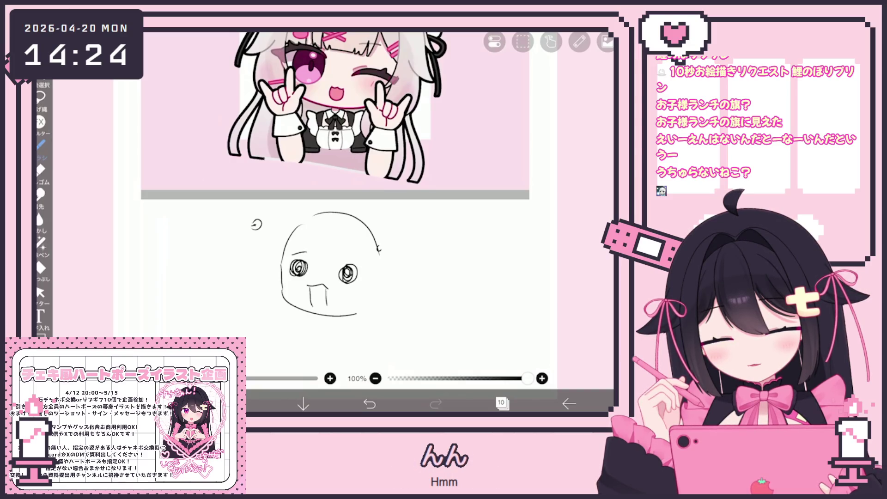
Undo the last six face strokes, leaving the jaw curve and a small mark
{"action": "left_click", "coordinate": [369, 404]}
{"action": "left_click", "coordinate": [369, 404]}
{"action": "left_click", "coordinate": [369, 404]}
{"action": "left_click", "coordinate": [369, 403]}
{"action": "left_click", "coordinate": [369, 404]}
{"action": "left_click", "coordinate": [369, 403]}
{"action": "left_click", "coordinate": [370, 403]}
{"action": "left_click", "coordinate": [370, 403]}
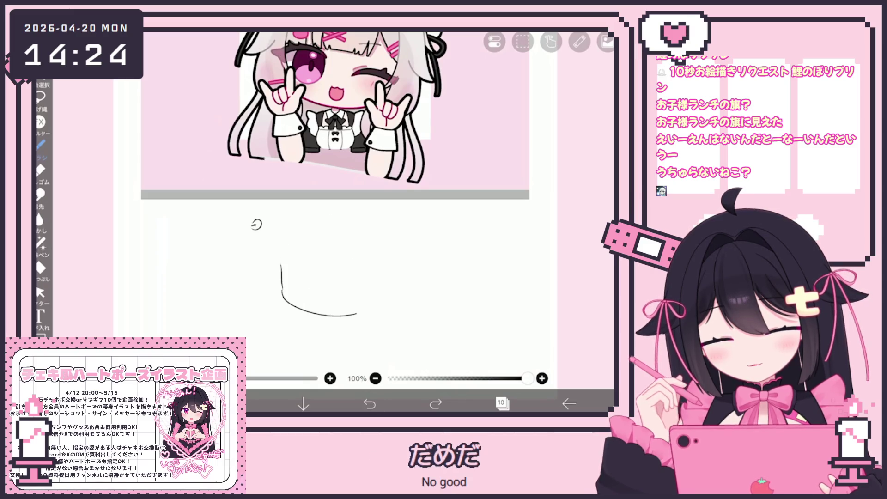
{"action": "left_click", "coordinate": [369, 403]}
{"action": "left_click", "coordinate": [370, 403]}
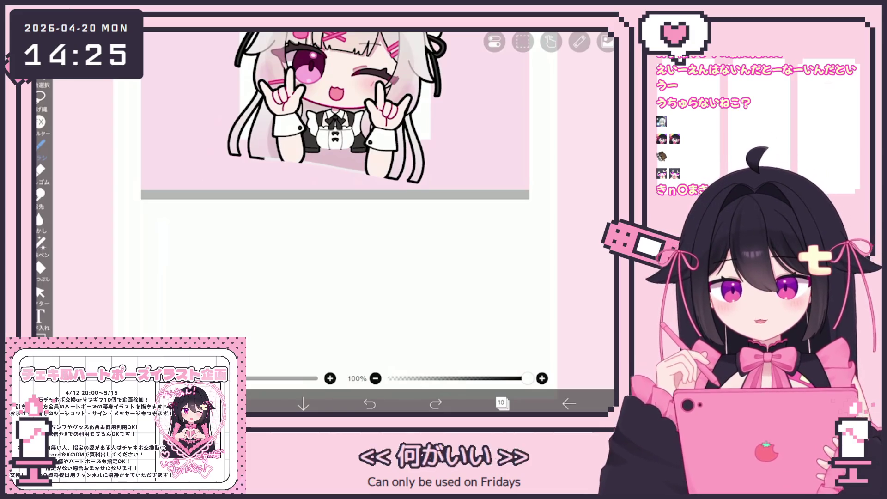
Remove the remaining jaw curve and small mark from layer 10
{"action": "scroll", "coordinate": [335, 216], "scroll_direction": "down", "scroll_amount": 3}
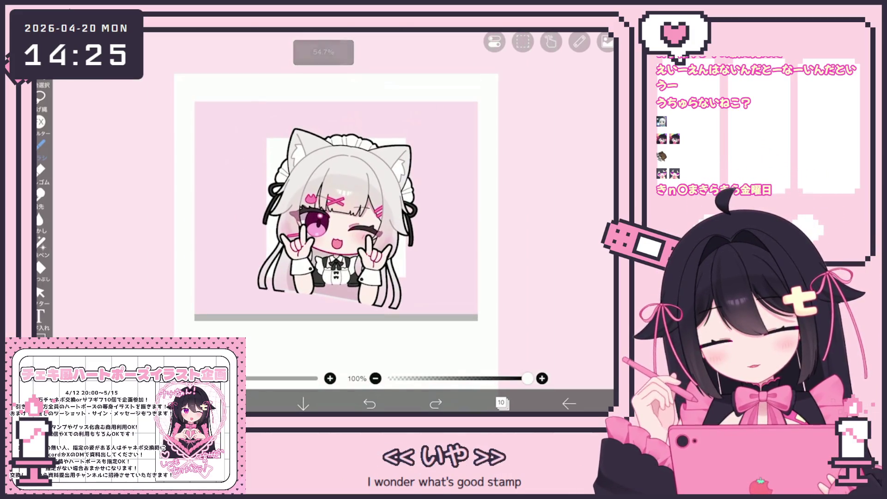
Lower maid catgirl reference layer 9 to 18% opacity and reselect layer 10
{"action": "left_click", "coordinate": [501, 403]}
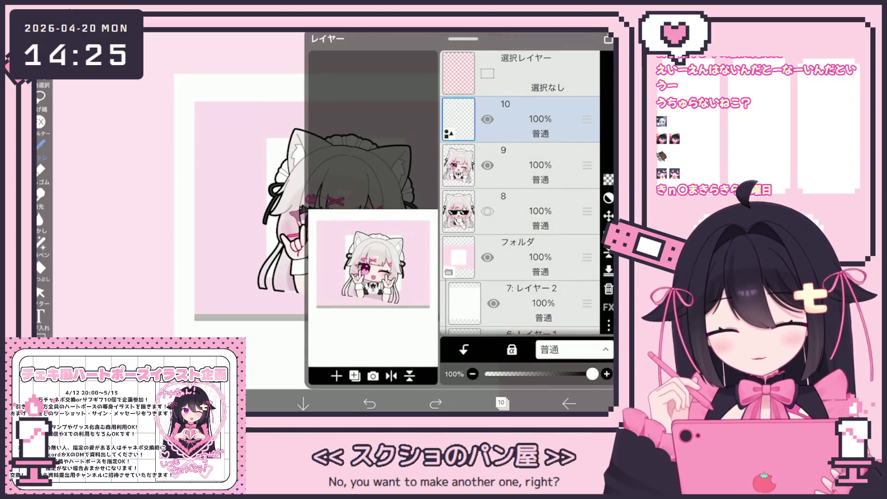
{"action": "left_click", "coordinate": [540, 165]}
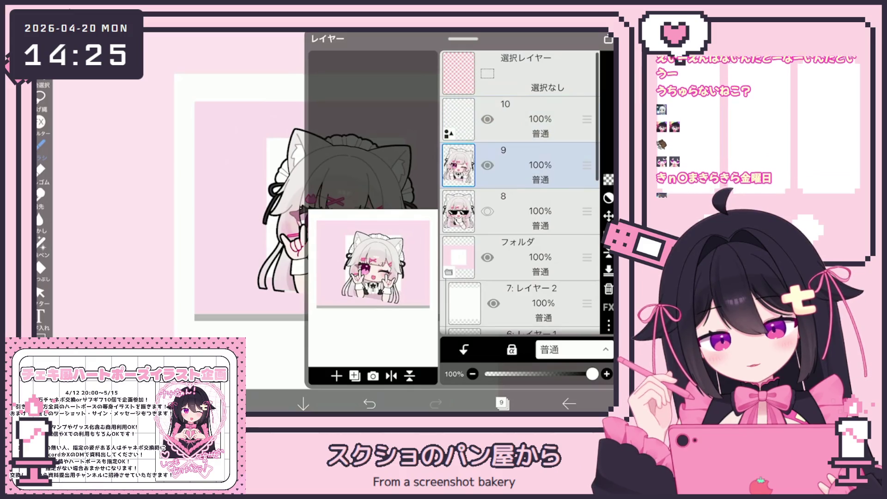
{"action": "left_click_drag", "start_coordinate": [592, 374], "coordinate": [505, 373]}
{"action": "left_click", "coordinate": [541, 119]}
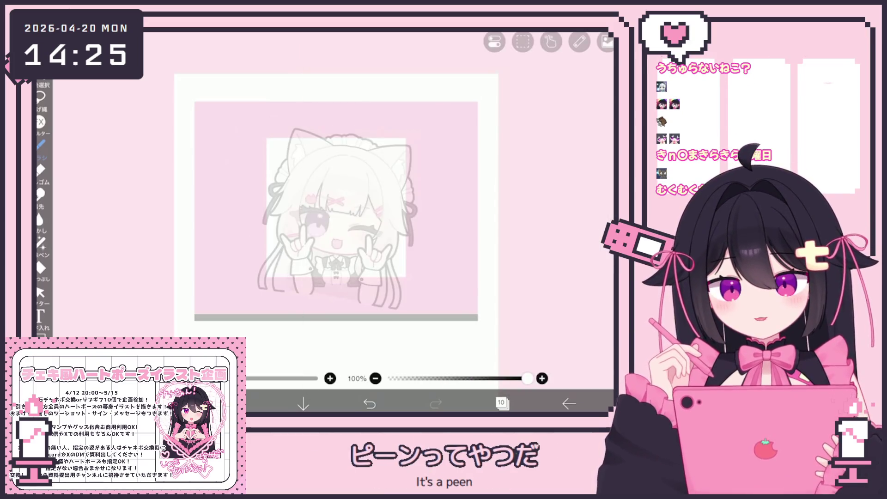
{"action": "scroll", "coordinate": [331, 222], "scroll_direction": "up", "scroll_amount": 3}
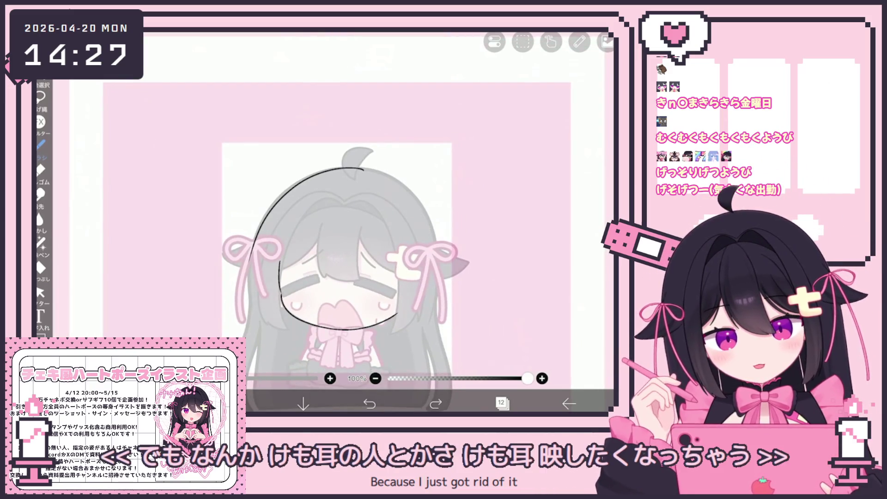
Undo the right part of the head outline arc on layer 10
{"action": "left_click", "coordinate": [370, 403]}
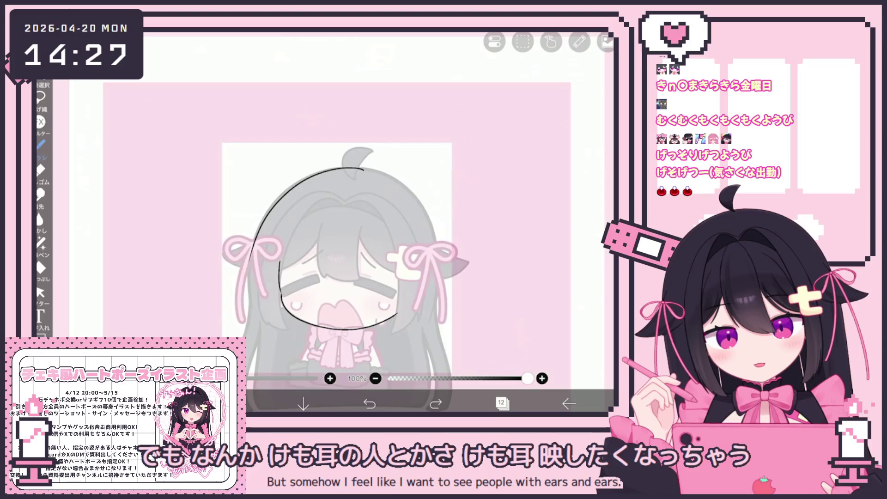
{"action": "key", "text": "ctrl+z"}
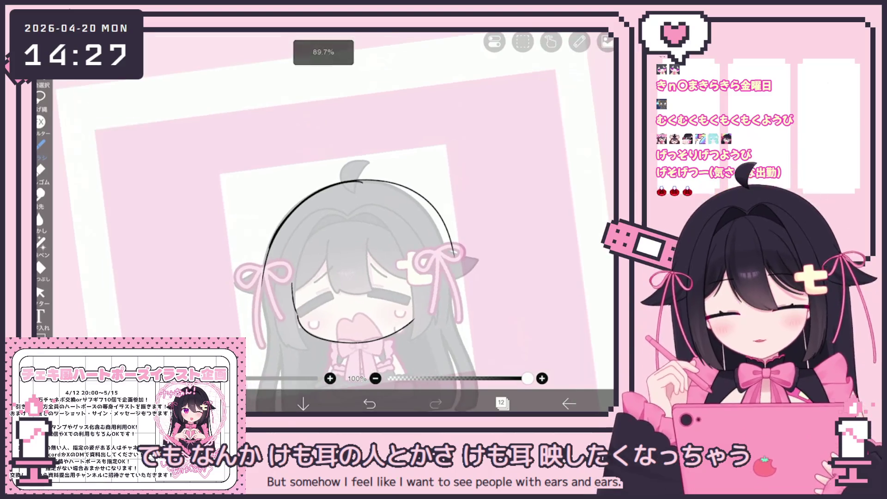
{"action": "key", "text": "ctrl+y"}
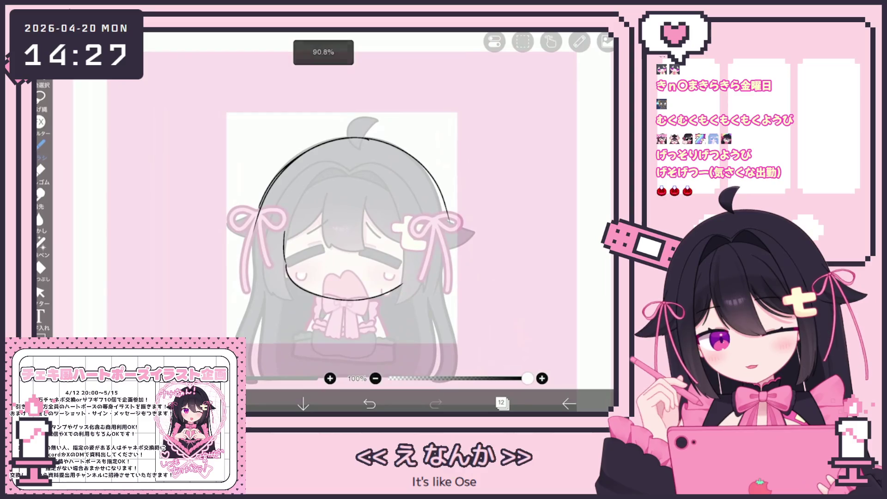
{"action": "left_click", "coordinate": [501, 403]}
{"action": "left_click", "coordinate": [501, 404]}
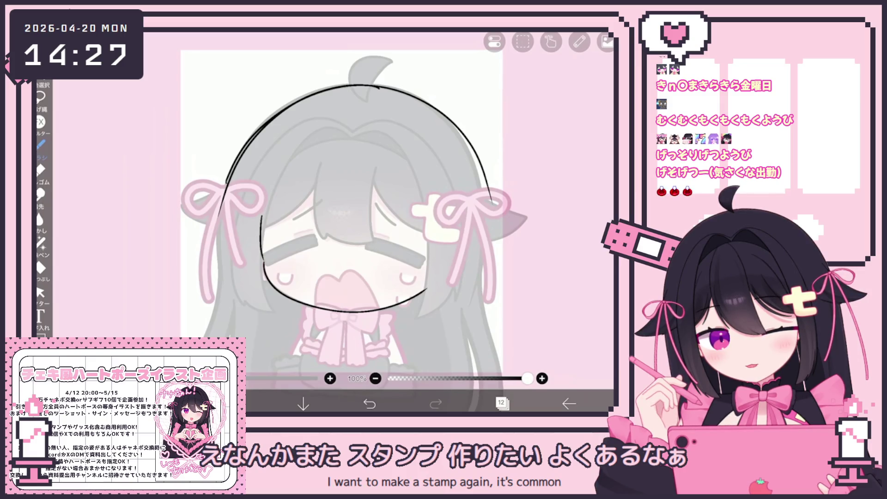
{"action": "scroll", "coordinate": [351, 203], "scroll_direction": "up", "scroll_amount": 2}
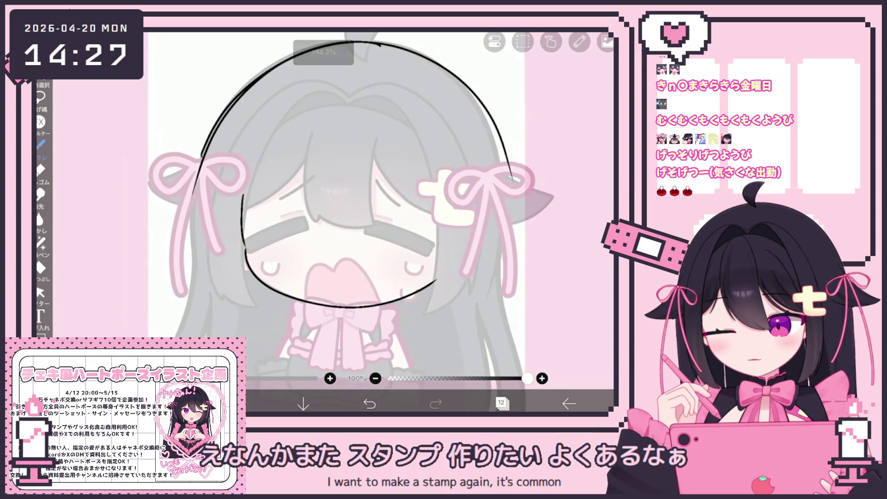
{"action": "scroll", "coordinate": [351, 203], "scroll_direction": "down", "scroll_amount": 2}
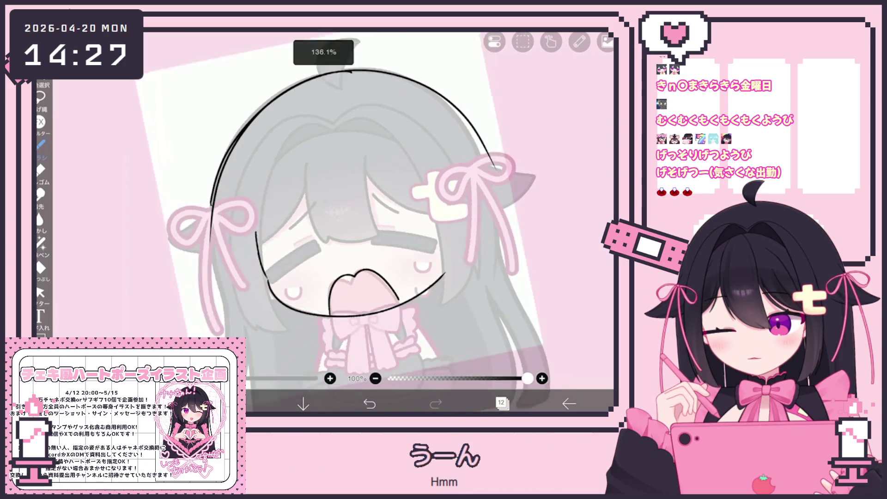
{"action": "left_click_drag", "start_coordinate": [375, 237], "coordinate": [434, 237]}
{"action": "key", "text": "ctrl+z"}
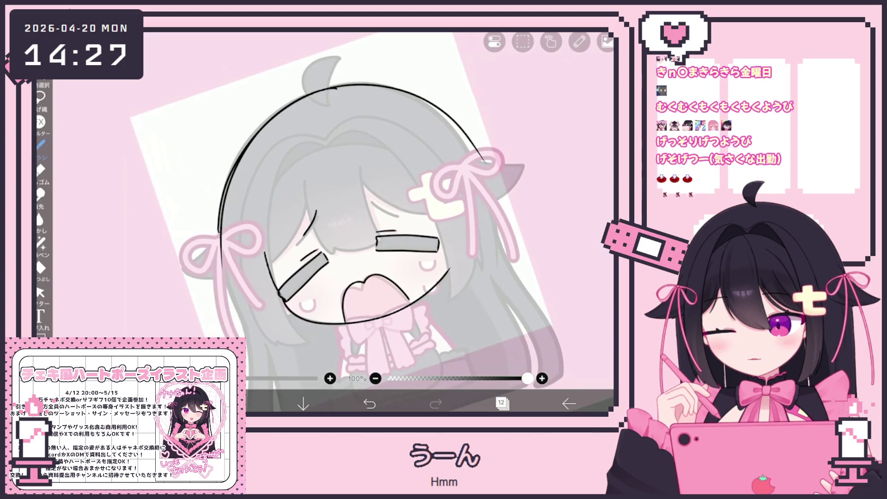
{"action": "scroll", "coordinate": [351, 204], "scroll_direction": "down", "scroll_amount": 2}
Hide layer 11's 25% overlay, show layer 9's faint sketch, and reselect line-art layer 12
{"action": "left_click", "coordinate": [502, 403]}
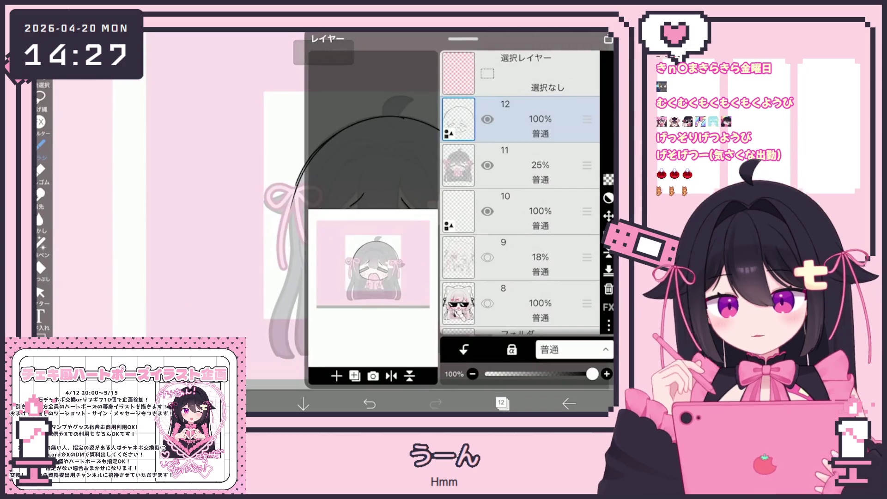
{"action": "left_click", "coordinate": [488, 165]}
{"action": "left_click", "coordinate": [487, 165]}
{"action": "left_click", "coordinate": [487, 165]}
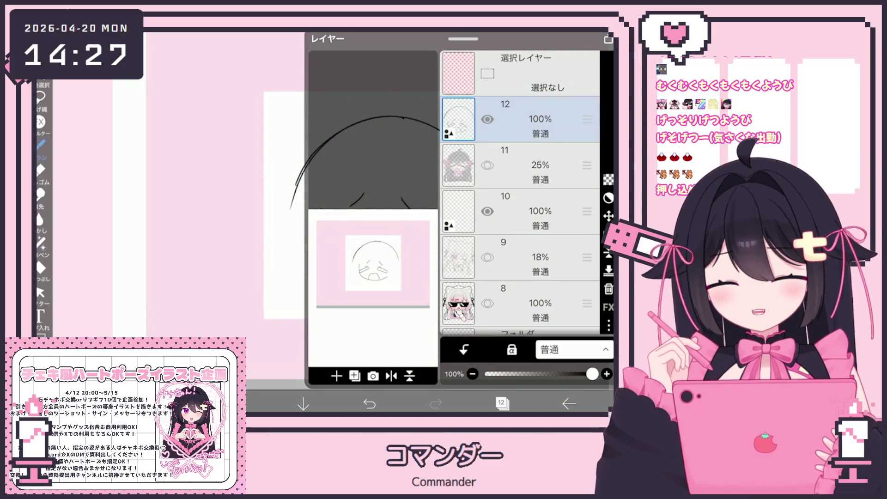
{"action": "left_click", "coordinate": [488, 257]}
{"action": "left_click", "coordinate": [531, 257]}
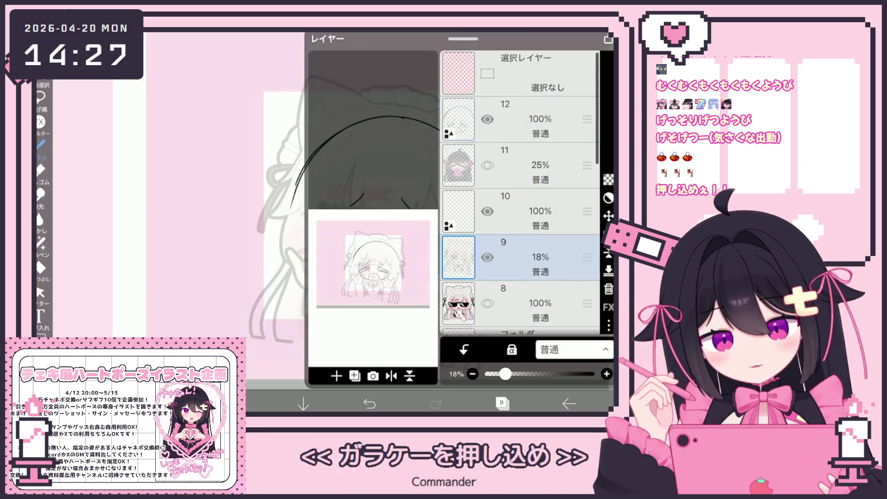
{"action": "left_click", "coordinate": [532, 119]}
{"action": "left_click", "coordinate": [41, 292]}
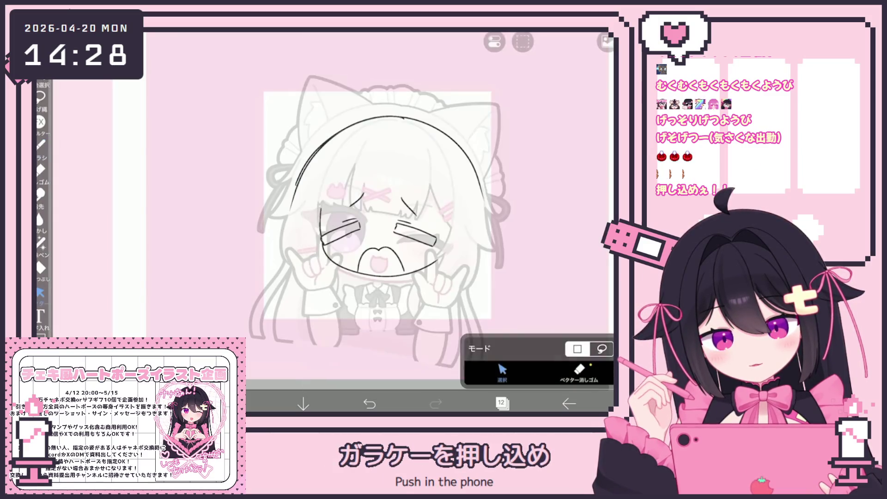
Lasso the head, eye and mouth strokes and scale them slightly larger
{"action": "left_click_drag", "start_coordinate": [291, 125], "coordinate": [481, 282]}
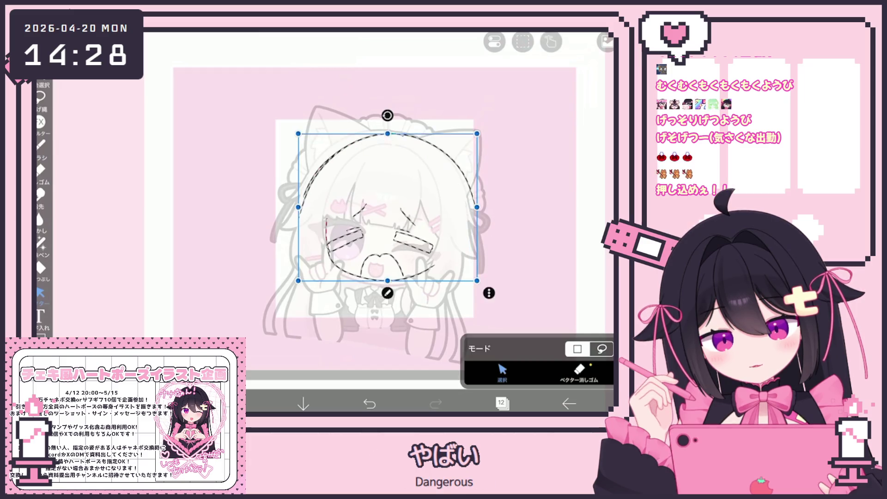
{"action": "left_click_drag", "start_coordinate": [298, 281], "coordinate": [293, 286]}
{"action": "left_click_drag", "start_coordinate": [477, 209], "coordinate": [479, 209]}
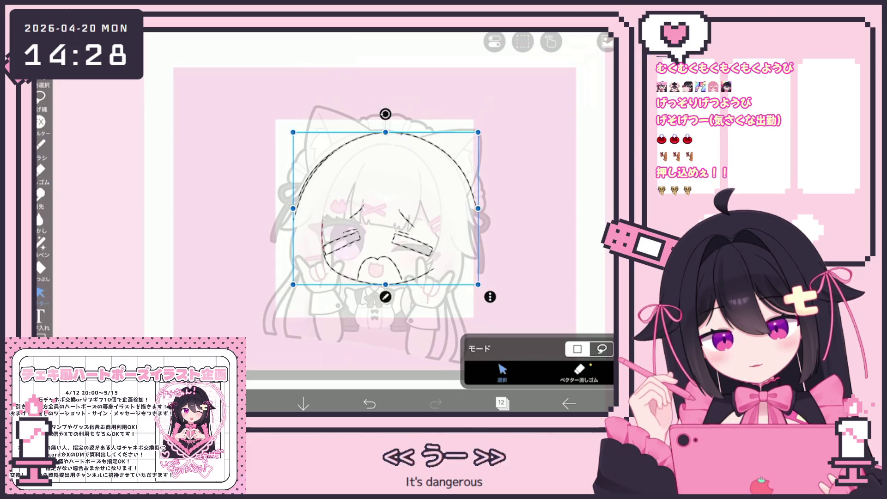
{"action": "key", "text": "Escape"}
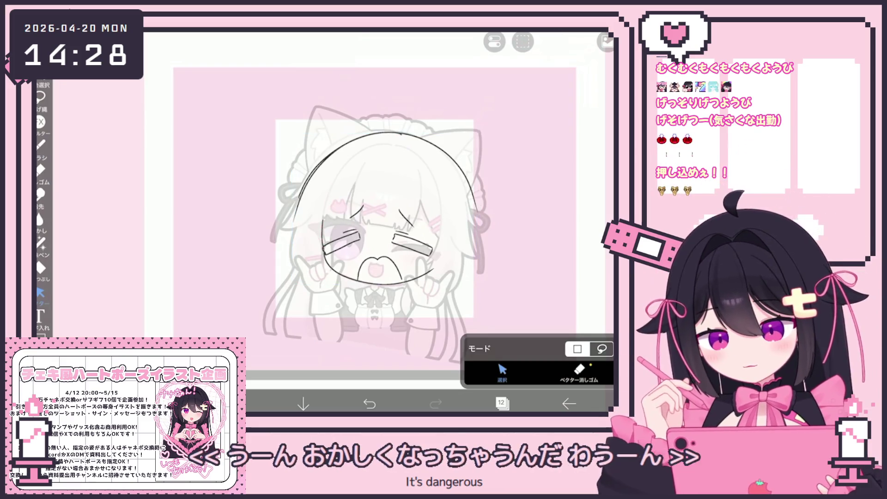
{"action": "scroll", "coordinate": [370, 254], "scroll_direction": "up", "scroll_amount": 2}
Try a left cat ear, then draw a short curve on top of the head
{"action": "scroll", "coordinate": [370, 254], "scroll_direction": "up", "scroll_amount": 2}
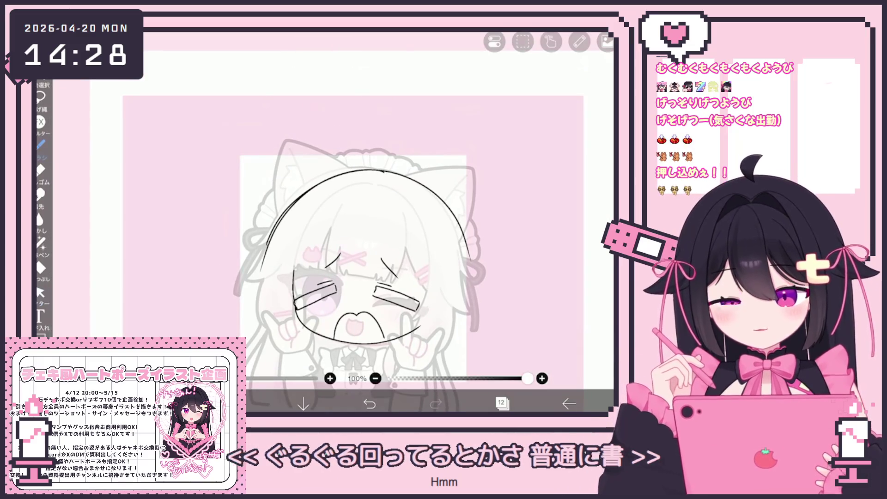
{"action": "scroll", "coordinate": [369, 254], "scroll_direction": "up", "scroll_amount": 1}
{"action": "left_click_drag", "start_coordinate": [359, 189], "coordinate": [279, 218]}
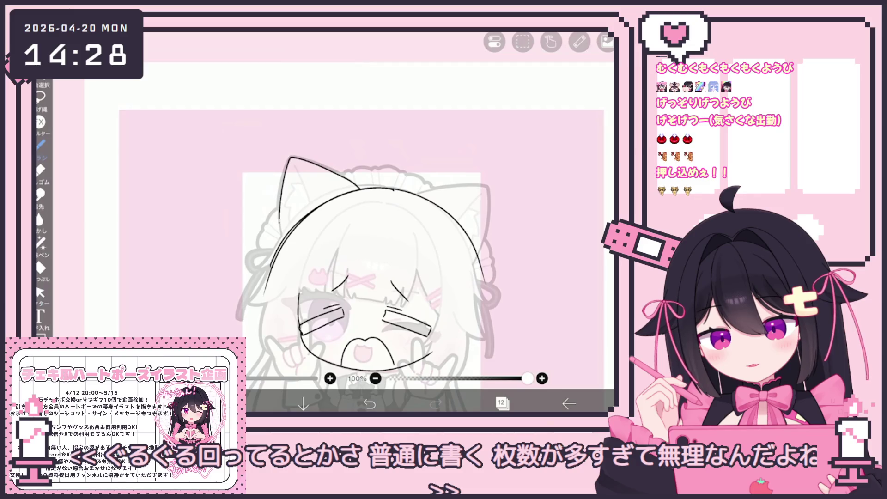
{"action": "left_click", "coordinate": [370, 403]}
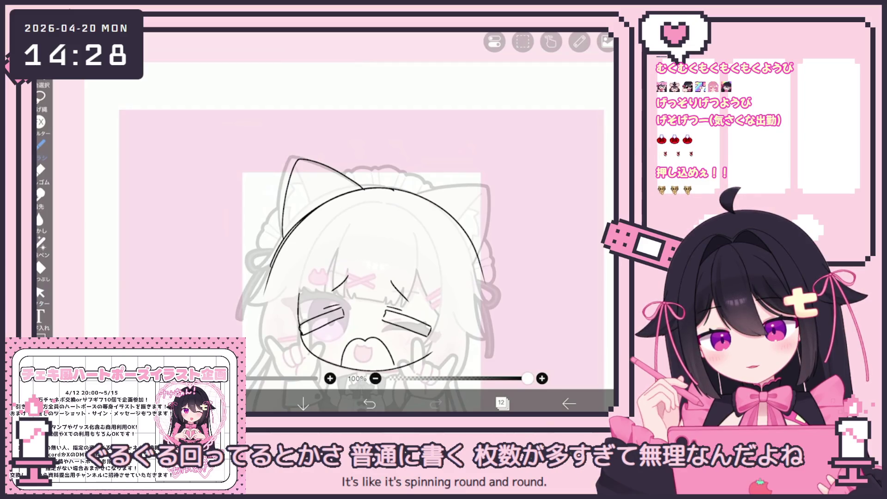
{"action": "scroll", "coordinate": [370, 254], "scroll_direction": "up", "scroll_amount": 1}
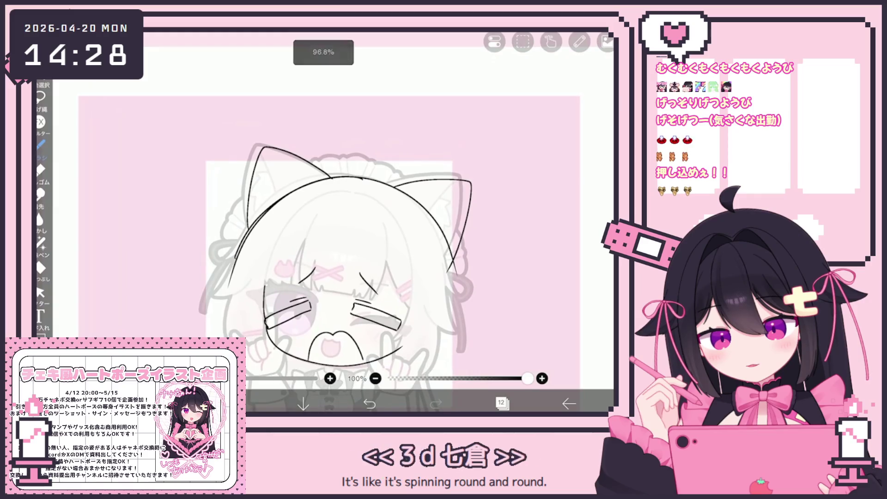
{"action": "left_click_drag", "start_coordinate": [328, 162], "coordinate": [353, 161]}
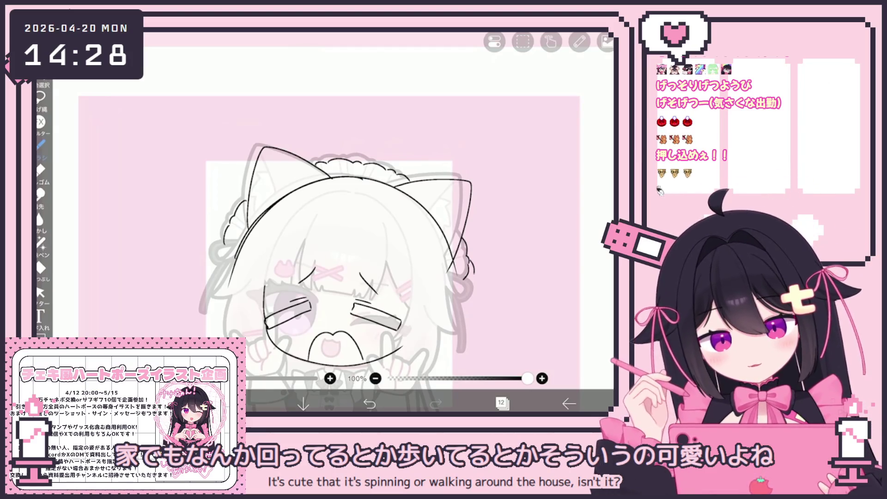
Draw hair lines along the left side of the face
{"action": "scroll", "coordinate": [331, 259], "scroll_direction": "down", "scroll_amount": 1}
{"action": "scroll", "coordinate": [307, 222], "scroll_direction": "up", "scroll_amount": 2}
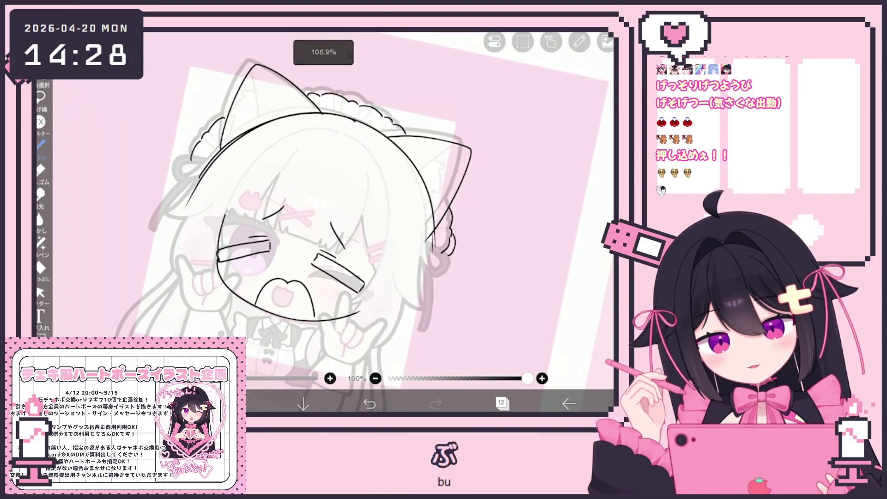
{"action": "left_click_drag", "start_coordinate": [395, 263], "coordinate": [423, 306]}
{"action": "key", "text": "ctrl+z"}
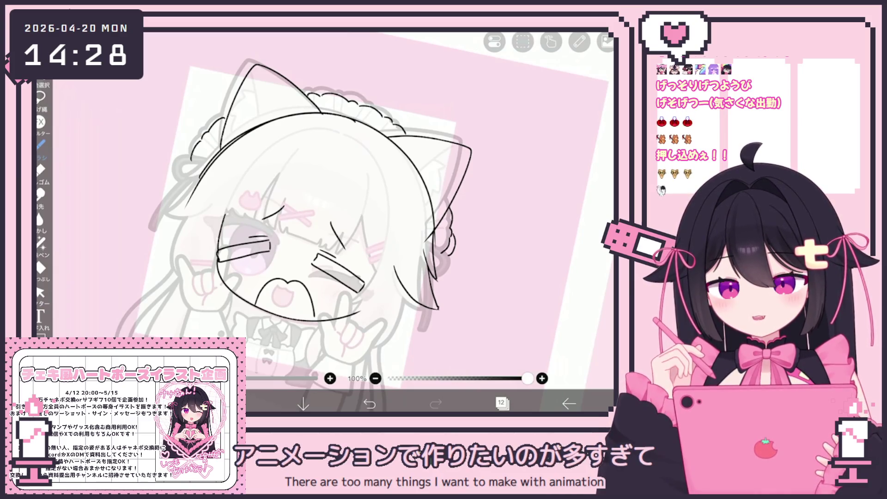
{"action": "scroll", "coordinate": [319, 231], "scroll_direction": "up", "scroll_amount": 2}
{"action": "left_click_drag", "start_coordinate": [217, 233], "coordinate": [185, 293]}
{"action": "left_click_drag", "start_coordinate": [339, 324], "coordinate": [365, 302]}
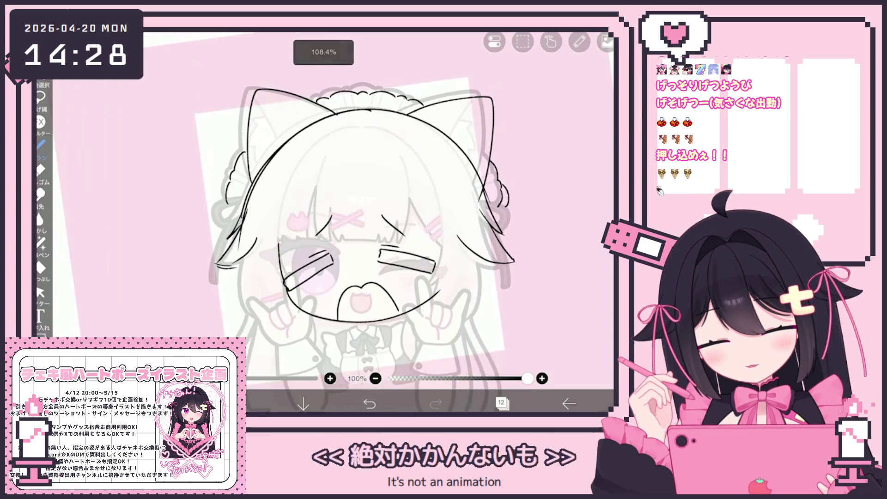
{"action": "left_click_drag", "start_coordinate": [252, 261], "coordinate": [265, 319]}
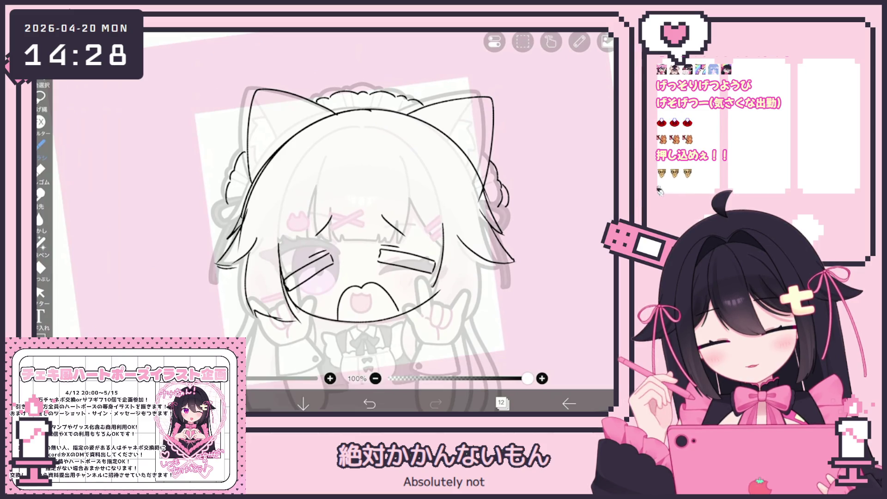
Outline the right hand, then undo a trial hair strand and a small stroke near the face
{"action": "left_click_drag", "start_coordinate": [351, 277], "coordinate": [337, 259]}
{"action": "left_click_drag", "start_coordinate": [402, 268], "coordinate": [424, 305]}
{"action": "mouse_move", "coordinate": [469, 253]}
{"action": "left_mouse_down"}
{"action": "mouse_move", "coordinate": [466, 303]}
{"action": "mouse_move", "coordinate": [446, 310]}
{"action": "left_mouse_up"}
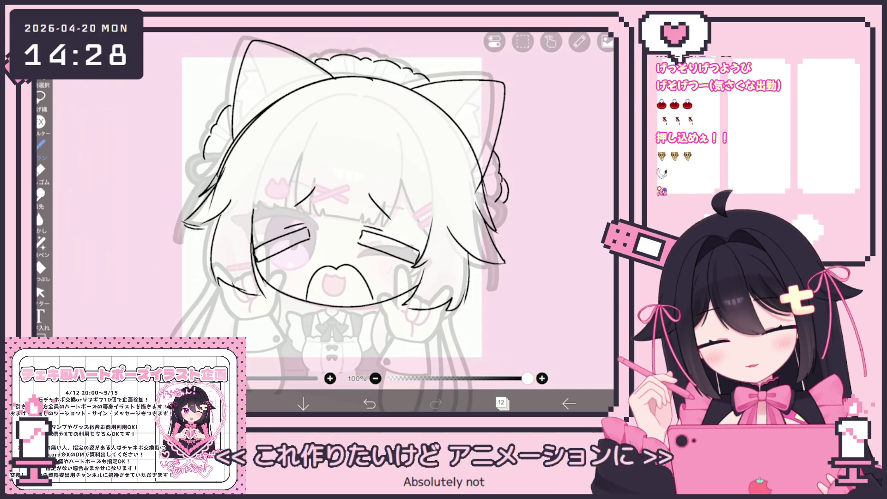
{"action": "left_click_drag", "start_coordinate": [337, 208], "coordinate": [365, 241]}
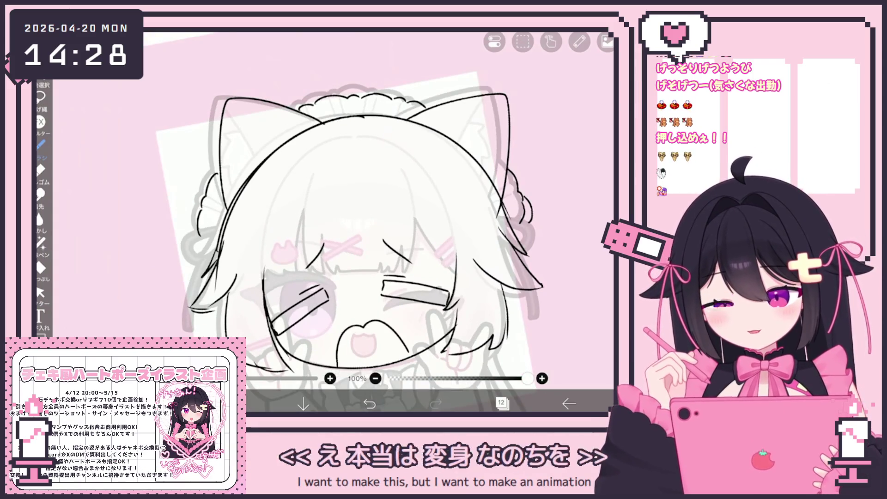
{"action": "scroll", "coordinate": [344, 242], "scroll_direction": "up", "scroll_amount": 2}
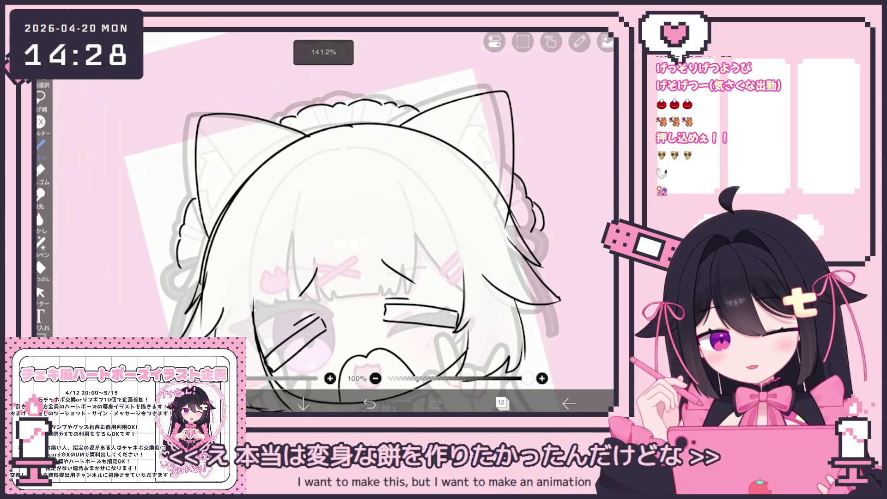
{"action": "left_click_drag", "start_coordinate": [296, 204], "coordinate": [306, 303]}
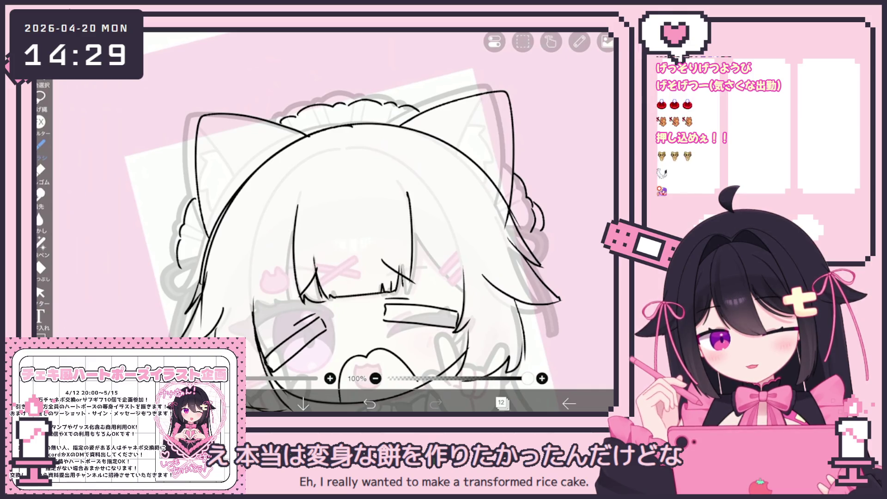
{"action": "key", "text": "ctrl+z"}
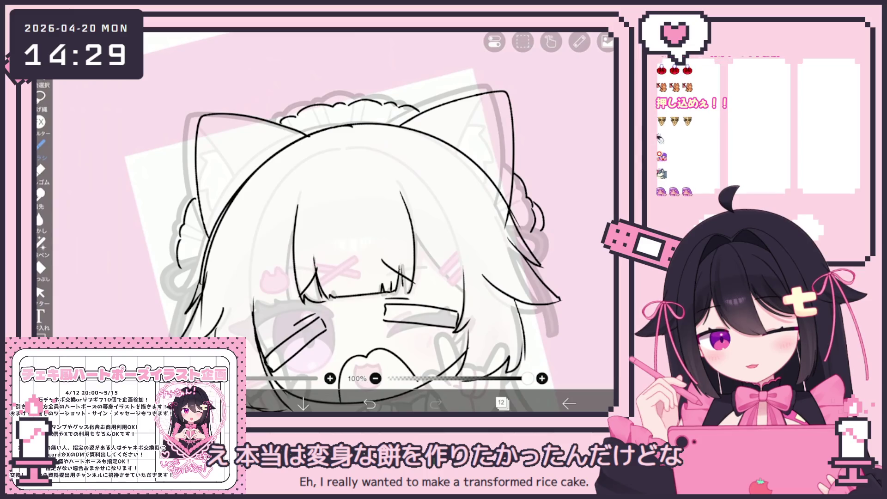
{"action": "scroll", "coordinate": [338, 239], "scroll_direction": "down", "scroll_amount": 2}
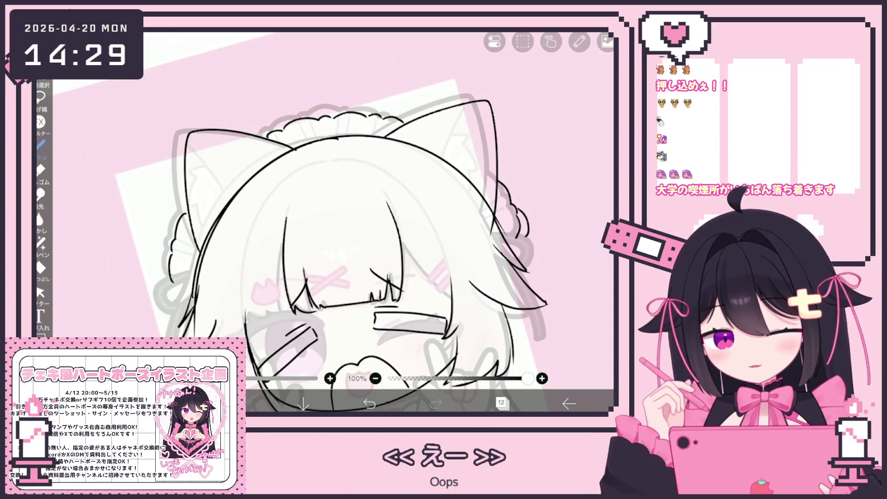
{"action": "key", "text": "ctrl+z"}
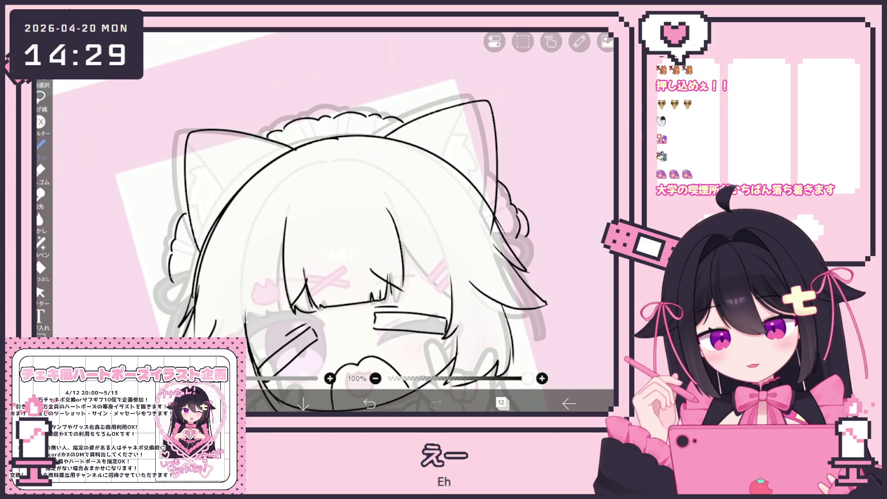
Draw a new line near the face, then undo it
{"action": "scroll", "coordinate": [324, 222], "scroll_direction": "up", "scroll_amount": 5}
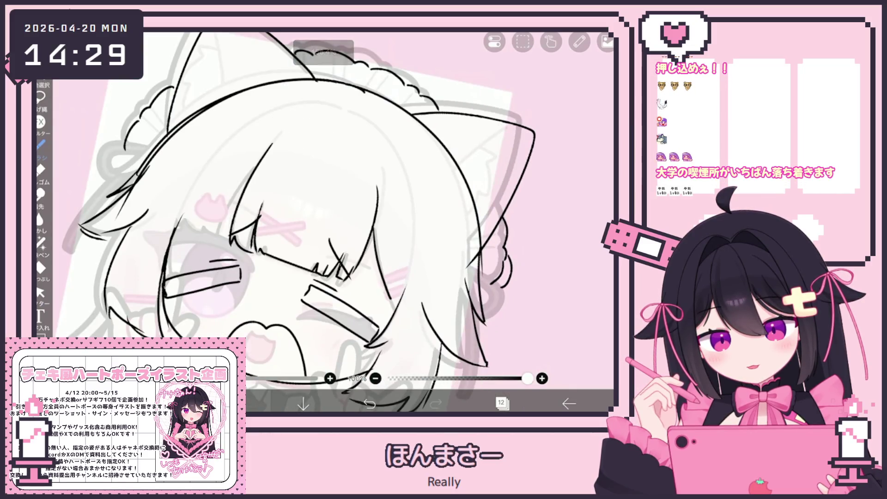
{"action": "scroll", "coordinate": [287, 222], "scroll_direction": "up", "scroll_amount": 2}
{"action": "left_click_drag", "start_coordinate": [402, 275], "coordinate": [376, 296]}
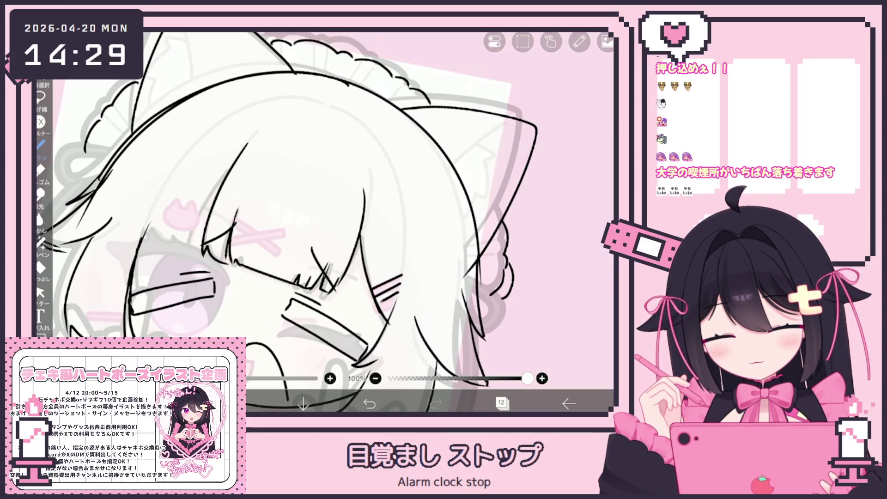
{"action": "scroll", "coordinate": [323, 222], "scroll_direction": "down", "scroll_amount": 3}
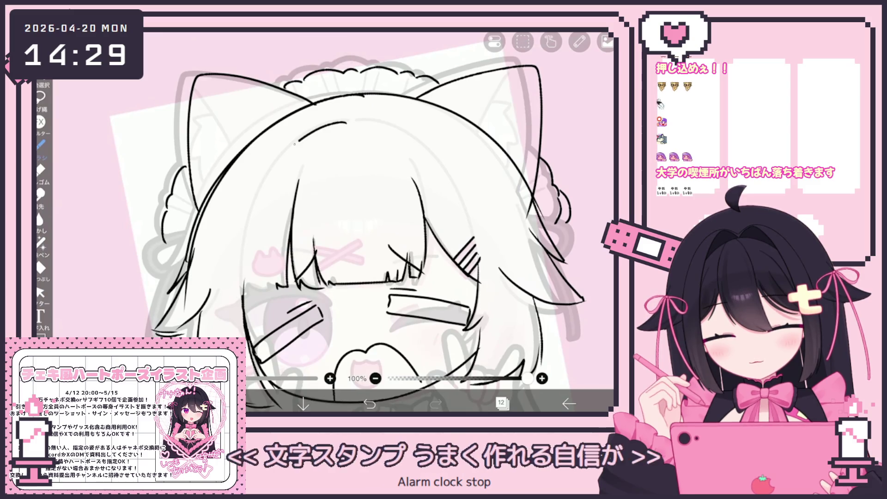
{"action": "scroll", "coordinate": [325, 222], "scroll_direction": "up", "scroll_amount": 2}
{"action": "left_click", "coordinate": [369, 403]}
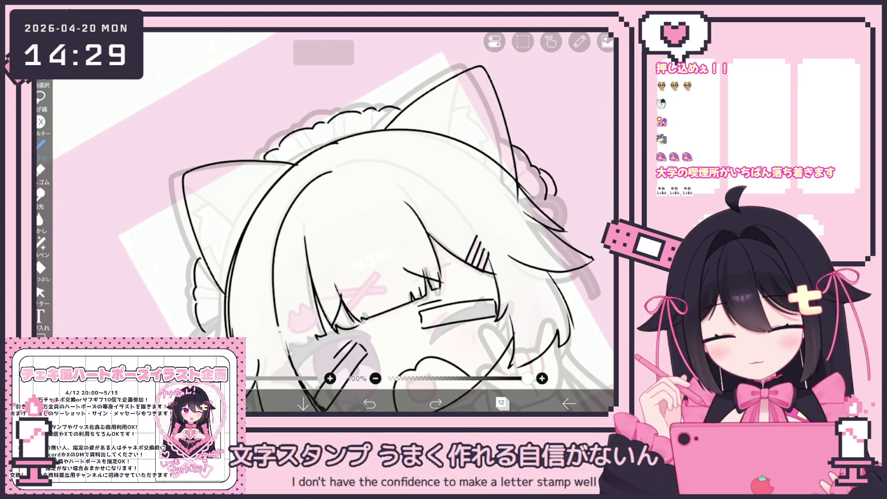
{"action": "scroll", "coordinate": [323, 222], "scroll_direction": "up", "scroll_amount": 2}
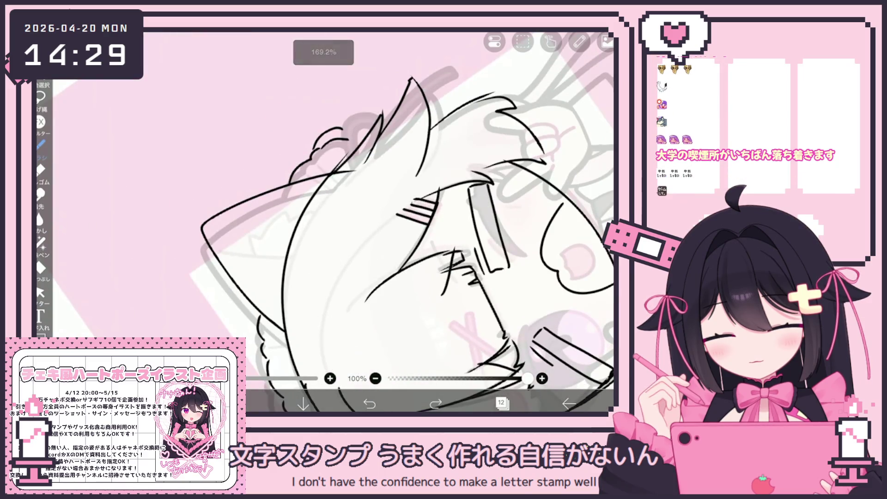
{"action": "scroll", "coordinate": [323, 222], "scroll_direction": "up", "scroll_amount": 2}
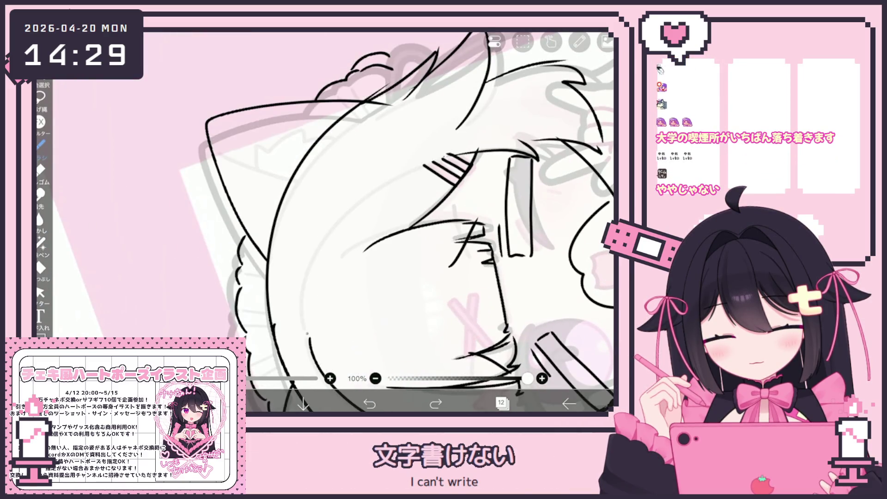
{"action": "scroll", "coordinate": [395, 221], "scroll_direction": "down", "scroll_amount": 1}
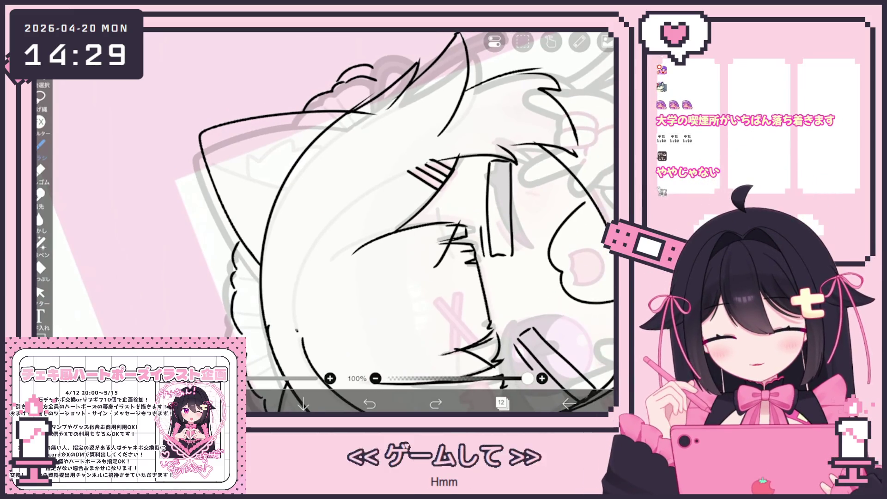
Draw a curved line on the head and another hair strand, then undo that strand
{"action": "left_click_drag", "start_coordinate": [305, 331], "coordinate": [429, 161]}
{"action": "scroll", "coordinate": [395, 221], "scroll_direction": "down", "scroll_amount": 2}
{"action": "scroll", "coordinate": [378, 222], "scroll_direction": "down", "scroll_amount": 3}
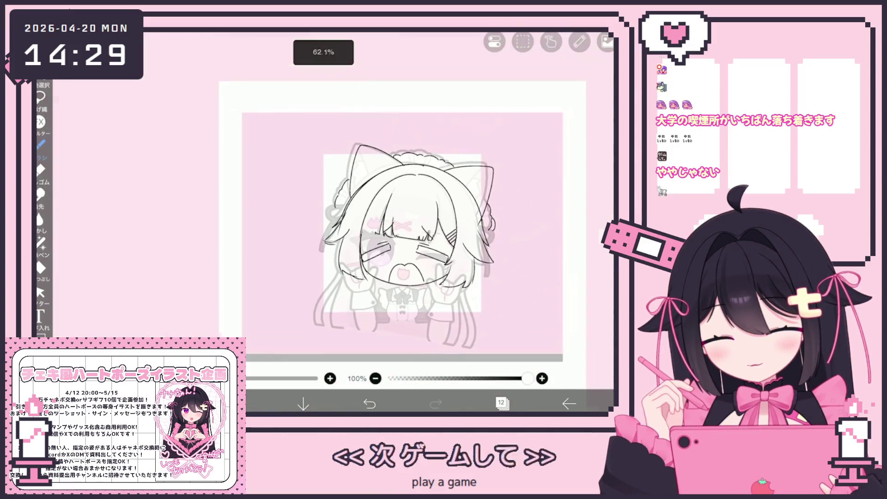
{"action": "scroll", "coordinate": [379, 221], "scroll_direction": "up", "scroll_amount": 1}
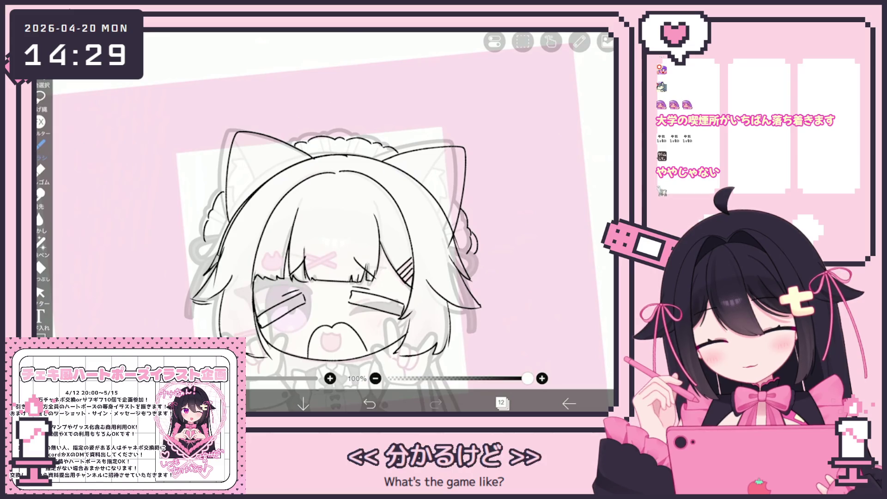
{"action": "scroll", "coordinate": [349, 222], "scroll_direction": "down", "scroll_amount": 1}
{"action": "scroll", "coordinate": [324, 222], "scroll_direction": "up", "scroll_amount": 1}
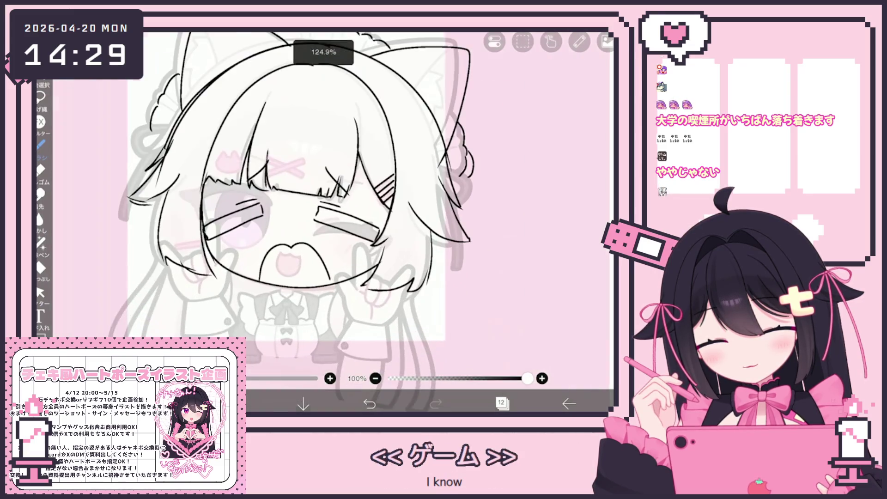
{"action": "scroll", "coordinate": [324, 222], "scroll_direction": "down", "scroll_amount": 1}
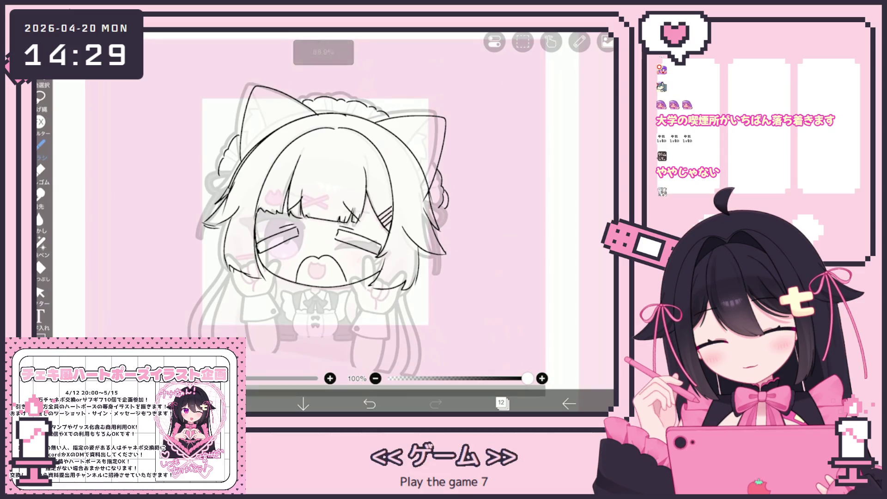
{"action": "scroll", "coordinate": [349, 222], "scroll_direction": "down", "scroll_amount": 1}
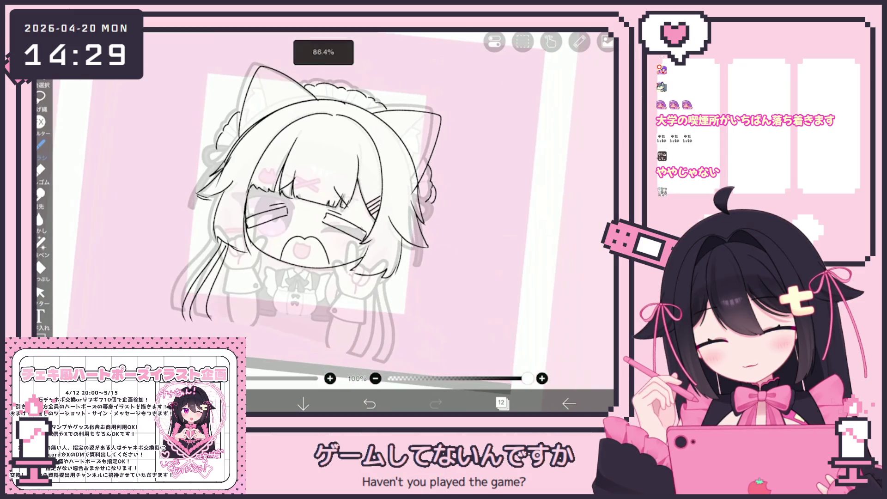
{"action": "left_click_drag", "start_coordinate": [401, 258], "coordinate": [418, 336]}
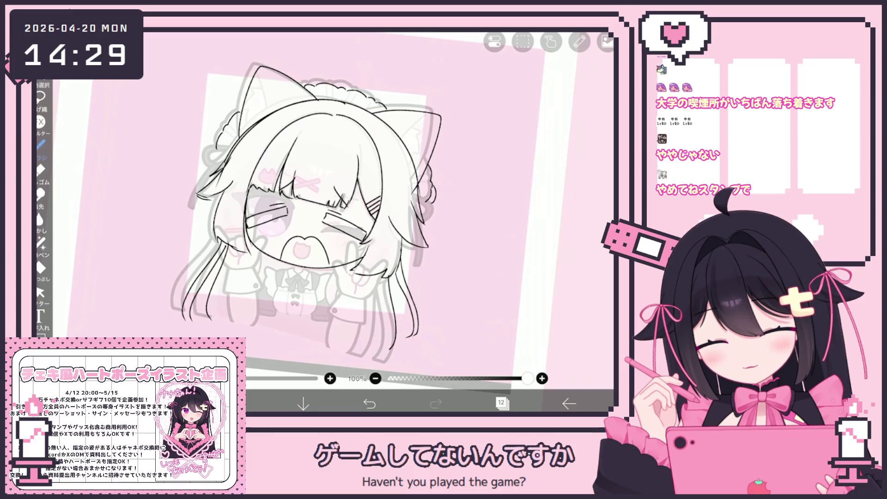
{"action": "left_click", "coordinate": [370, 403]}
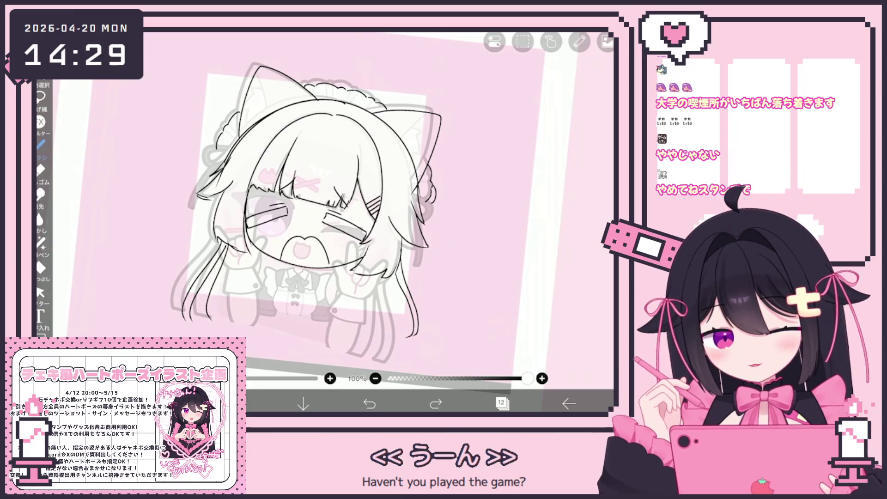
Sketch the doodle's head curve, a thumbs-up hand and an ear
{"action": "scroll", "coordinate": [323, 208], "scroll_direction": "up", "scroll_amount": 5}
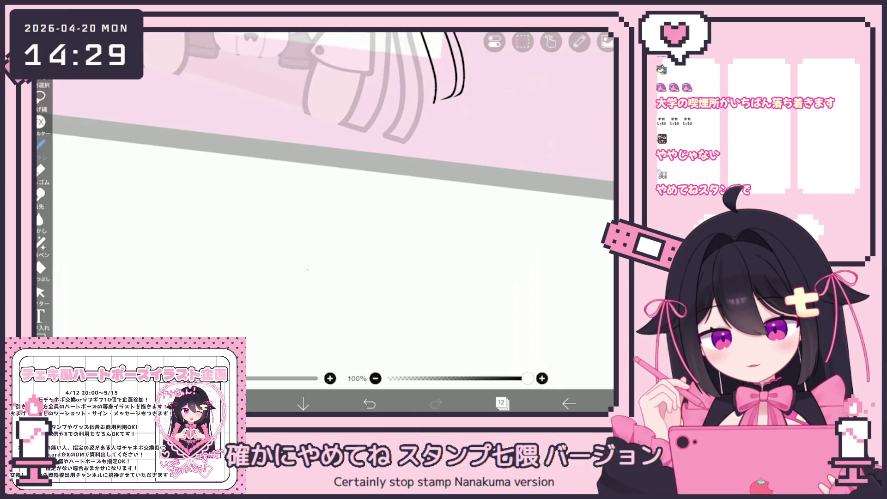
{"action": "left_click_drag", "start_coordinate": [370, 254], "coordinate": [368, 272]}
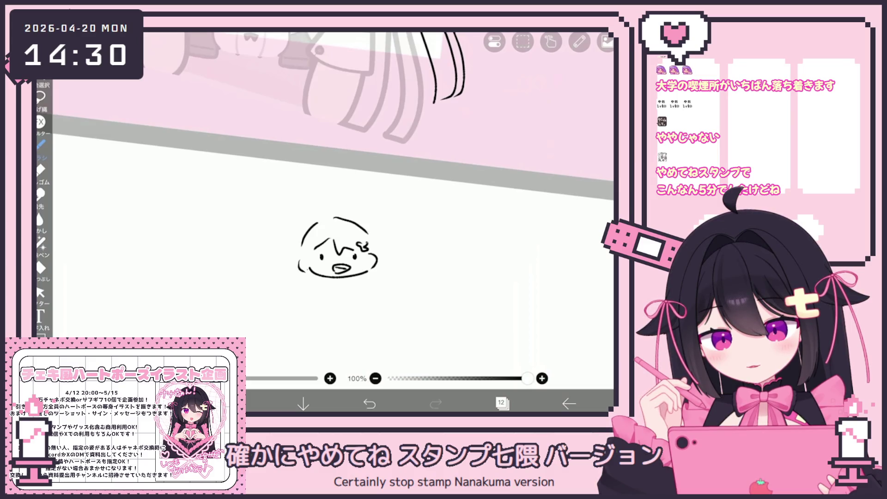
{"action": "left_click_drag", "start_coordinate": [388, 286], "coordinate": [376, 300]}
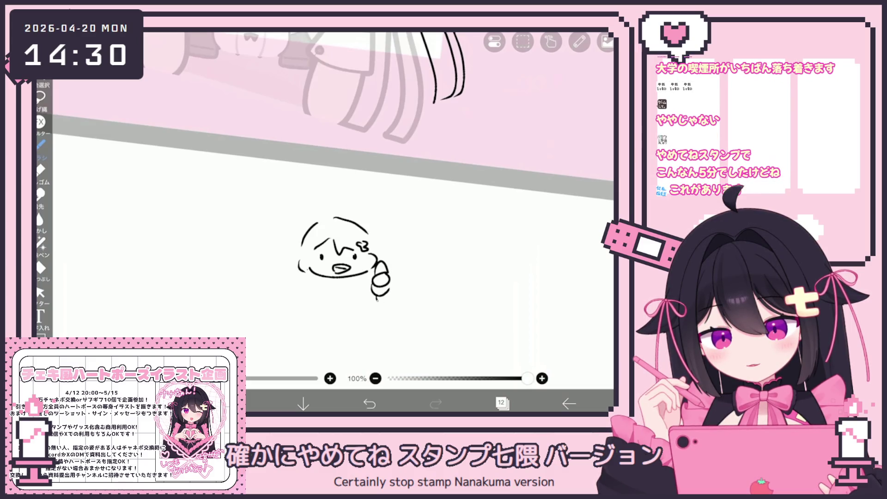
{"action": "left_click_drag", "start_coordinate": [369, 232], "coordinate": [385, 260]}
{"action": "left_click_drag", "start_coordinate": [279, 255], "coordinate": [285, 249]}
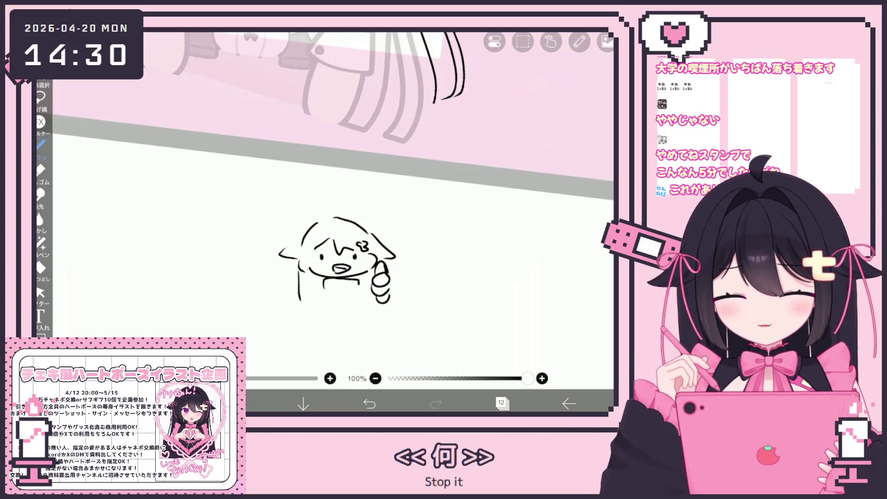
Add five teeth lines for a toothy grin and finish the head's outline
{"action": "left_click_drag", "start_coordinate": [327, 280], "coordinate": [328, 286]}
{"action": "left_click_drag", "start_coordinate": [333, 279], "coordinate": [333, 287]}
{"action": "left_click_drag", "start_coordinate": [340, 280], "coordinate": [339, 289]}
{"action": "left_click_drag", "start_coordinate": [348, 280], "coordinate": [348, 287]}
{"action": "left_click_drag", "start_coordinate": [354, 280], "coordinate": [360, 286]}
{"action": "left_click_drag", "start_coordinate": [318, 291], "coordinate": [319, 305]}
{"action": "left_click_drag", "start_coordinate": [300, 237], "coordinate": [363, 227]}
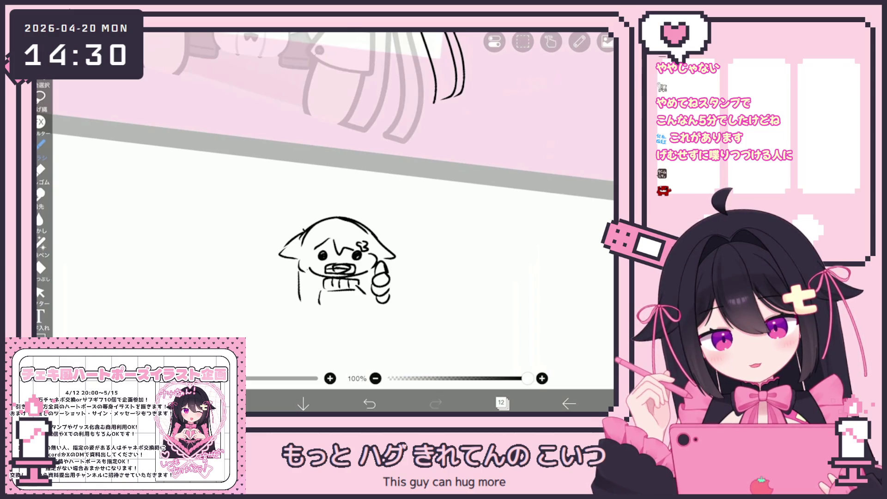
{"action": "scroll", "coordinate": [325, 211], "scroll_direction": "down", "scroll_amount": 2}
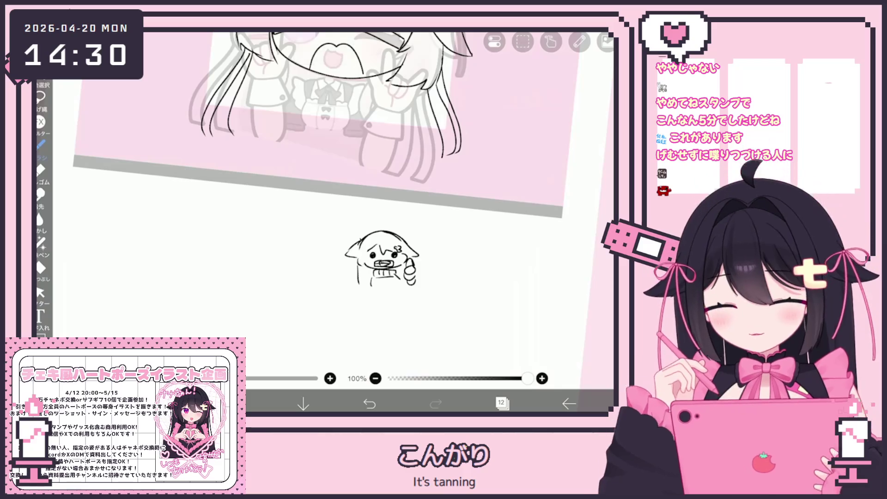
Select the thumbs-up doodle and clear its layer with Clear Layer
{"action": "left_click", "coordinate": [40, 292]}
{"action": "left_click", "coordinate": [381, 258]}
{"action": "left_click", "coordinate": [522, 42]}
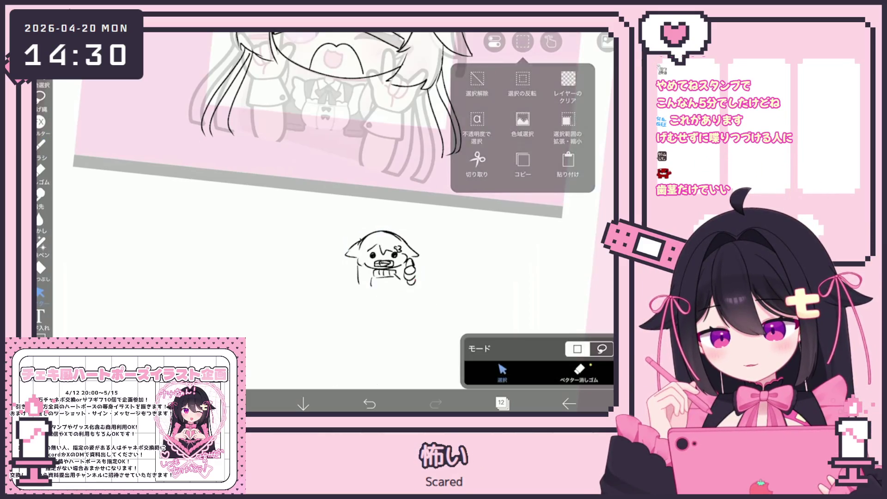
{"action": "left_click", "coordinate": [568, 86]}
With the pen, ink a bow stroke at the collar, then undo it
{"action": "left_click", "coordinate": [40, 144]}
{"action": "scroll", "coordinate": [324, 185], "scroll_direction": "down", "scroll_amount": 1}
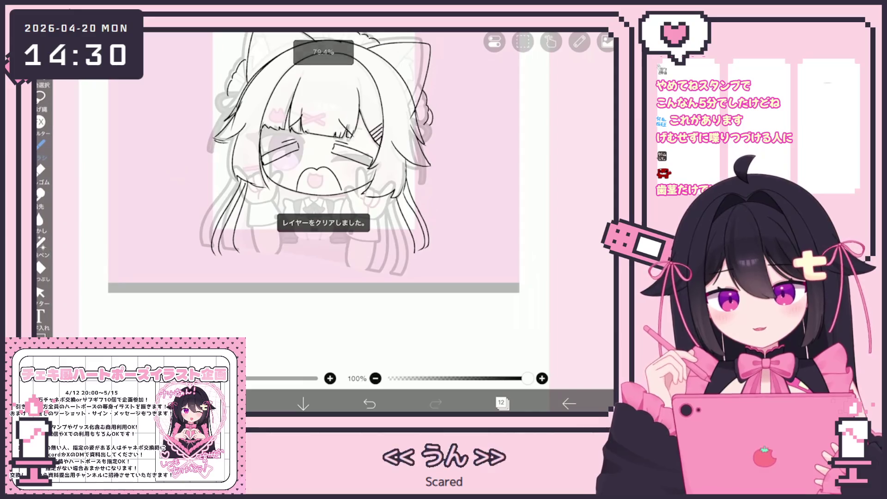
{"action": "scroll", "coordinate": [324, 185], "scroll_direction": "up", "scroll_amount": 2}
{"action": "left_click", "coordinate": [501, 403]}
{"action": "left_click", "coordinate": [500, 403]}
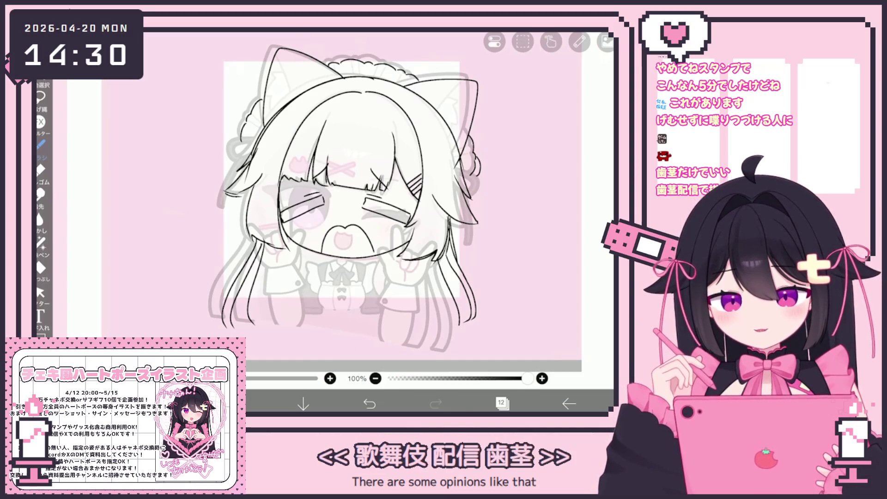
{"action": "scroll", "coordinate": [389, 207], "scroll_direction": "up", "scroll_amount": 3}
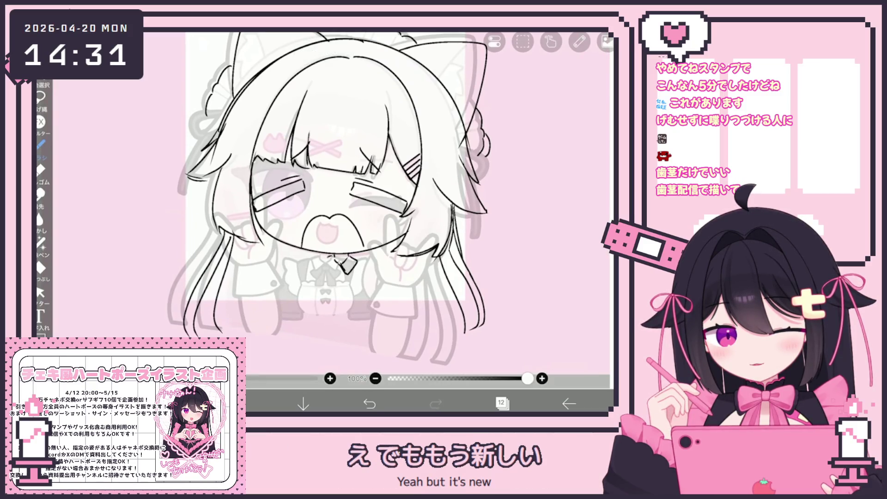
{"action": "mouse_move", "coordinate": [323, 264]}
{"action": "left_mouse_down"}
{"action": "mouse_move", "coordinate": [352, 279]}
{"action": "mouse_move", "coordinate": [320, 286]}
{"action": "left_mouse_up"}
{"action": "key", "text": "ctrl+z"}
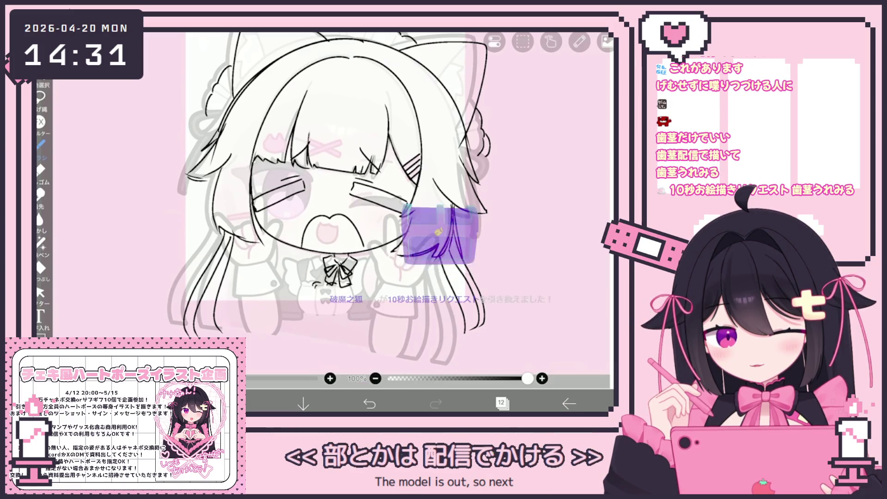
{"action": "scroll", "coordinate": [324, 185], "scroll_direction": "up", "scroll_amount": 3}
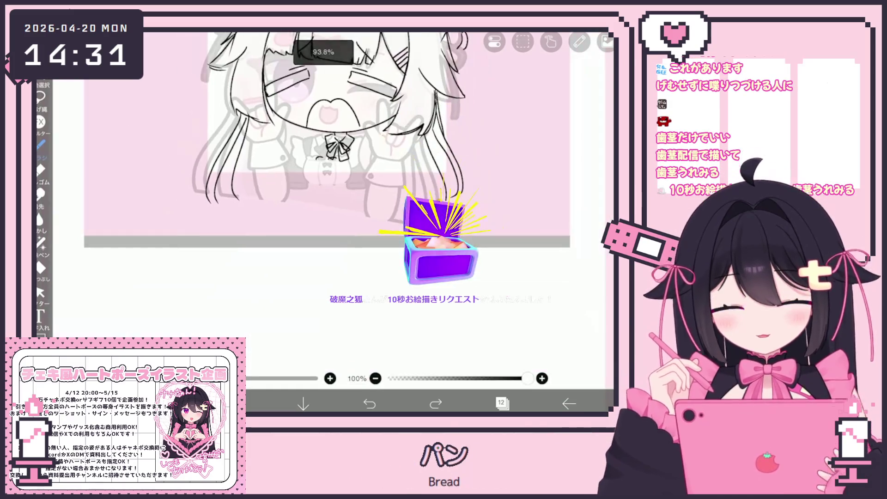
Sketch the doodle face: smile, bangs, face outline, small wing, and toothy lips
{"action": "mouse_move", "coordinate": [293, 280]}
{"action": "left_mouse_down"}
{"action": "mouse_move", "coordinate": [333, 286]}
{"action": "mouse_move", "coordinate": [379, 263]}
{"action": "left_mouse_up"}
{"action": "mouse_move", "coordinate": [305, 214]}
{"action": "left_mouse_down"}
{"action": "mouse_move", "coordinate": [312, 245]}
{"action": "mouse_move", "coordinate": [352, 223]}
{"action": "mouse_move", "coordinate": [374, 234]}
{"action": "left_mouse_up"}
{"action": "left_click_drag", "start_coordinate": [293, 250], "coordinate": [309, 247]}
{"action": "mouse_move", "coordinate": [340, 180]}
{"action": "left_mouse_down"}
{"action": "mouse_move", "coordinate": [367, 203]}
{"action": "mouse_move", "coordinate": [380, 273]}
{"action": "left_mouse_up"}
{"action": "left_click_drag", "start_coordinate": [312, 187], "coordinate": [292, 286]}
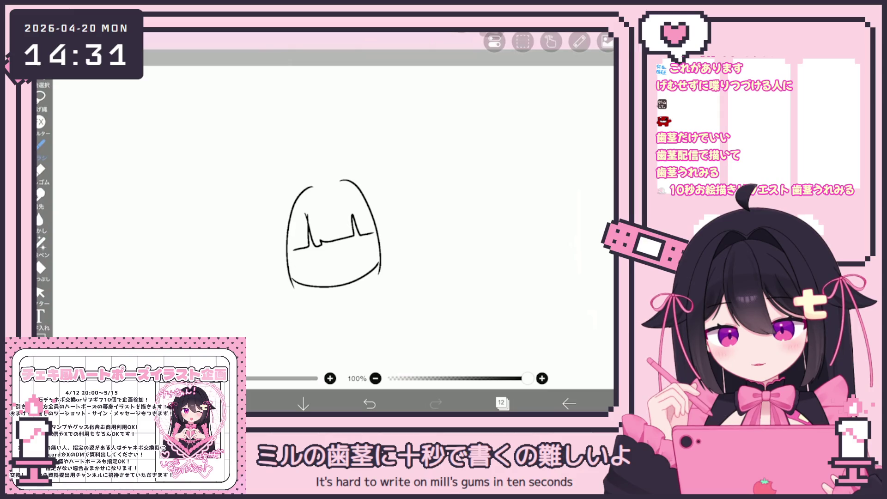
{"action": "key", "text": "ctrl+z"}
{"action": "mouse_move", "coordinate": [389, 227]}
{"action": "left_mouse_down"}
{"action": "mouse_move", "coordinate": [380, 221]}
{"action": "mouse_move", "coordinate": [404, 212]}
{"action": "left_mouse_up"}
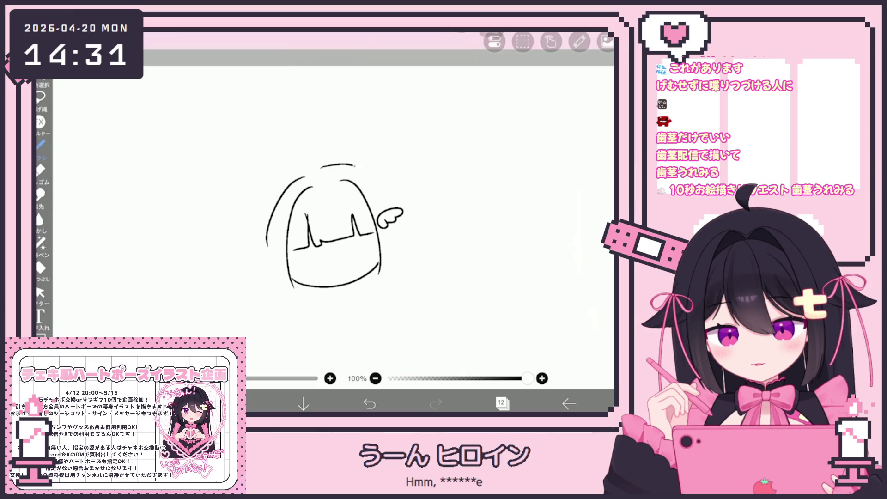
{"action": "mouse_move", "coordinate": [380, 180]}
{"action": "left_mouse_down"}
{"action": "mouse_move", "coordinate": [422, 217]}
{"action": "mouse_move", "coordinate": [383, 272]}
{"action": "left_mouse_up"}
{"action": "key", "text": "ctrl+z"}
{"action": "mouse_move", "coordinate": [279, 262]}
{"action": "left_mouse_down"}
{"action": "mouse_move", "coordinate": [291, 291]}
{"action": "mouse_move", "coordinate": [365, 277]}
{"action": "left_mouse_up"}
{"action": "scroll", "coordinate": [332, 226], "scroll_direction": "up", "scroll_amount": 3}
{"action": "left_click_drag", "start_coordinate": [310, 287], "coordinate": [356, 284]}
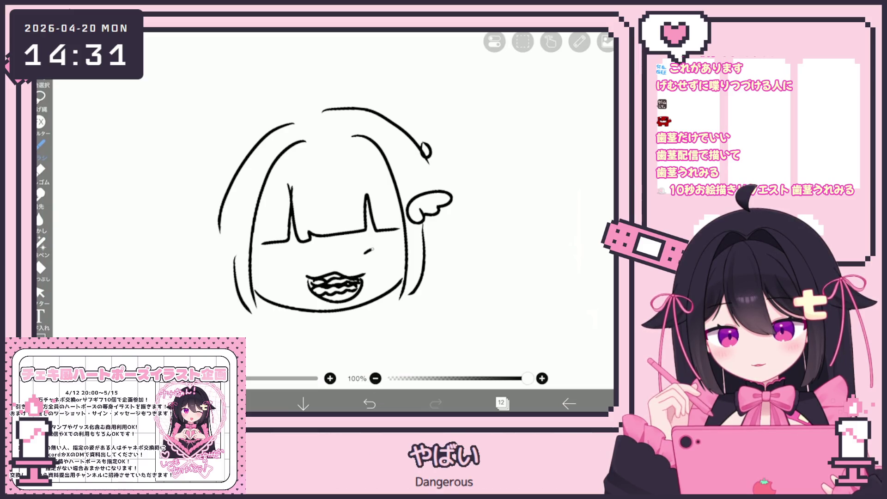
Add a cheek dot, eye marks, a thumbs-up hand and an ahoge curl
{"action": "left_click", "coordinate": [262, 277]}
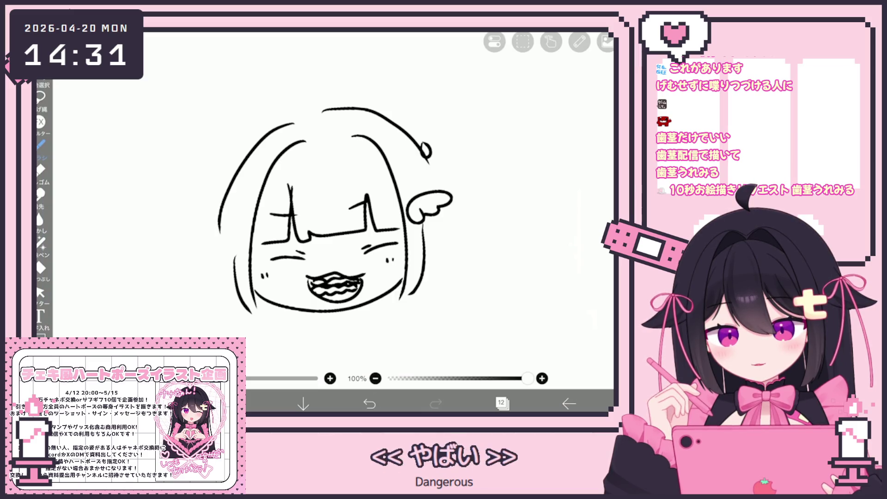
{"action": "scroll", "coordinate": [333, 212], "scroll_direction": "down", "scroll_amount": 3}
{"action": "left_click", "coordinate": [369, 403]}
{"action": "left_click", "coordinate": [313, 222]}
{"action": "left_click_drag", "start_coordinate": [366, 217], "coordinate": [378, 210]}
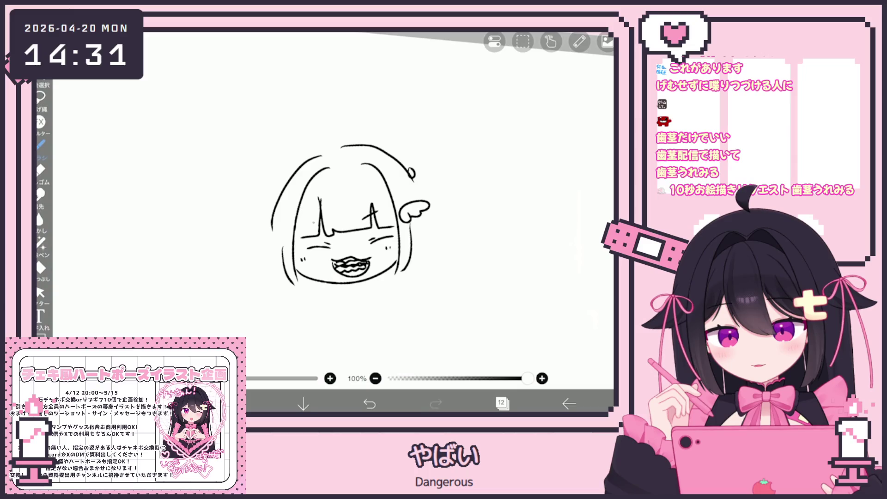
{"action": "left_click_drag", "start_coordinate": [428, 246], "coordinate": [431, 271]}
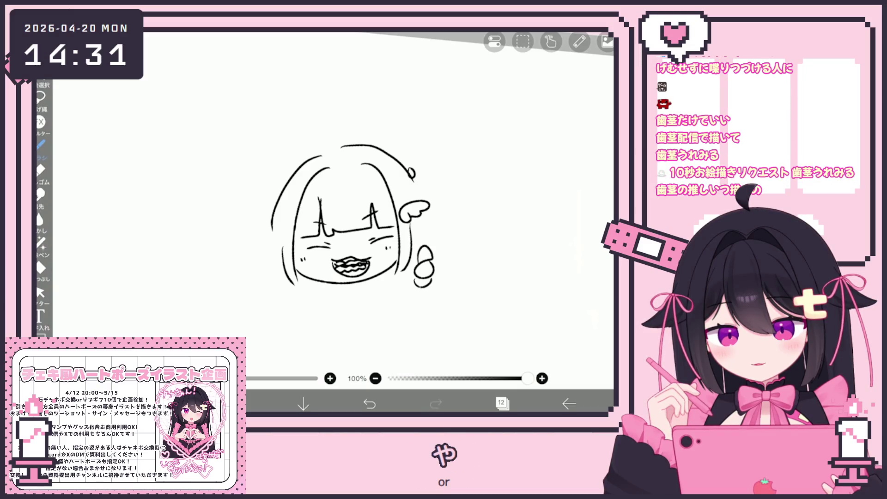
{"action": "left_click_drag", "start_coordinate": [293, 295], "coordinate": [318, 323]}
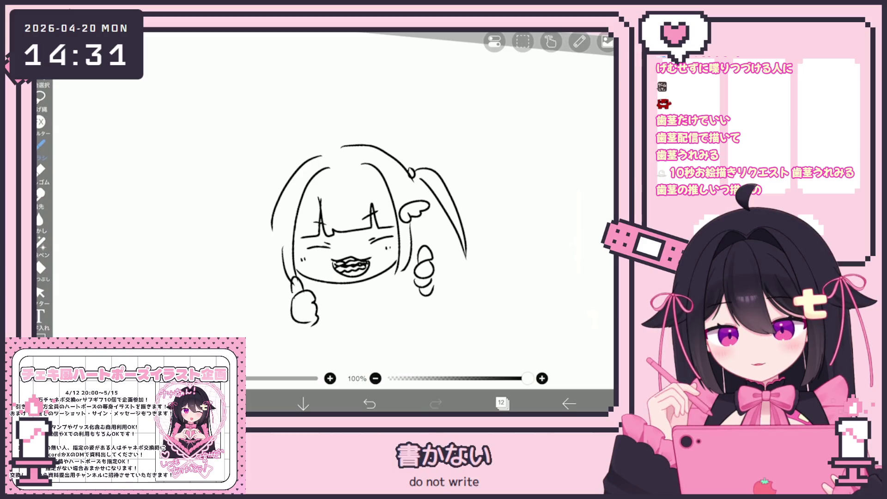
{"action": "left_click_drag", "start_coordinate": [327, 136], "coordinate": [342, 152]}
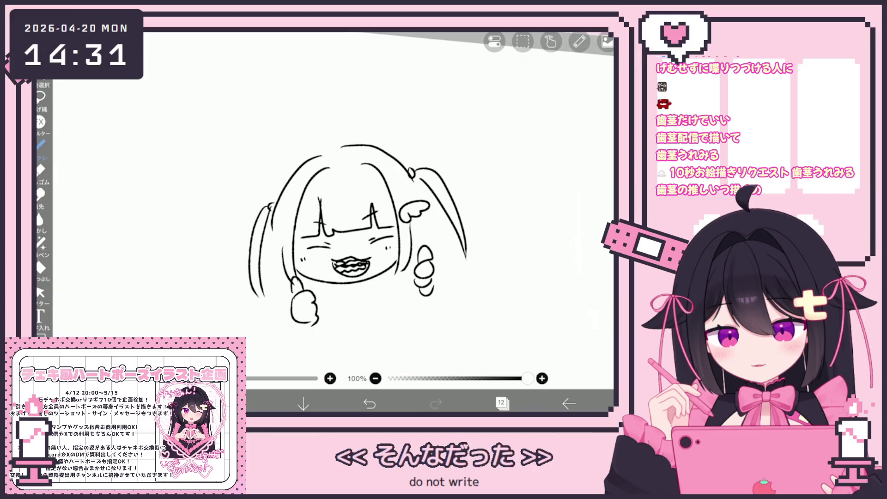
{"action": "left_click_drag", "start_coordinate": [358, 222], "coordinate": [341, 216]}
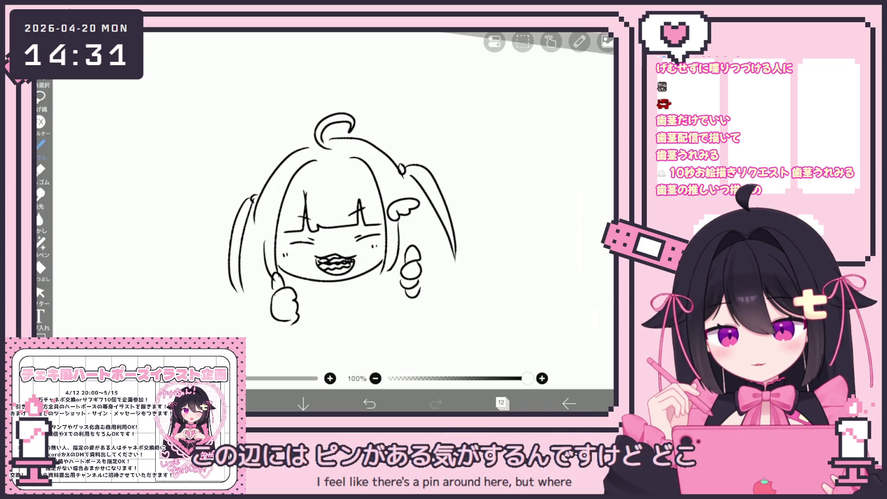
{"action": "left_click_drag", "start_coordinate": [292, 225], "coordinate": [304, 225]}
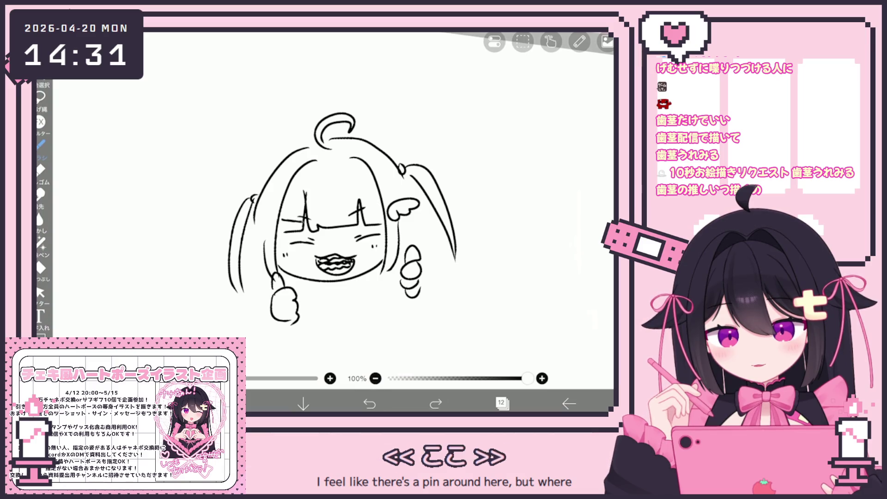
{"action": "scroll", "coordinate": [333, 217], "scroll_direction": "down", "scroll_amount": 2}
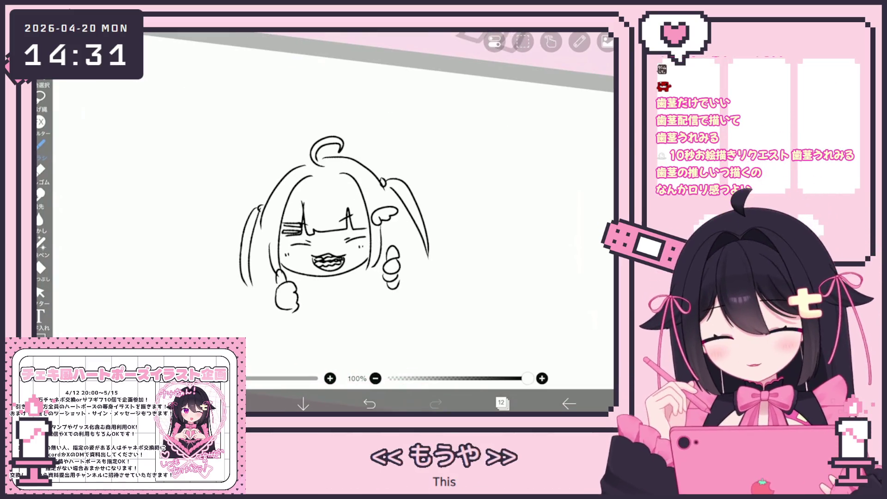
Erase the toothy mouth strokes with the Vector Eraser, comparing the result via undo/redo
{"action": "left_click", "coordinate": [40, 293]}
{"action": "left_click", "coordinate": [578, 370]}
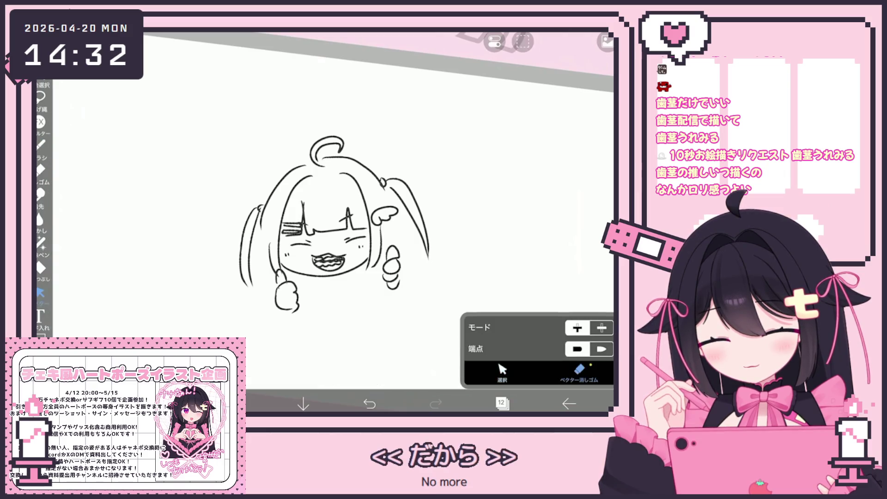
{"action": "left_click_drag", "start_coordinate": [314, 258], "coordinate": [345, 263]}
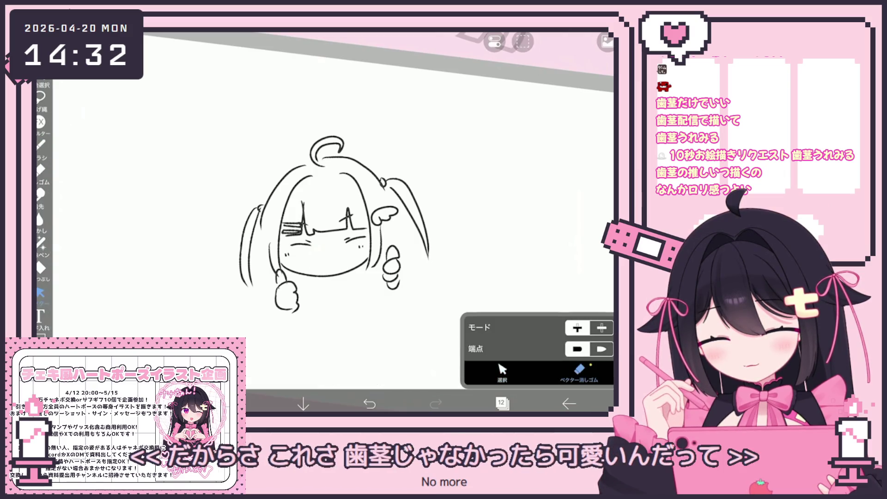
{"action": "left_click", "coordinate": [40, 144]}
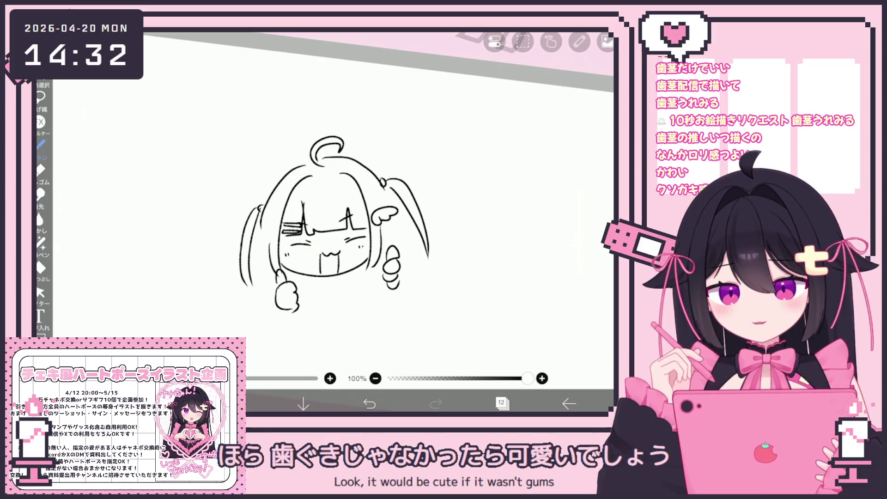
{"action": "key", "text": "ctrl+z"}
{"action": "key", "text": "ctrl+z"}
{"action": "key", "text": "ctrl+z"}
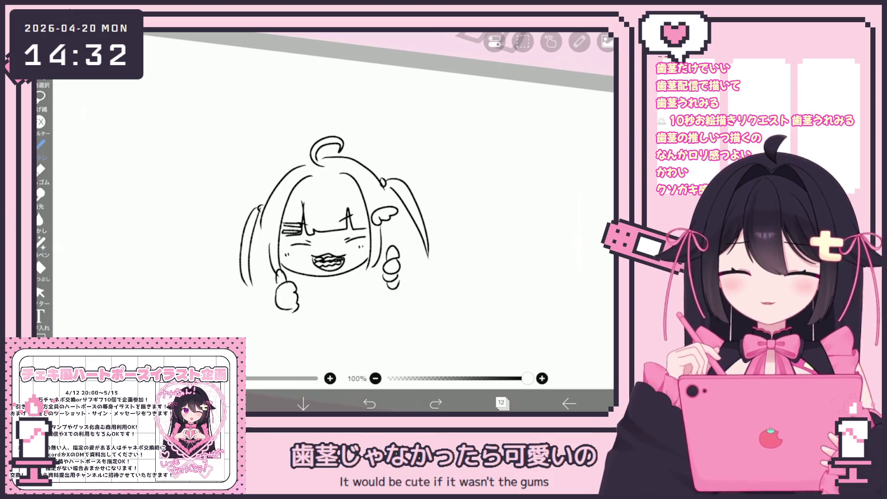
{"action": "scroll", "coordinate": [342, 217], "scroll_direction": "up", "scroll_amount": 1}
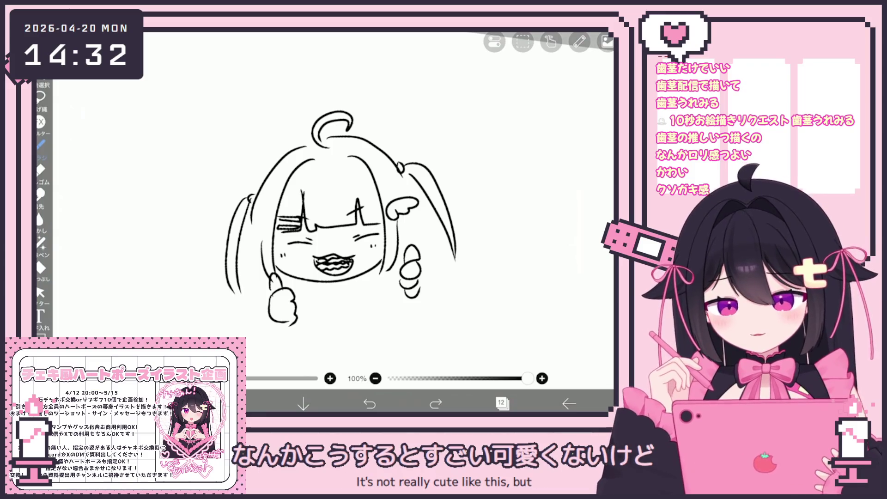
{"action": "key", "text": "ctrl+y"}
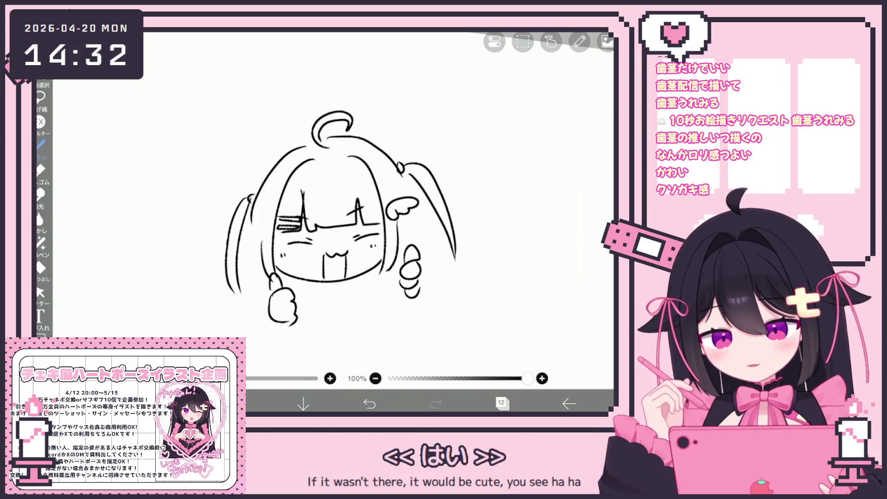
{"action": "left_click", "coordinate": [40, 293]}
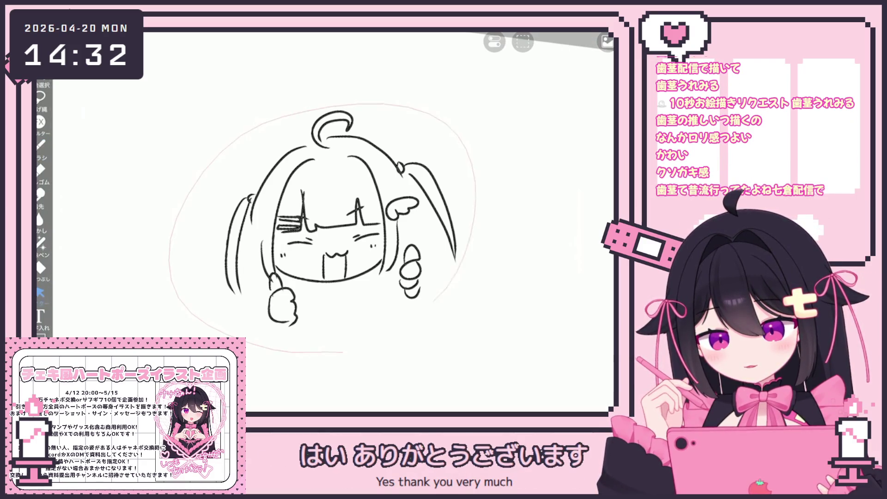
{"action": "left_click", "coordinate": [40, 144]}
{"action": "left_click_drag", "start_coordinate": [323, 138], "coordinate": [323, 176]}
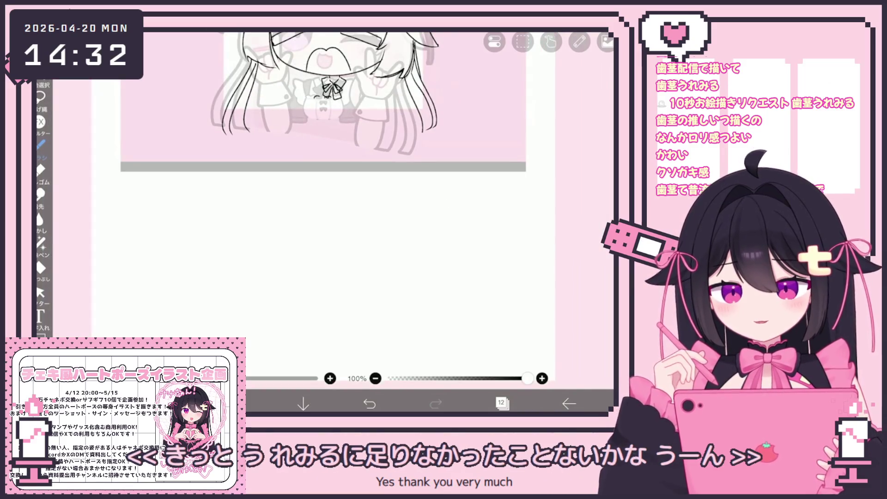
Zoom in on the collar bow and undo the last two strokes near it
{"action": "scroll", "coordinate": [323, 148], "scroll_direction": "up", "scroll_amount": 3}
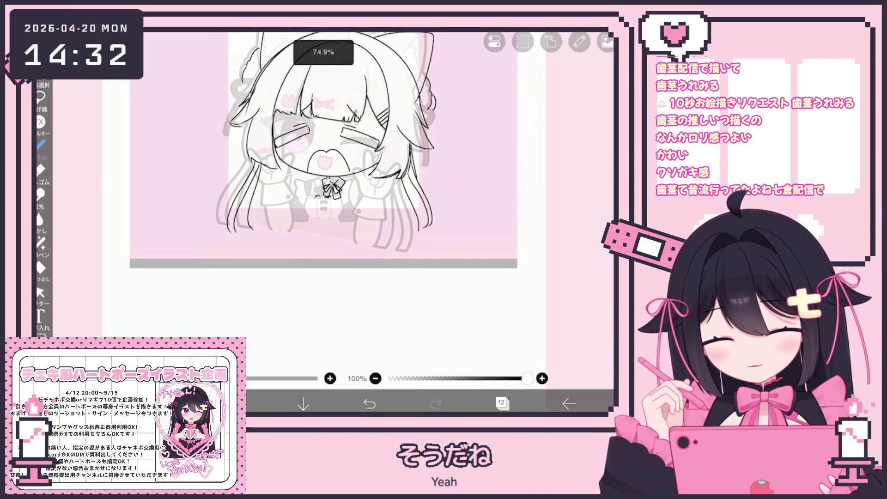
{"action": "left_click", "coordinate": [502, 403]}
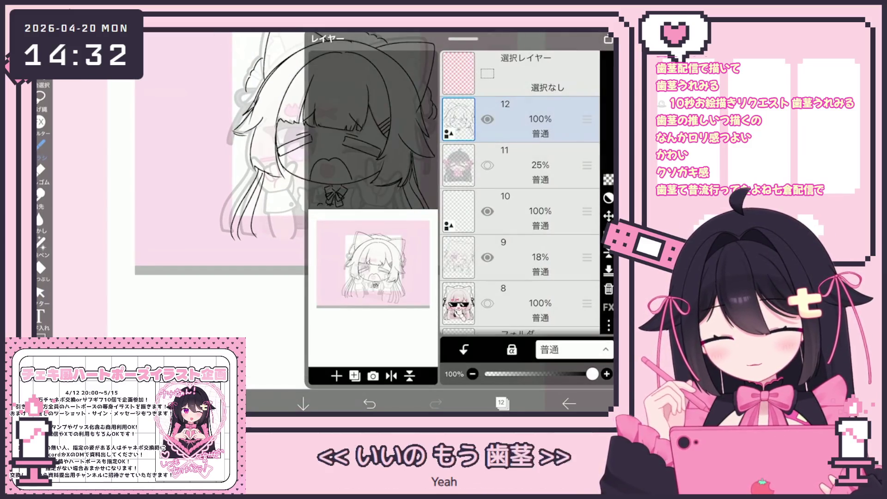
{"action": "scroll", "coordinate": [323, 175], "scroll_direction": "up", "scroll_amount": 2}
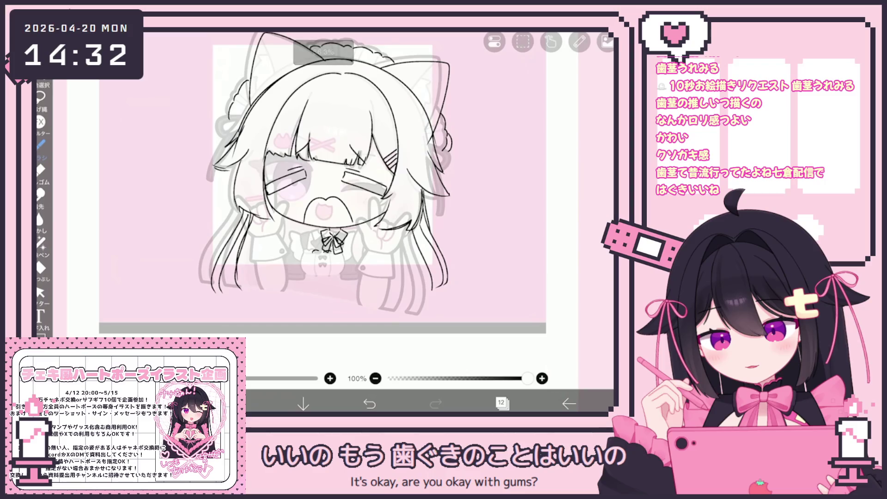
{"action": "scroll", "coordinate": [317, 201], "scroll_direction": "up", "scroll_amount": 1}
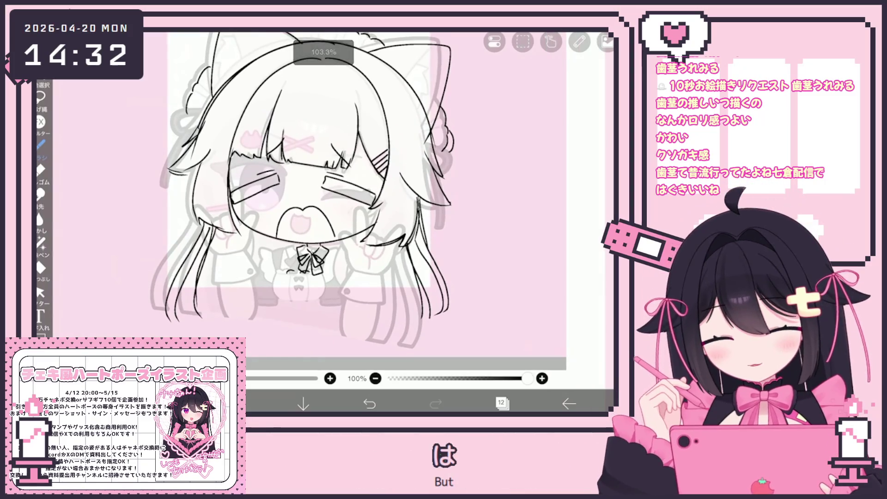
{"action": "scroll", "coordinate": [324, 199], "scroll_direction": "up", "scroll_amount": 5}
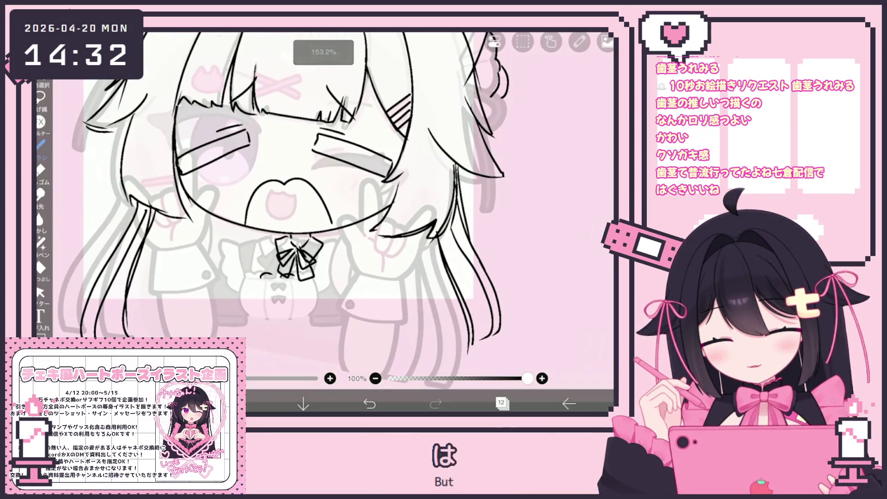
{"action": "key", "text": "ctrl+z"}
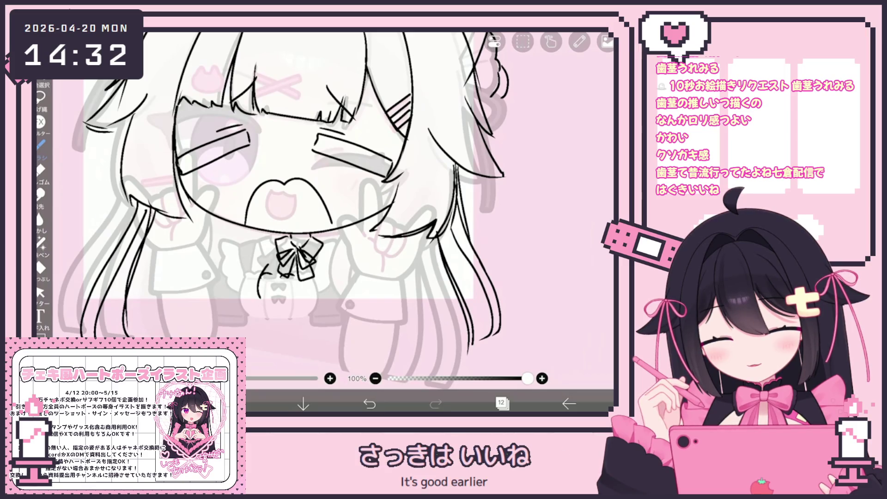
{"action": "scroll", "coordinate": [295, 208], "scroll_direction": "up", "scroll_amount": 1}
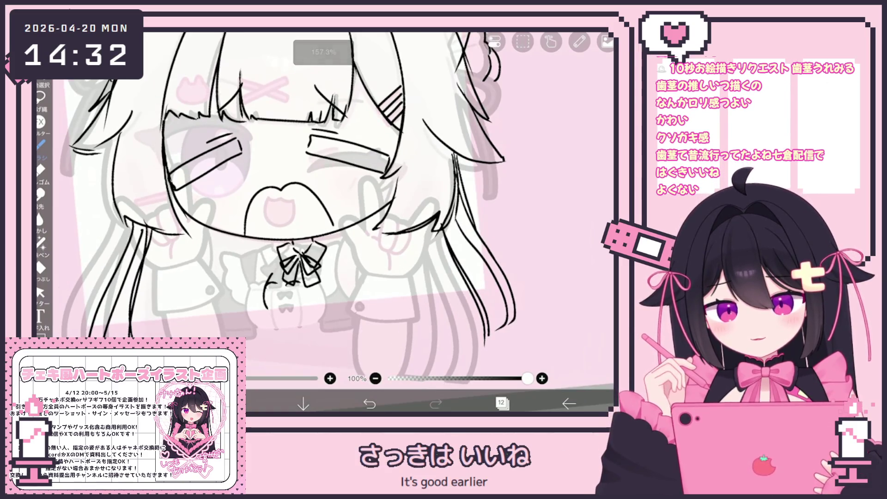
{"action": "key", "text": "ctrl+z"}
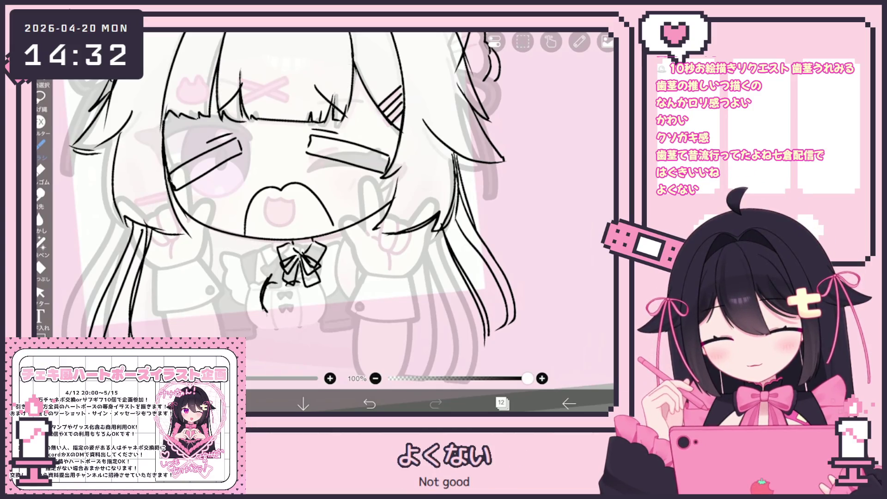
Redraw the collar bow's left and right edges and the line beneath it
{"action": "key", "text": "ctrl+z"}
{"action": "mouse_move", "coordinate": [271, 277]}
{"action": "left_mouse_down"}
{"action": "mouse_move", "coordinate": [265, 320]}
{"action": "mouse_move", "coordinate": [274, 282]}
{"action": "mouse_move", "coordinate": [327, 278]}
{"action": "left_mouse_up"}
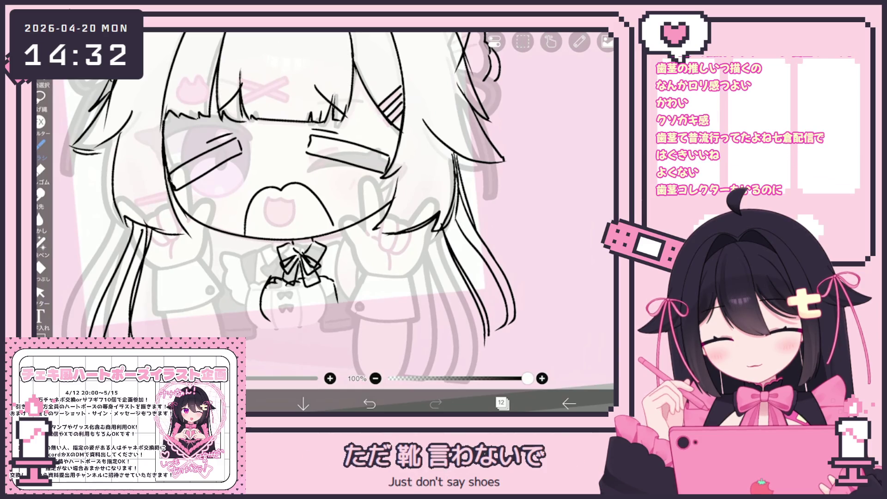
{"action": "key", "text": "ctrl+z"}
{"action": "left_click_drag", "start_coordinate": [276, 246], "coordinate": [262, 261]}
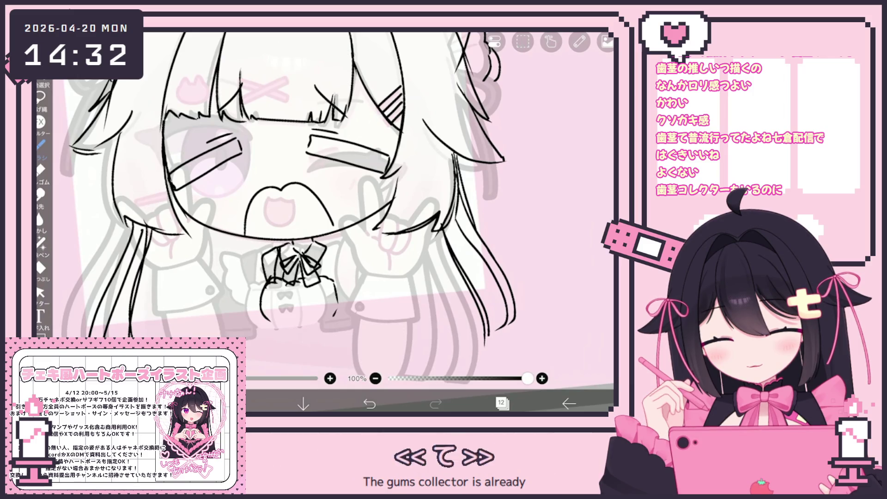
{"action": "mouse_move", "coordinate": [325, 247]}
{"action": "left_mouse_down"}
{"action": "mouse_move", "coordinate": [329, 275]}
{"action": "mouse_move", "coordinate": [345, 242]}
{"action": "left_mouse_up"}
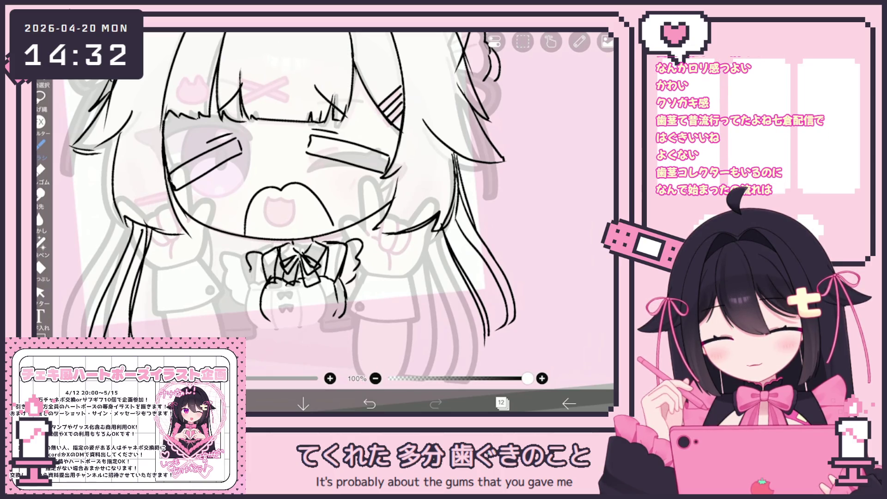
{"action": "mouse_move", "coordinate": [267, 247]}
{"action": "left_mouse_down"}
{"action": "mouse_move", "coordinate": [247, 252]}
{"action": "mouse_move", "coordinate": [262, 252]}
{"action": "mouse_move", "coordinate": [264, 272]}
{"action": "left_mouse_up"}
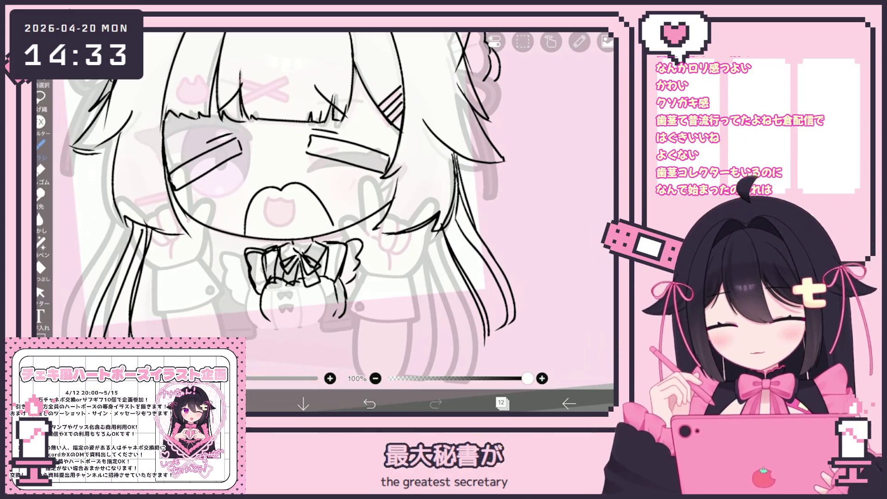
Remove a stray 'E~' note and ink the stroke to the right of the body
{"action": "scroll", "coordinate": [290, 208], "scroll_direction": "up", "scroll_amount": 2}
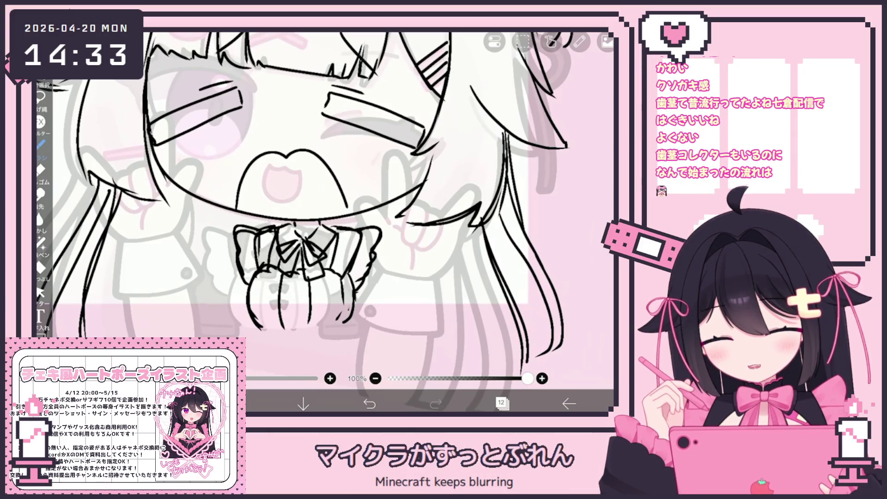
{"action": "scroll", "coordinate": [305, 208], "scroll_direction": "up", "scroll_amount": 1}
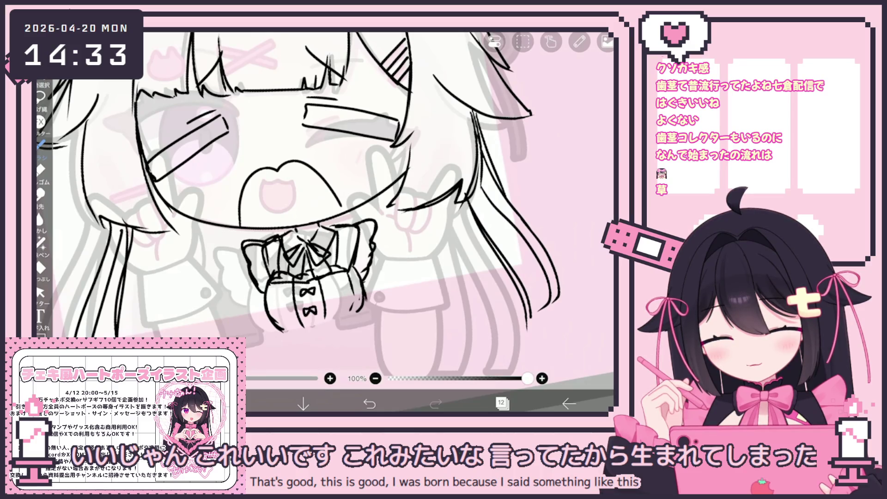
{"action": "scroll", "coordinate": [305, 207], "scroll_direction": "up", "scroll_amount": 2}
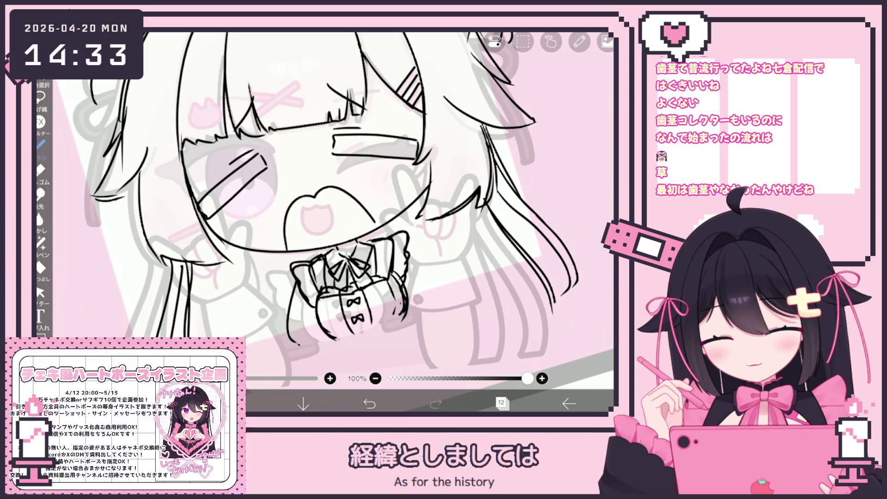
{"action": "scroll", "coordinate": [324, 204], "scroll_direction": "down", "scroll_amount": 1}
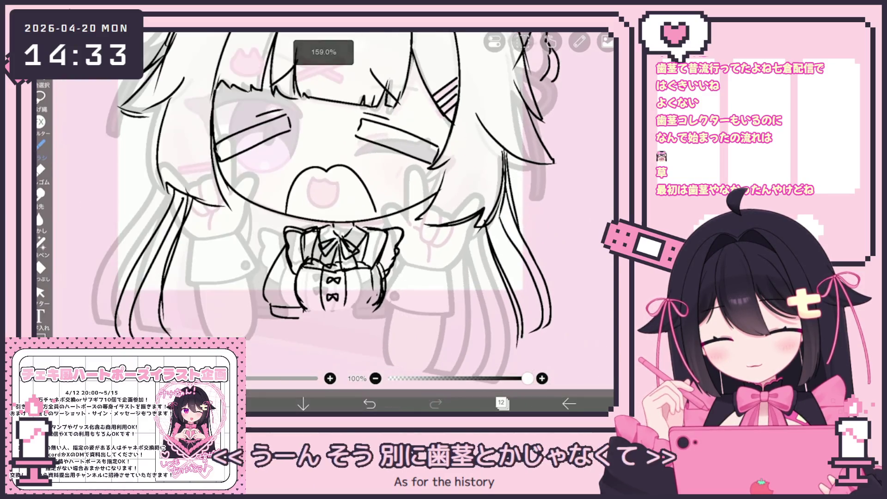
{"action": "mouse_move", "coordinate": [371, 334]}
{"action": "left_mouse_down"}
{"action": "mouse_move", "coordinate": [374, 354]}
{"action": "mouse_move", "coordinate": [410, 337]}
{"action": "left_mouse_up"}
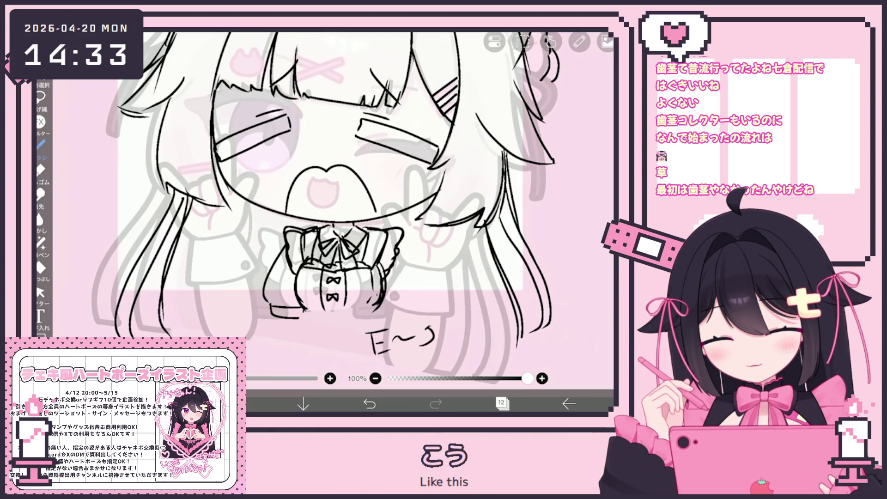
{"action": "scroll", "coordinate": [324, 203], "scroll_direction": "up", "scroll_amount": 2}
{"action": "key", "text": "ctrl+z"}
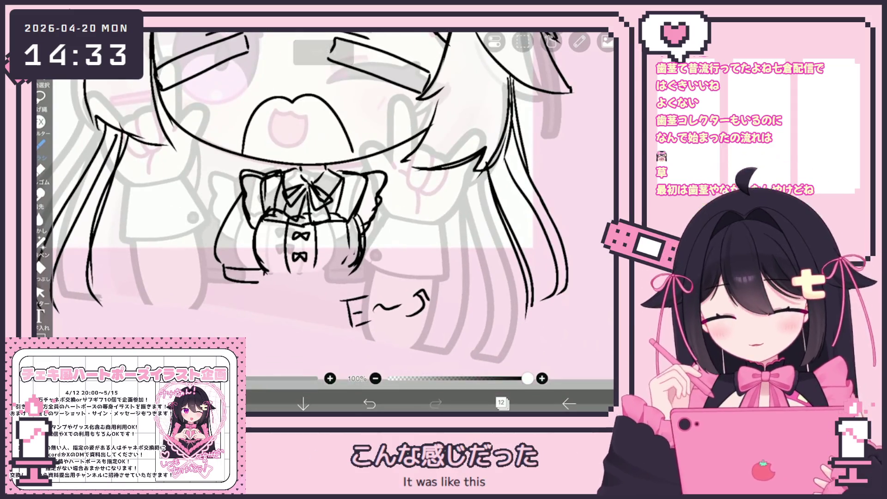
{"action": "key", "text": "ctrl+z"}
{"action": "key", "text": "ctrl+z"}
{"action": "mouse_move", "coordinate": [382, 191]}
{"action": "left_mouse_down"}
{"action": "mouse_move", "coordinate": [397, 255]}
{"action": "mouse_move", "coordinate": [391, 278]}
{"action": "left_mouse_up"}
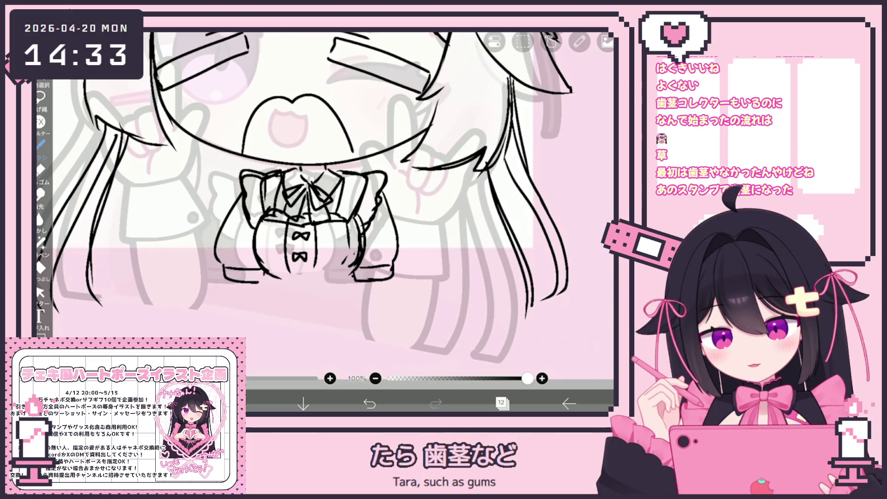
{"action": "scroll", "coordinate": [324, 222], "scroll_direction": "up", "scroll_amount": 4}
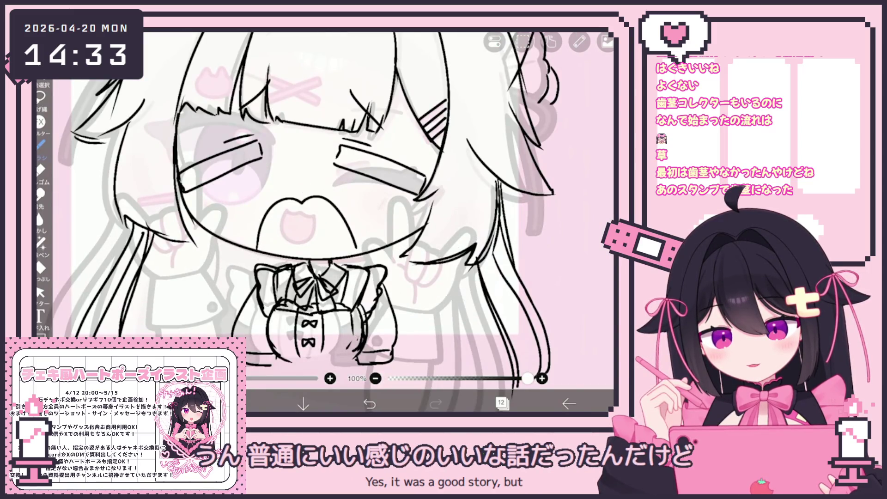
{"action": "scroll", "coordinate": [324, 222], "scroll_direction": "down", "scroll_amount": 4}
{"action": "left_click", "coordinate": [501, 403]}
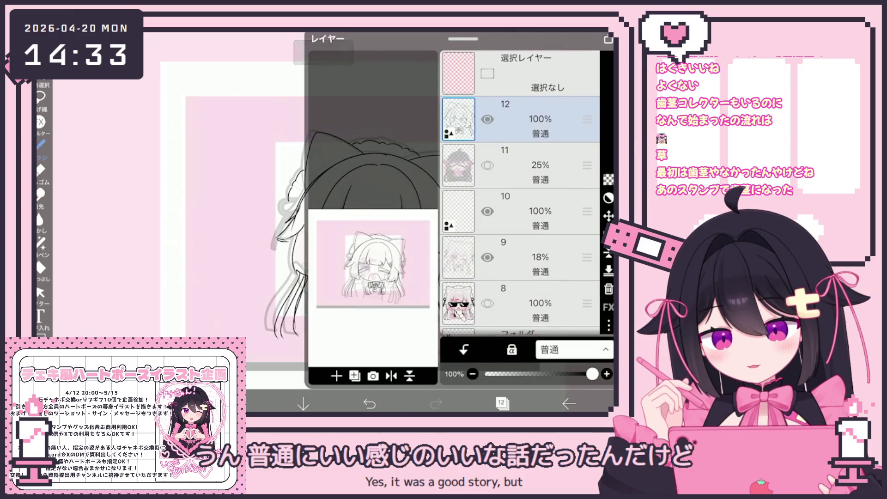
{"action": "left_click", "coordinate": [502, 404]}
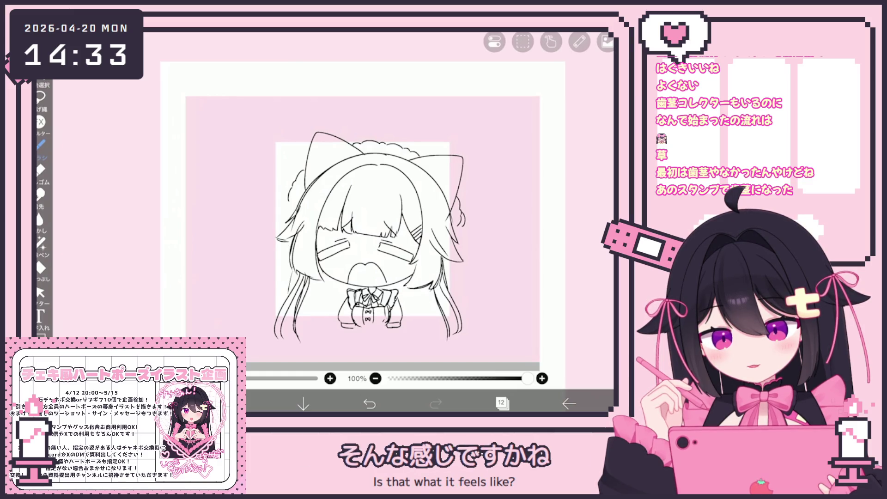
{"action": "scroll", "coordinate": [387, 222], "scroll_direction": "up", "scroll_amount": 2}
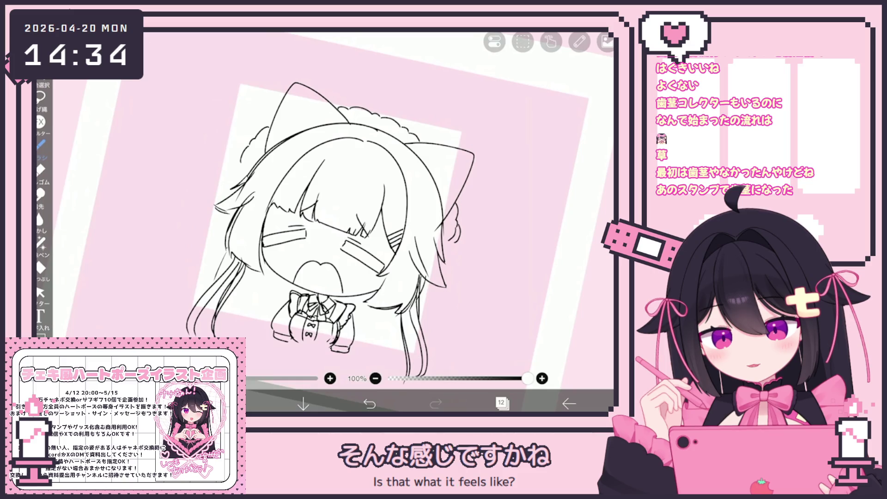
{"action": "scroll", "coordinate": [333, 221], "scroll_direction": "up", "scroll_amount": 1}
{"action": "left_click", "coordinate": [40, 292]}
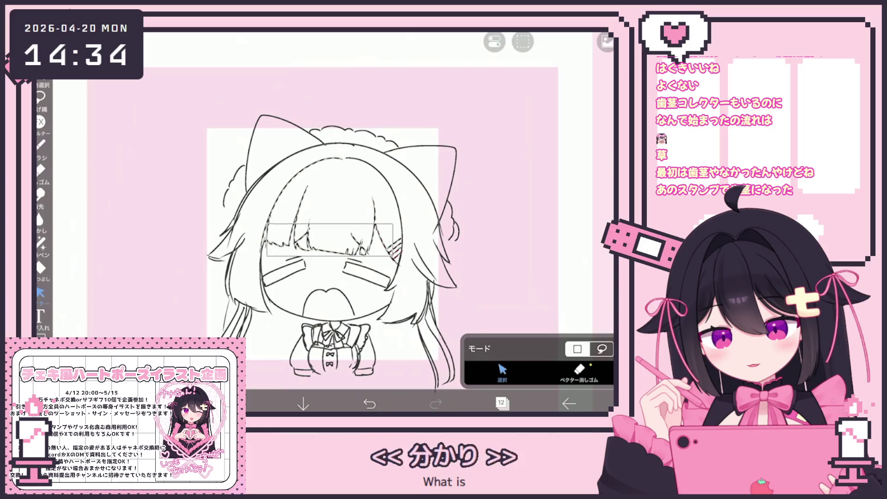
Box-select the crying eye strokes and rotate them by -5°
{"action": "left_click_drag", "start_coordinate": [272, 228], "coordinate": [388, 256]}
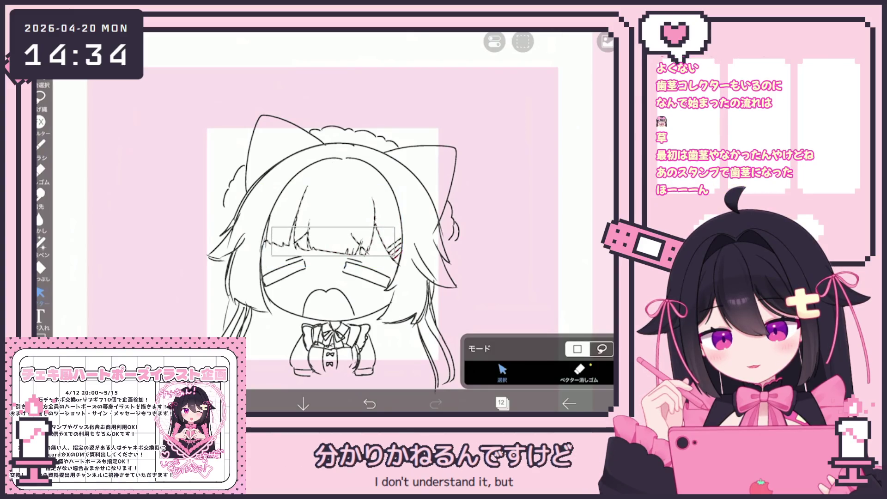
{"action": "left_click_drag", "start_coordinate": [333, 167], "coordinate": [328, 167]}
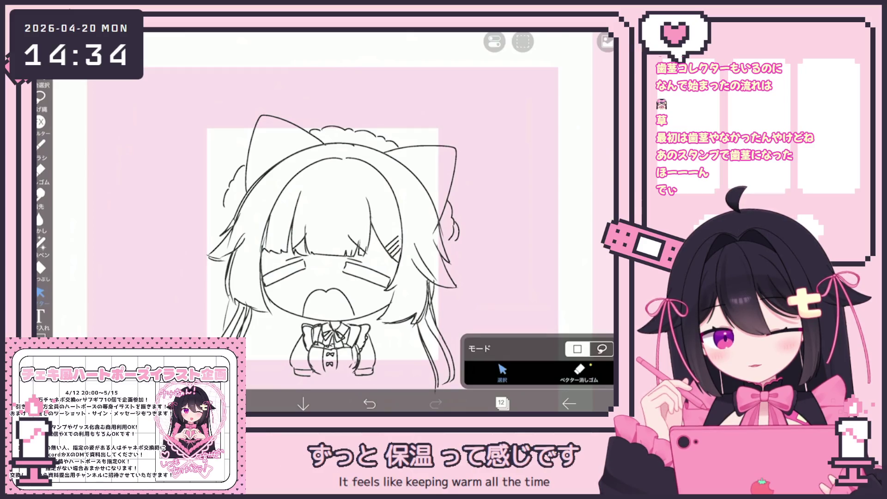
{"action": "left_click", "coordinate": [40, 144]}
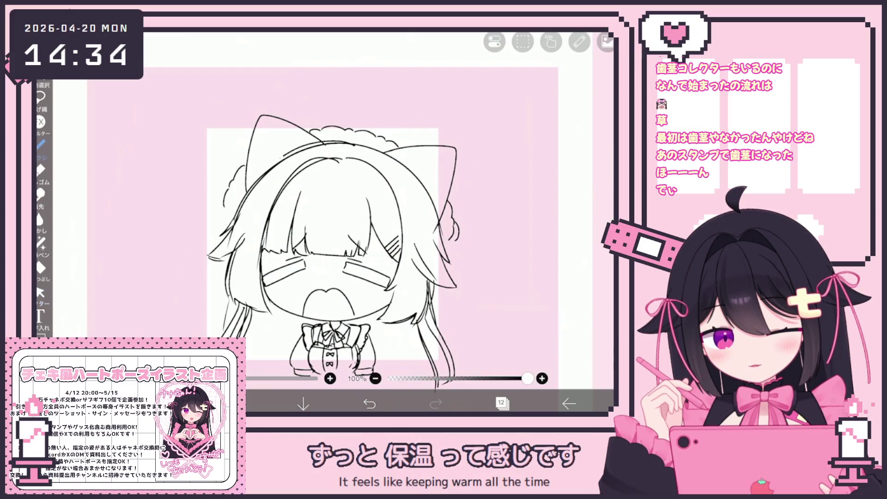
{"action": "scroll", "coordinate": [340, 222], "scroll_direction": "down", "scroll_amount": 2}
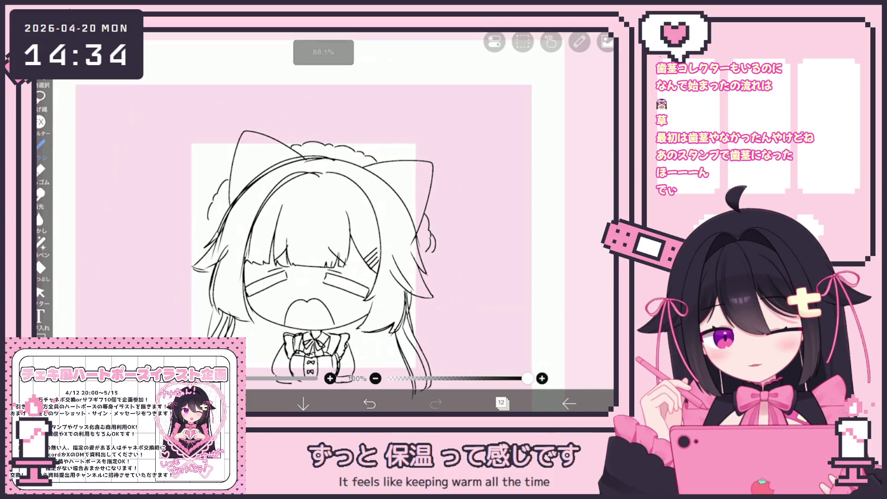
{"action": "scroll", "coordinate": [340, 241], "scroll_direction": "down", "scroll_amount": 2}
Select a left-side hair stroke and drag it slightly into place
{"action": "left_click", "coordinate": [40, 292]}
{"action": "scroll", "coordinate": [340, 231], "scroll_direction": "up", "scroll_amount": 3}
{"action": "left_click", "coordinate": [243, 278]}
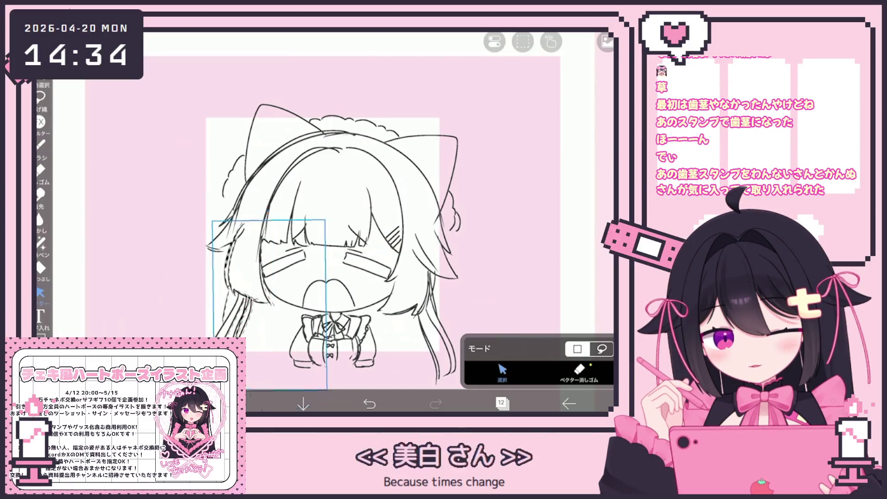
{"action": "scroll", "coordinate": [340, 222], "scroll_direction": "up", "scroll_amount": 2}
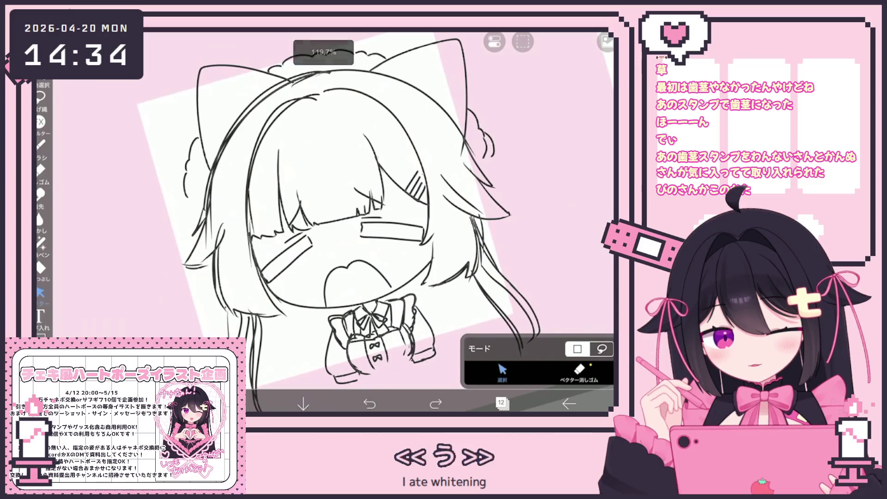
{"action": "left_click", "coordinate": [224, 284]}
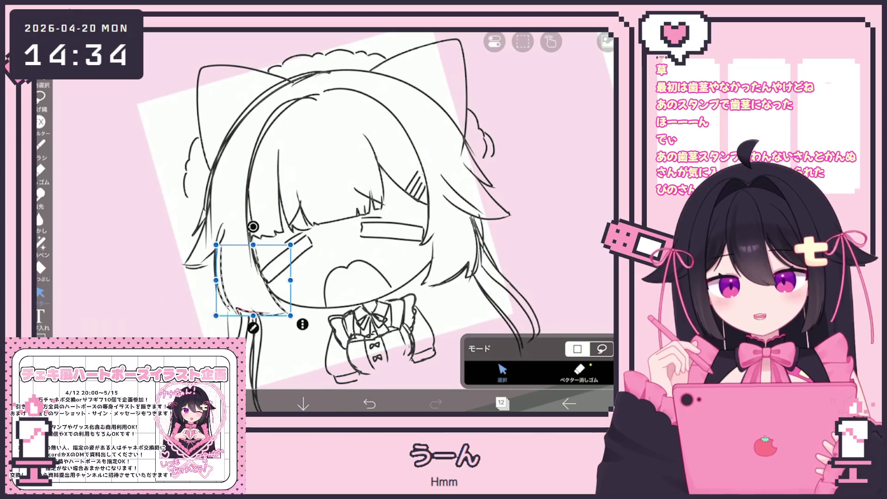
{"action": "scroll", "coordinate": [356, 194], "scroll_direction": "down", "scroll_amount": 2}
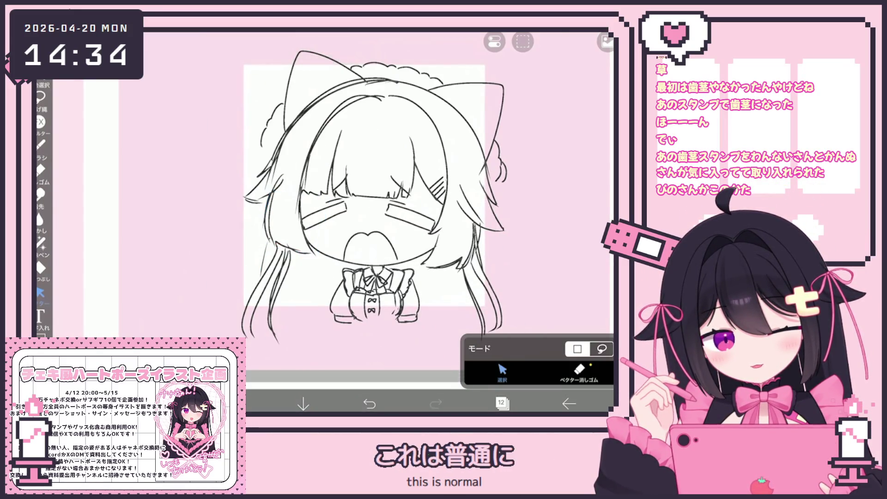
{"action": "scroll", "coordinate": [374, 222], "scroll_direction": "up", "scroll_amount": 1}
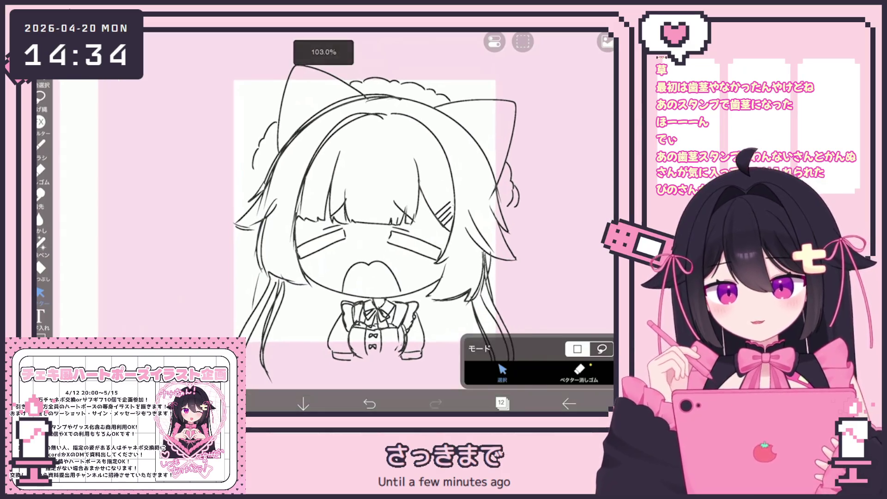
{"action": "scroll", "coordinate": [379, 221], "scroll_direction": "up", "scroll_amount": 2}
{"action": "left_click_drag", "start_coordinate": [239, 269], "coordinate": [285, 292]}
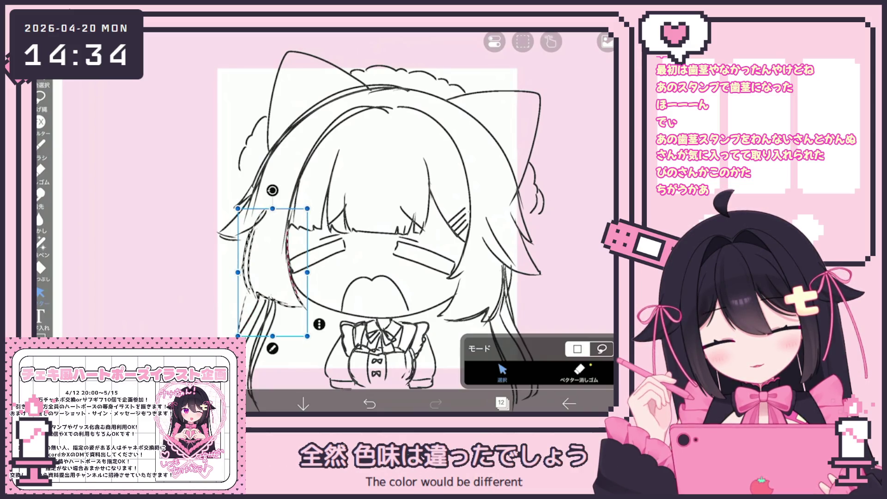
{"action": "left_click", "coordinate": [41, 144]}
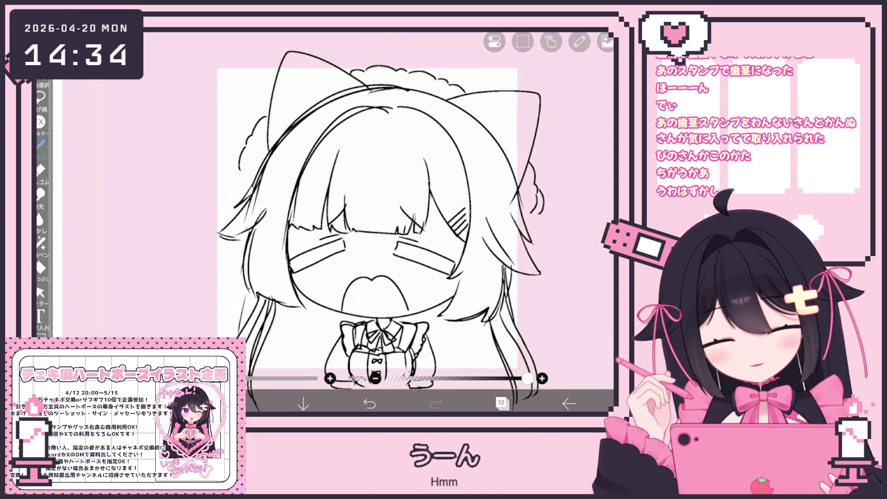
{"action": "scroll", "coordinate": [347, 213], "scroll_direction": "down", "scroll_amount": 2}
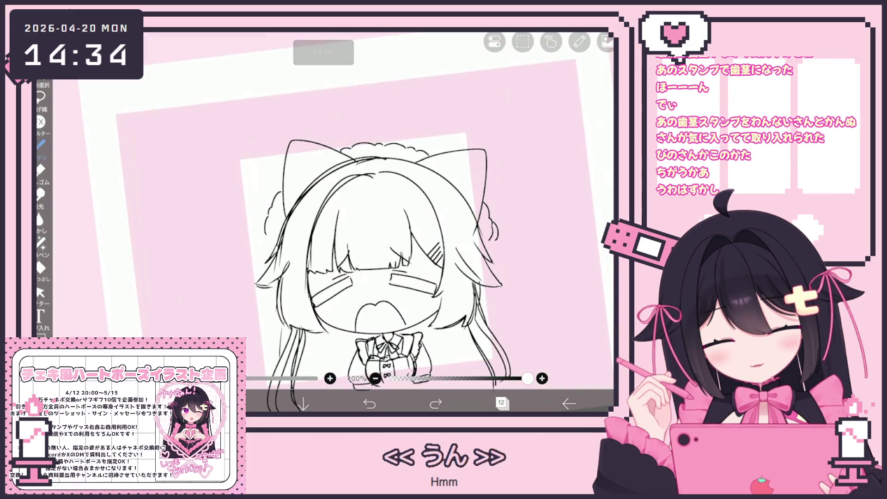
{"action": "scroll", "coordinate": [361, 222], "scroll_direction": "down", "scroll_amount": 2}
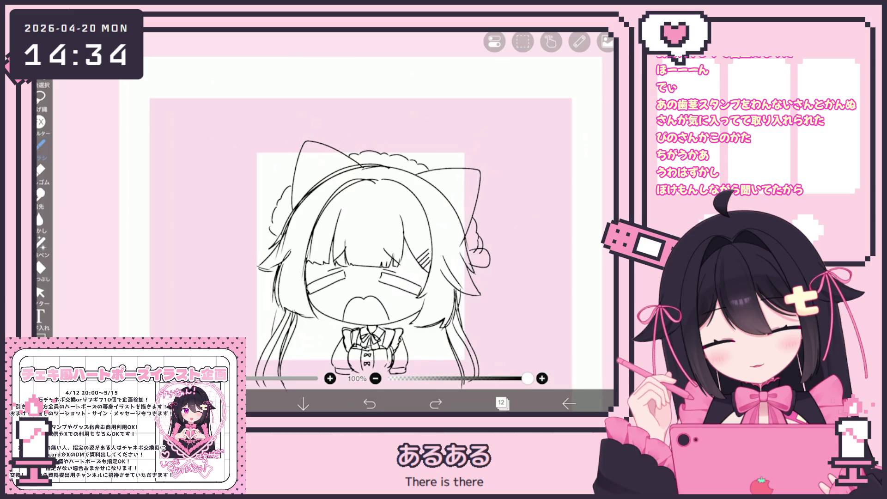
{"action": "left_click", "coordinate": [501, 404]}
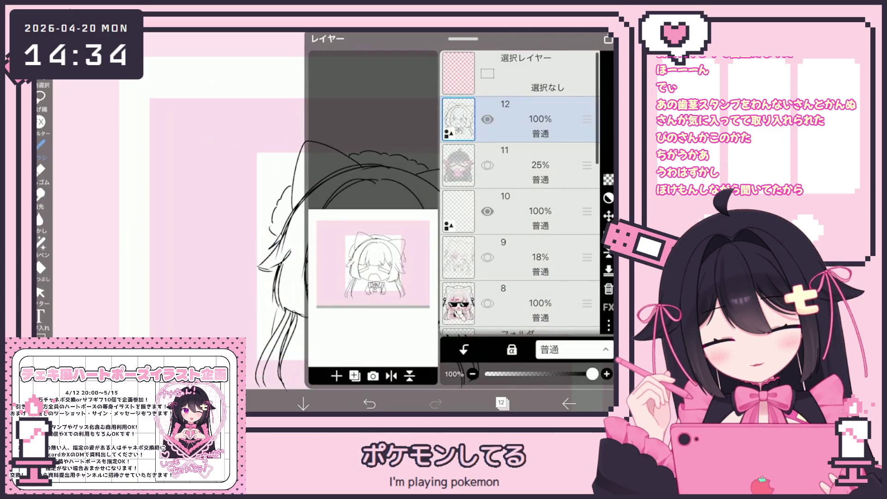
{"action": "left_click", "coordinate": [501, 403]}
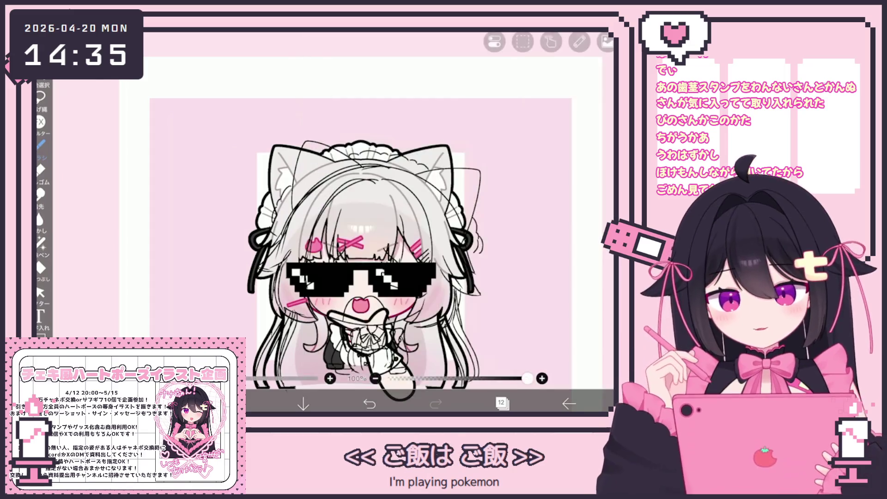
{"action": "scroll", "coordinate": [360, 221], "scroll_direction": "up", "scroll_amount": 2}
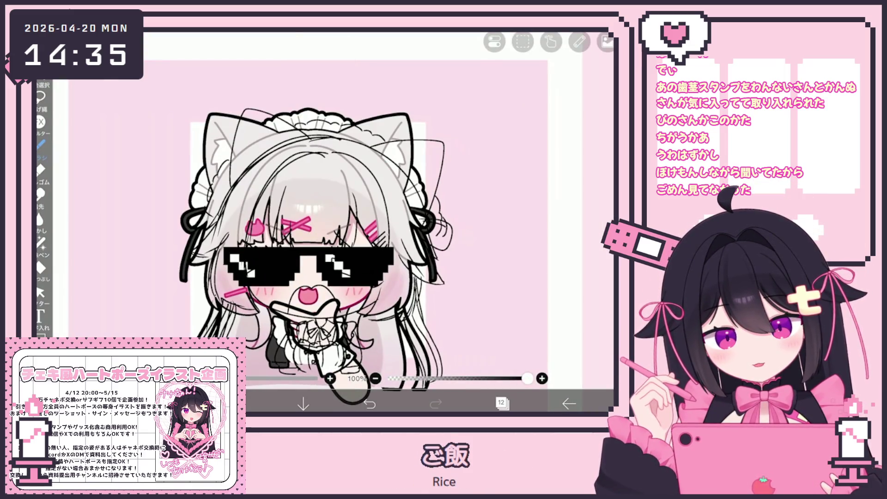
{"action": "left_click", "coordinate": [369, 403]}
{"action": "left_click", "coordinate": [435, 404]}
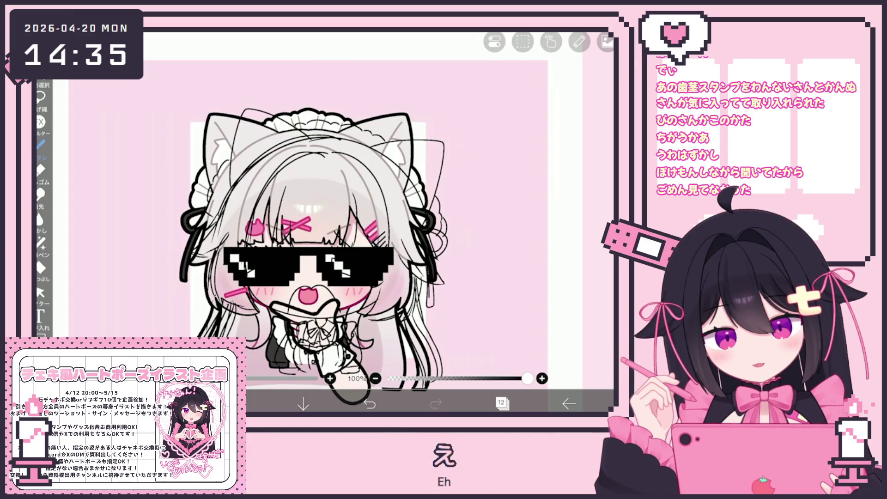
{"action": "scroll", "coordinate": [323, 254], "scroll_direction": "up", "scroll_amount": 2}
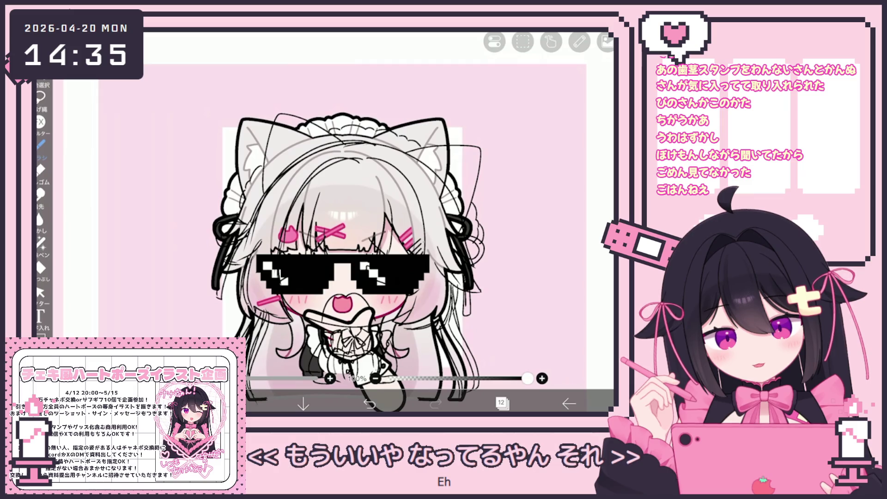
{"action": "left_click", "coordinate": [502, 404]}
{"action": "left_click", "coordinate": [488, 303]}
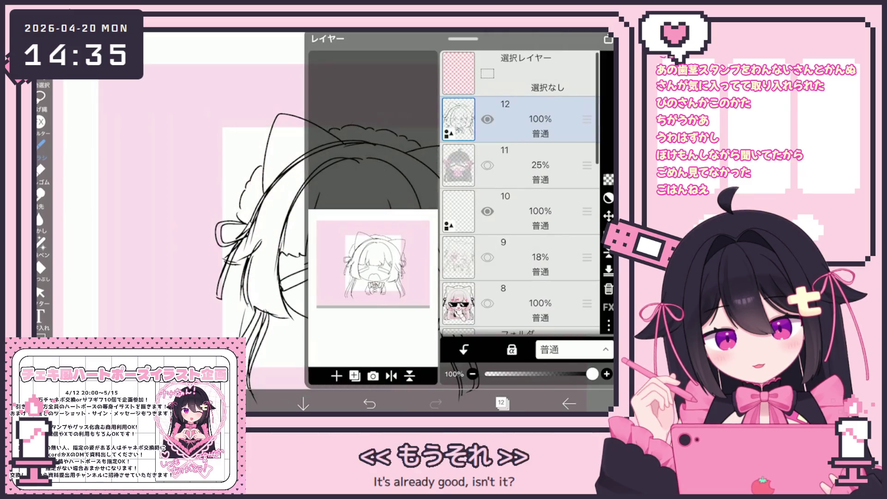
{"action": "left_click", "coordinate": [501, 403]}
{"action": "scroll", "coordinate": [346, 231], "scroll_direction": "down", "scroll_amount": 2}
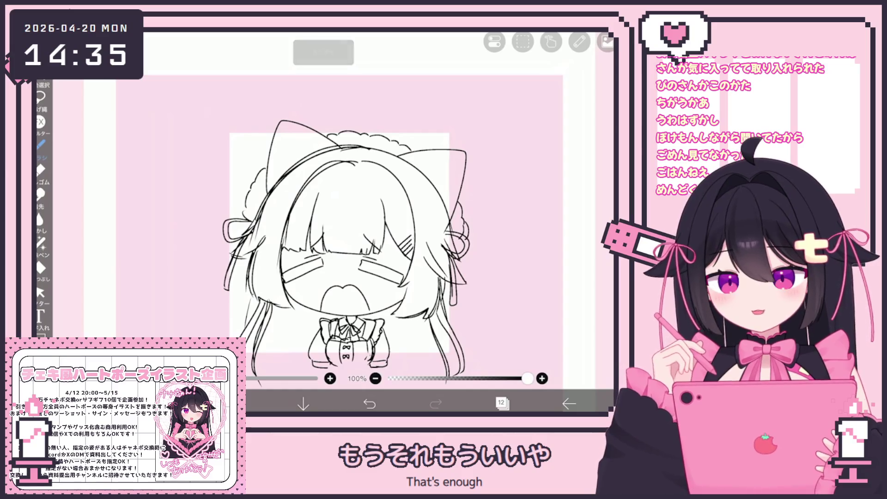
{"action": "scroll", "coordinate": [347, 231], "scroll_direction": "up", "scroll_amount": 2}
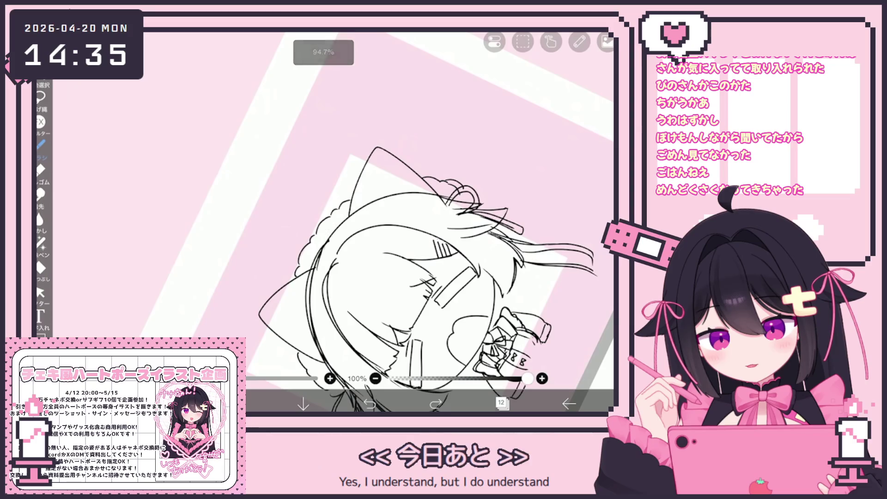
{"action": "scroll", "coordinate": [429, 222], "scroll_direction": "down", "scroll_amount": 2}
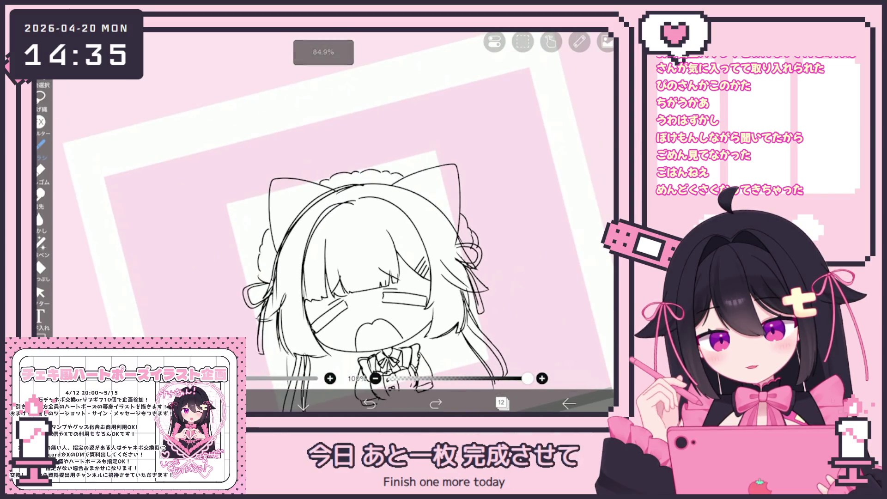
{"action": "scroll", "coordinate": [367, 282], "scroll_direction": "down", "scroll_amount": 2}
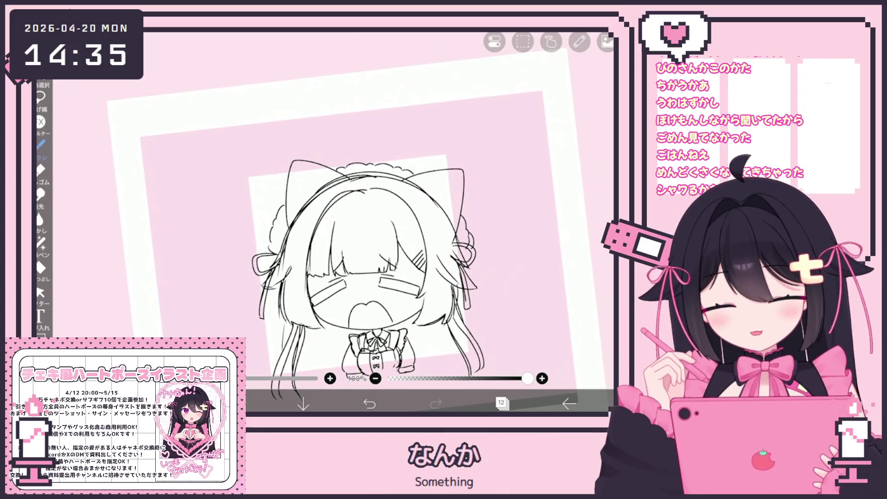
{"action": "left_click", "coordinate": [502, 403]}
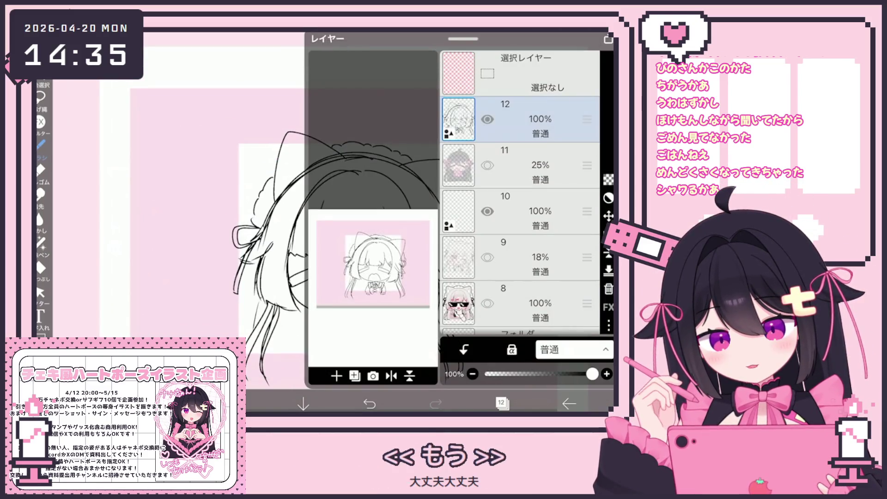
Toggle the layer 11 reference on and off, making line-art layer 12 active
{"action": "left_click", "coordinate": [488, 165]}
{"action": "left_click", "coordinate": [520, 119]}
{"action": "left_click", "coordinate": [502, 403]}
{"action": "scroll", "coordinate": [296, 231], "scroll_direction": "up", "scroll_amount": 3}
{"action": "left_click", "coordinate": [502, 403]}
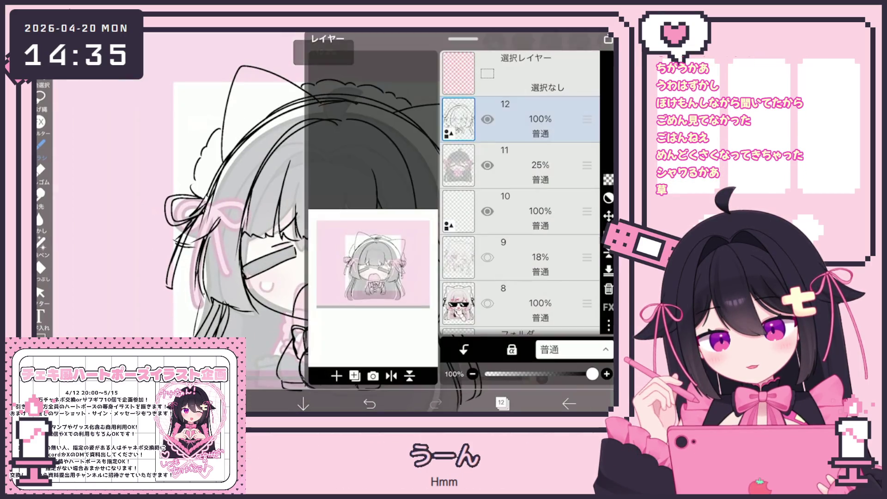
{"action": "left_click", "coordinate": [487, 165]}
{"action": "left_click", "coordinate": [502, 403]}
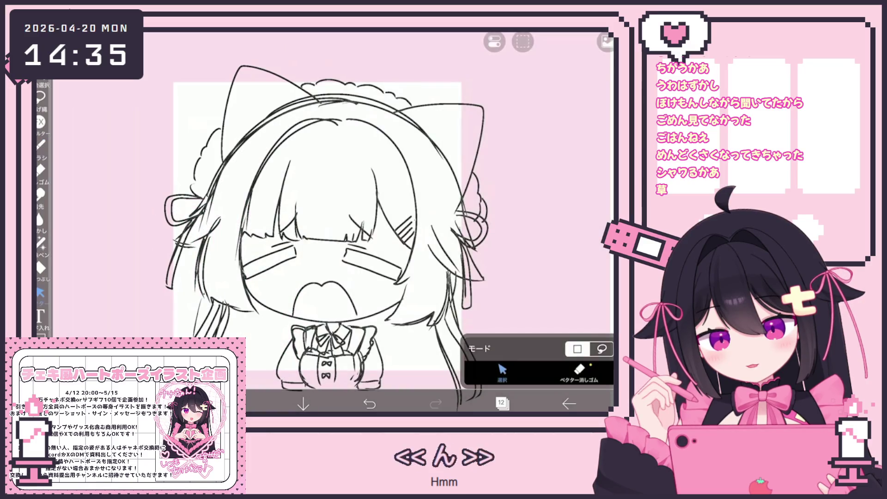
Select the tear strokes on the left cheek and erase them
{"action": "left_click_drag", "start_coordinate": [274, 266], "coordinate": [261, 269]}
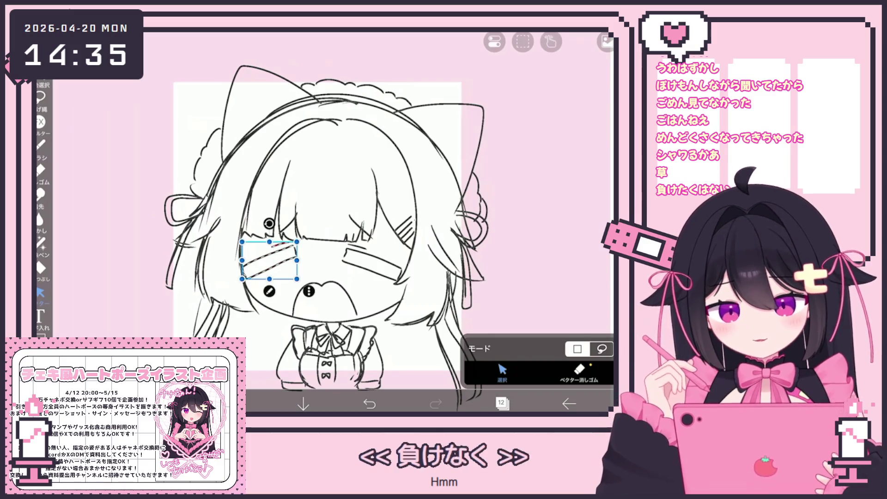
{"action": "left_click", "coordinate": [522, 42]}
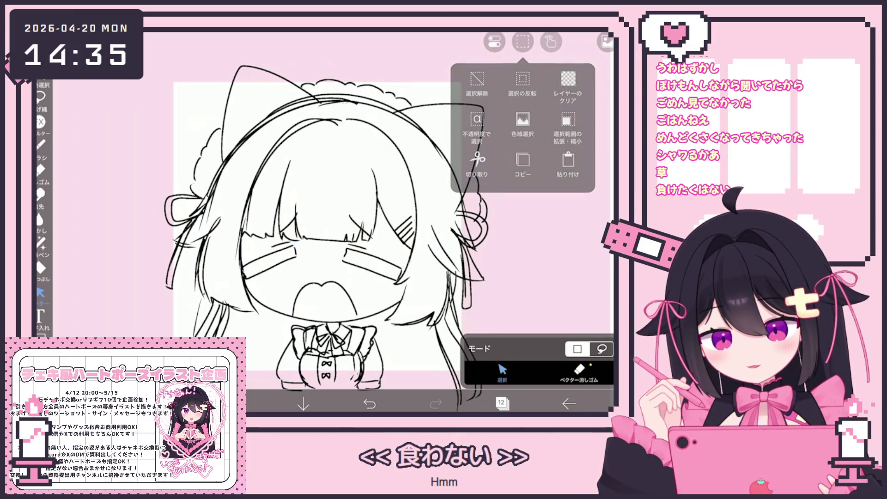
{"action": "left_click", "coordinate": [475, 128]}
{"action": "scroll", "coordinate": [324, 222], "scroll_direction": "up", "scroll_amount": 3}
{"action": "left_click", "coordinate": [40, 292]}
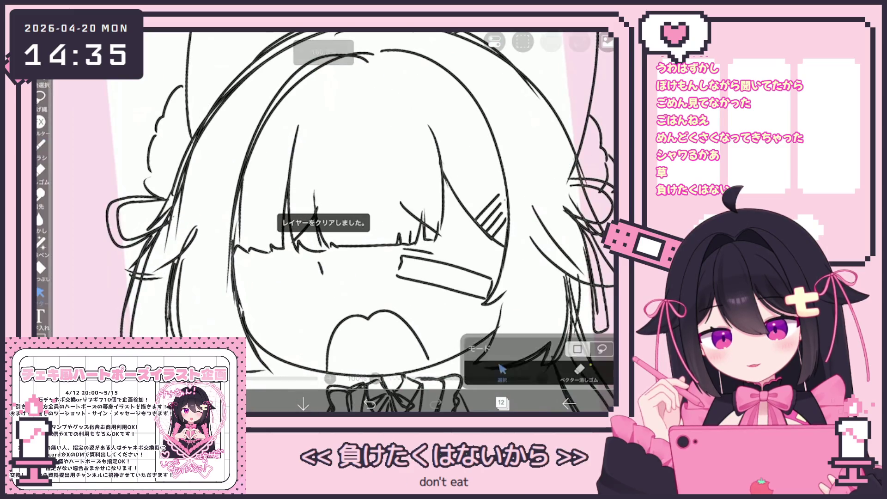
Show the faint layer 11 reference again and return to the pen
{"action": "left_click", "coordinate": [501, 403]}
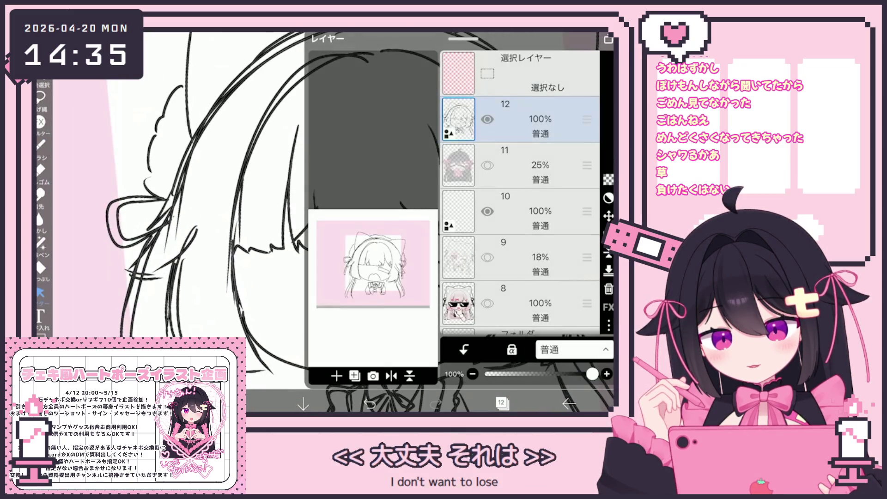
{"action": "left_click", "coordinate": [487, 165]}
{"action": "left_click", "coordinate": [501, 403]}
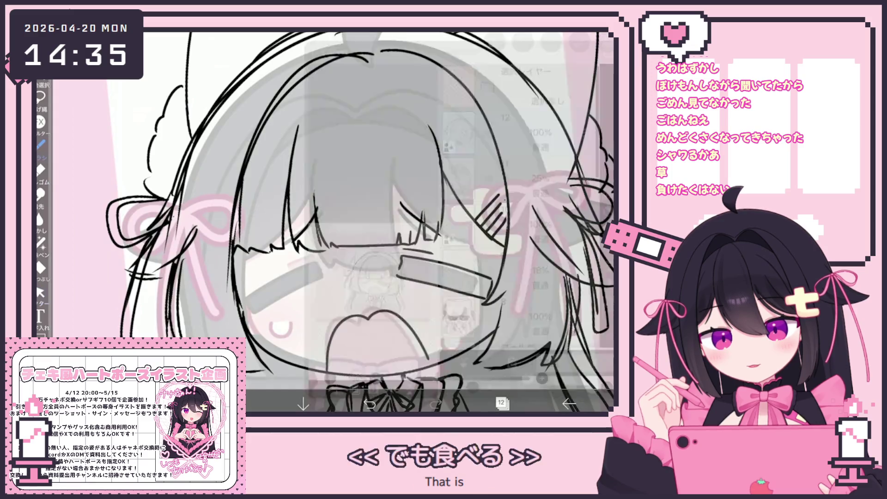
{"action": "left_click", "coordinate": [41, 145]}
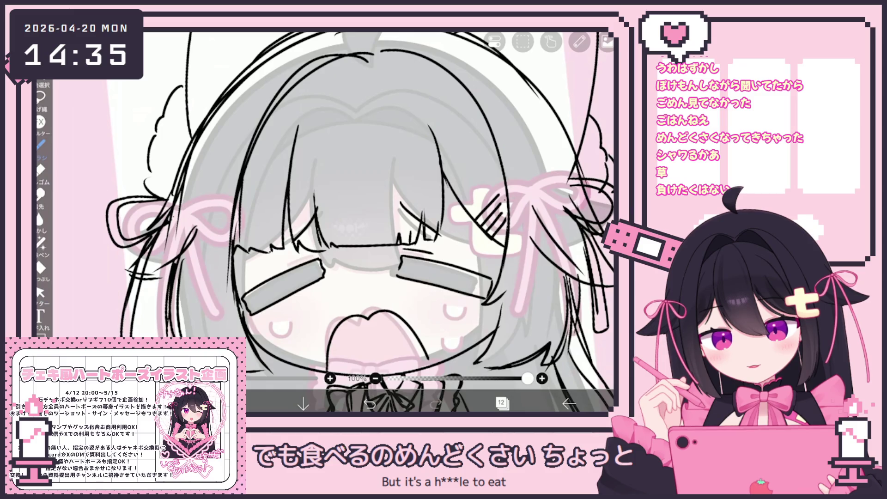
{"action": "scroll", "coordinate": [360, 222], "scroll_direction": "down", "scroll_amount": 5}
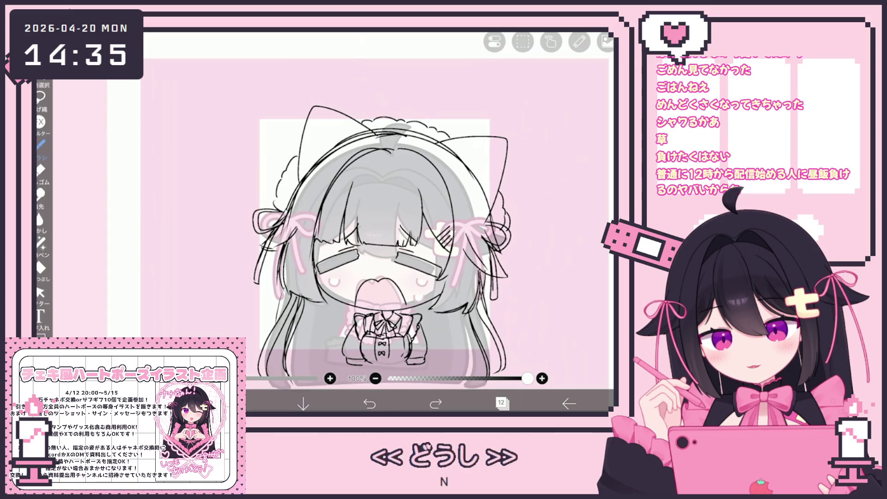
Hide the layer 11 reference in the Layer window
{"action": "left_click", "coordinate": [502, 404]}
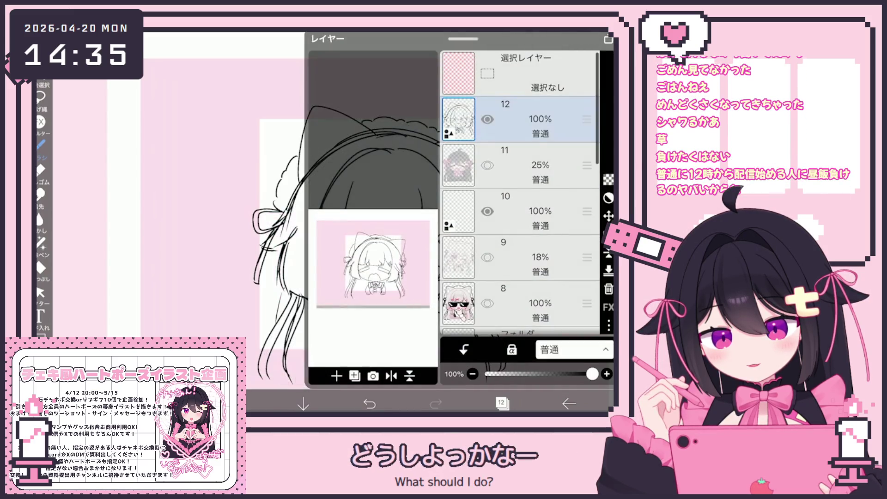
{"action": "left_click", "coordinate": [501, 403]}
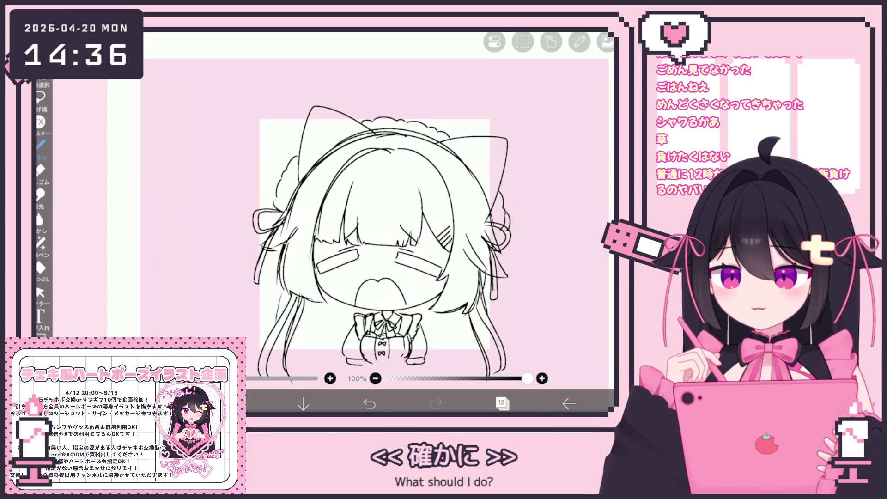
{"action": "scroll", "coordinate": [377, 252], "scroll_direction": "up", "scroll_amount": 2}
{"action": "scroll", "coordinate": [380, 266], "scroll_direction": "up", "scroll_amount": 2}
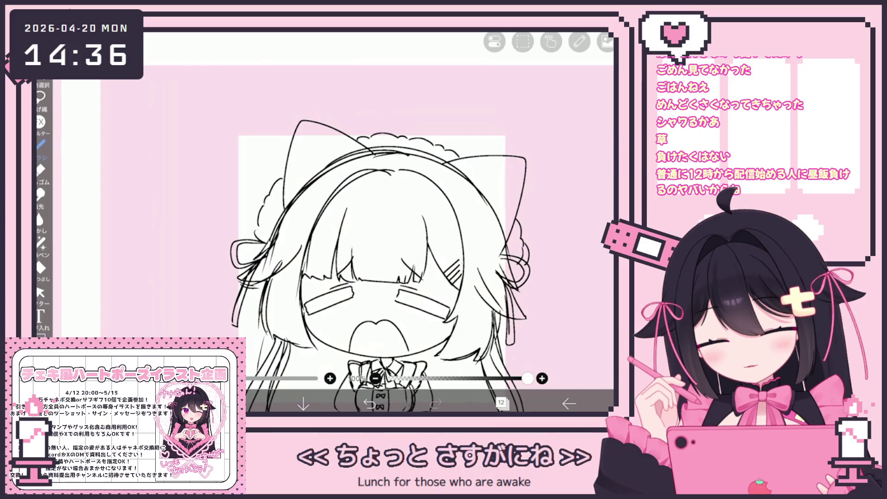
Undo the last two small strokes on the line art
{"action": "key", "text": "ctrl+z"}
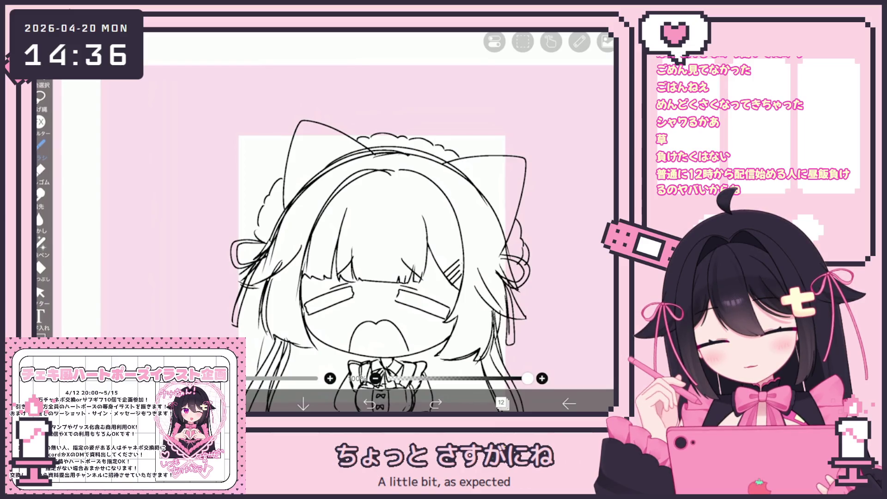
{"action": "key", "text": "ctrl+z"}
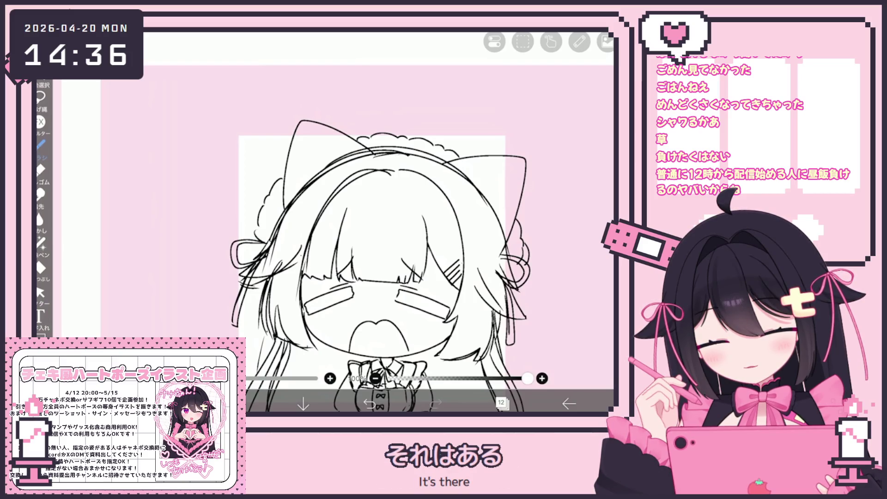
{"action": "left_click", "coordinate": [40, 292]}
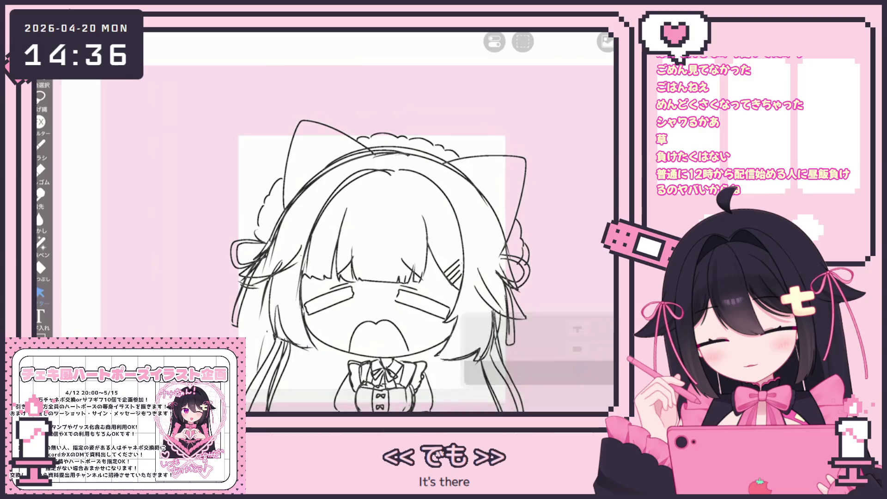
{"action": "scroll", "coordinate": [370, 231], "scroll_direction": "down", "scroll_amount": 1}
{"action": "scroll", "coordinate": [370, 231], "scroll_direction": "down", "scroll_amount": 1}
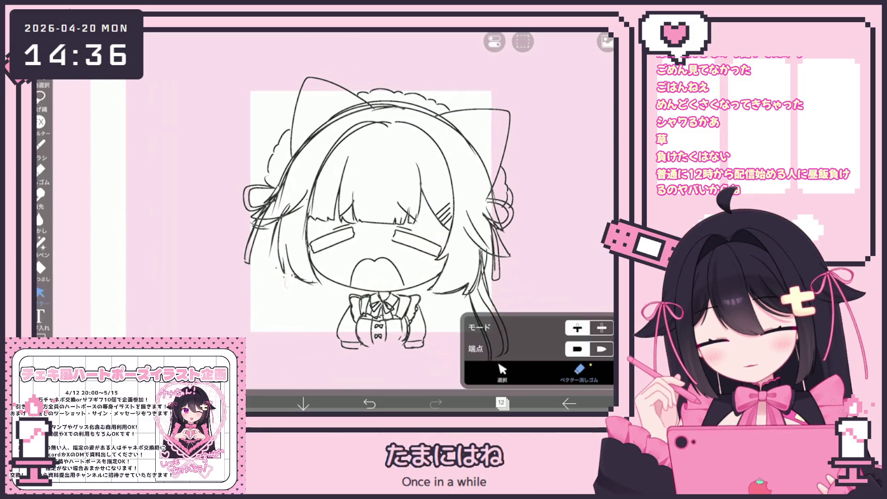
Draw a long hair strand down the head's left side, redrawing it after removing a stray stroke
{"action": "left_click", "coordinate": [41, 145]}
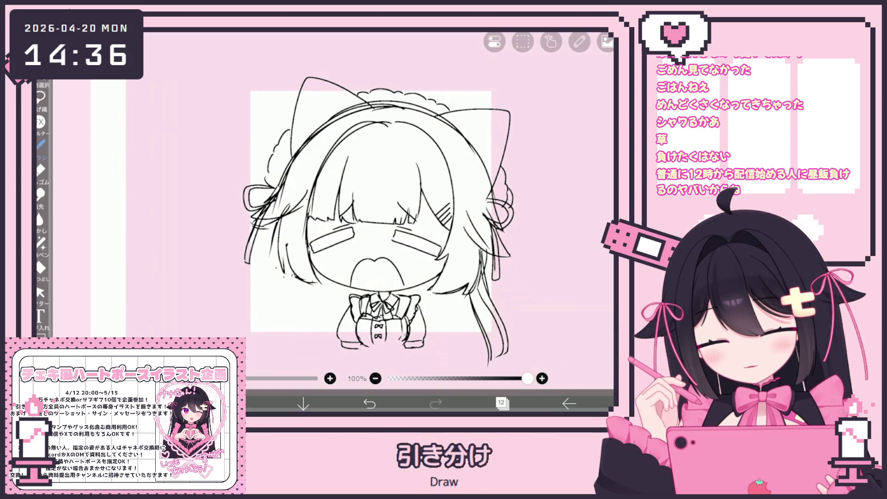
{"action": "left_click_drag", "start_coordinate": [284, 278], "coordinate": [269, 349]}
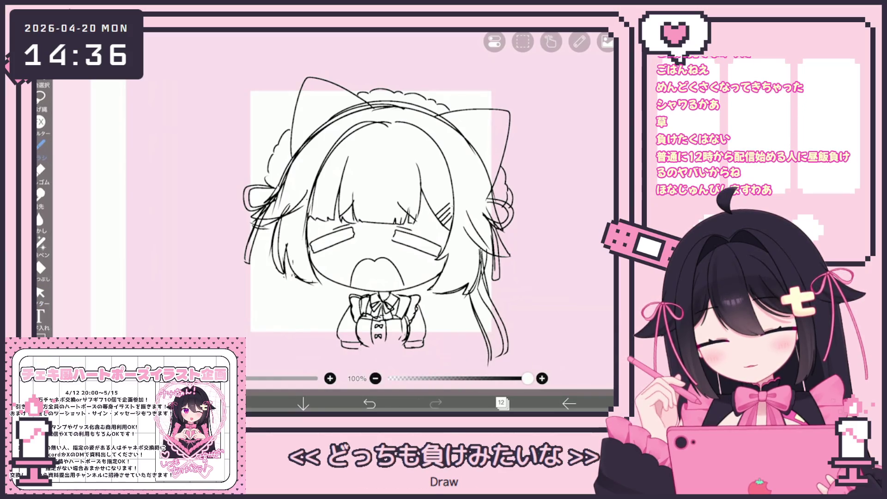
{"action": "left_click_drag", "start_coordinate": [301, 268], "coordinate": [289, 334]}
{"action": "key", "text": "ctrl+z"}
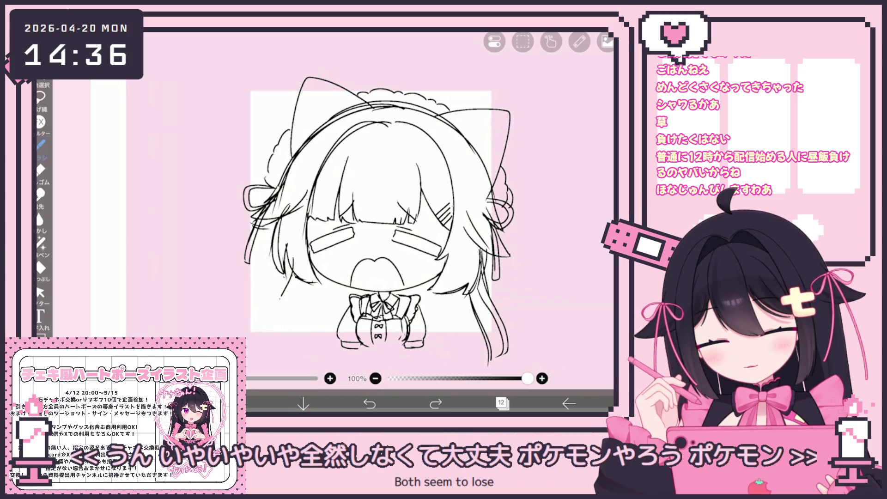
{"action": "left_click_drag", "start_coordinate": [282, 296], "coordinate": [266, 354]}
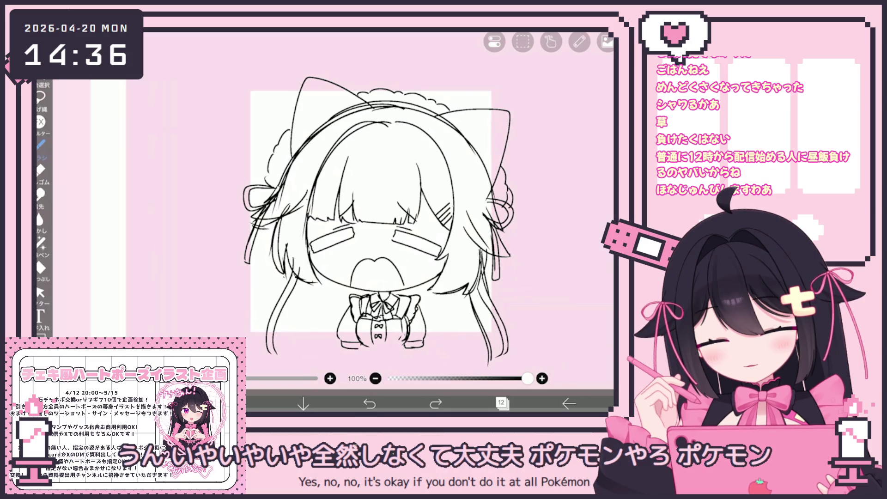
{"action": "scroll", "coordinate": [420, 240], "scroll_direction": "down", "scroll_amount": 3}
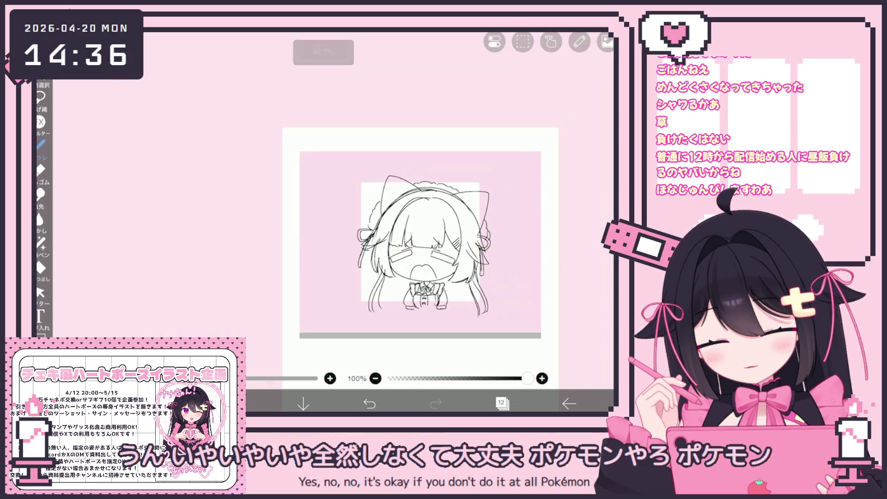
{"action": "scroll", "coordinate": [395, 243], "scroll_direction": "up", "scroll_amount": 2}
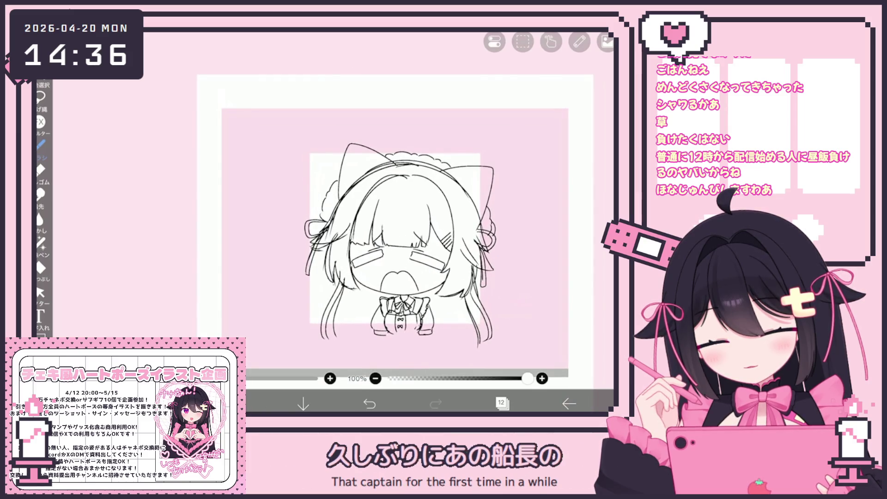
{"action": "scroll", "coordinate": [404, 231], "scroll_direction": "up", "scroll_amount": 2}
{"action": "scroll", "coordinate": [404, 231], "scroll_direction": "down", "scroll_amount": 2}
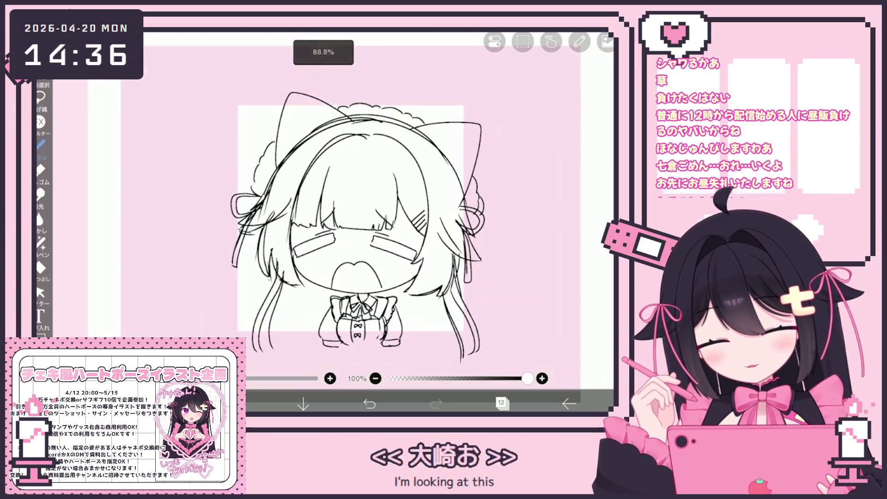
{"action": "scroll", "coordinate": [404, 231], "scroll_direction": "up", "scroll_amount": 2}
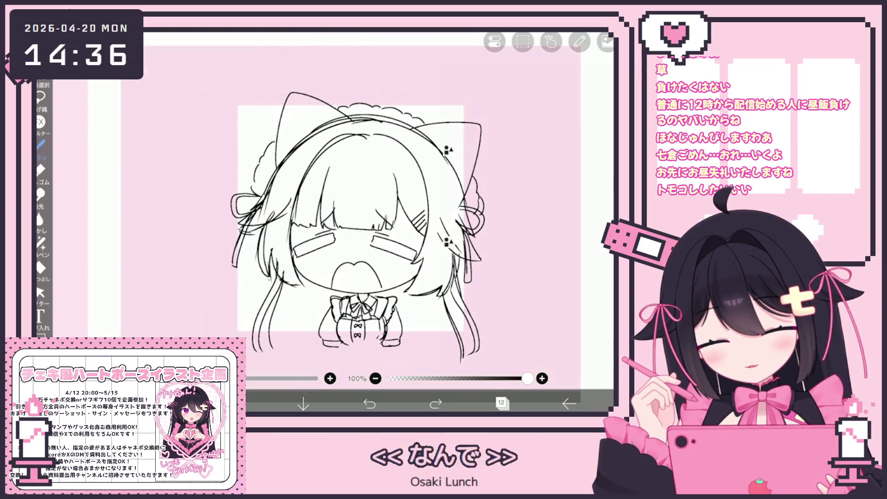
{"action": "left_click", "coordinate": [502, 403]}
{"action": "left_click", "coordinate": [502, 403]}
{"action": "left_click", "coordinate": [40, 292]}
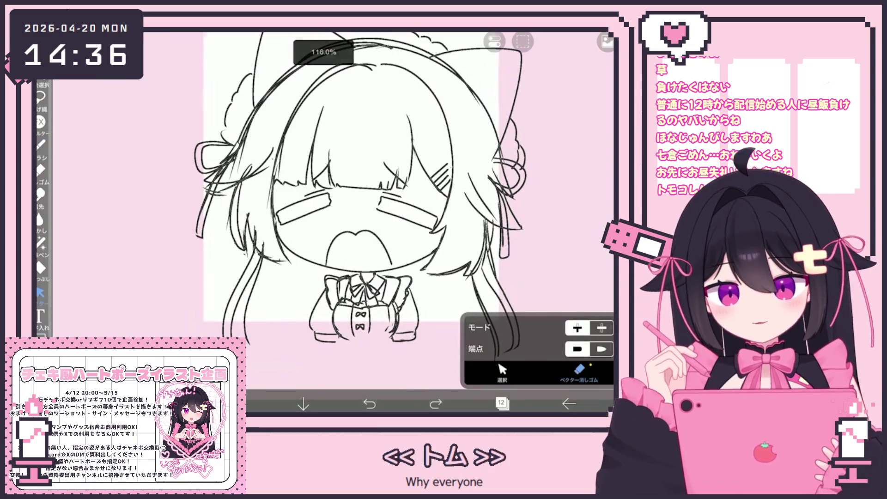
Box-select the torso strokes, rotate them about 3°, then reselect and nudge them up-left
{"action": "left_click_drag", "start_coordinate": [291, 311], "coordinate": [361, 356]}
{"action": "left_click_drag", "start_coordinate": [362, 311], "coordinate": [412, 282]}
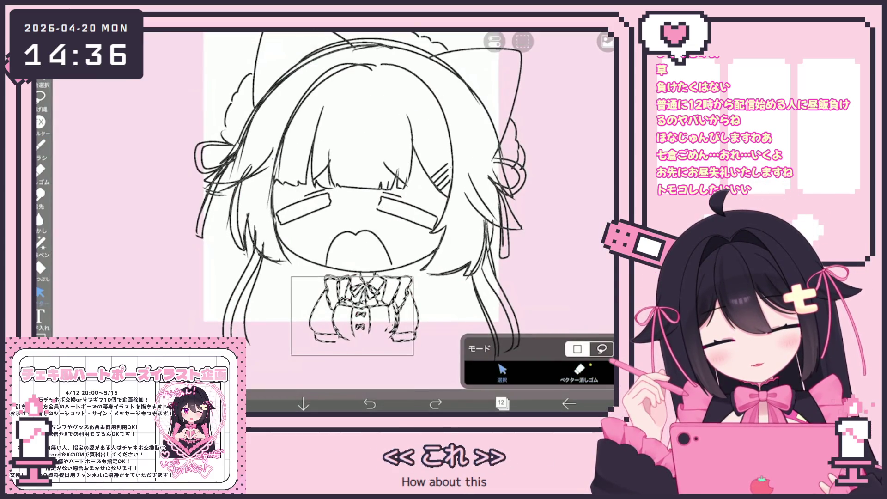
{"action": "left_click_drag", "start_coordinate": [362, 356], "coordinate": [365, 344]}
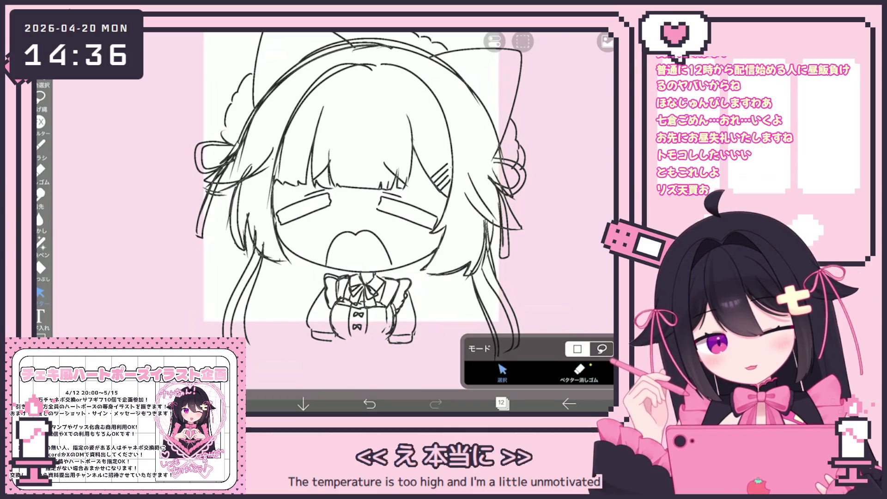
{"action": "left_click_drag", "start_coordinate": [309, 272], "coordinate": [417, 344]}
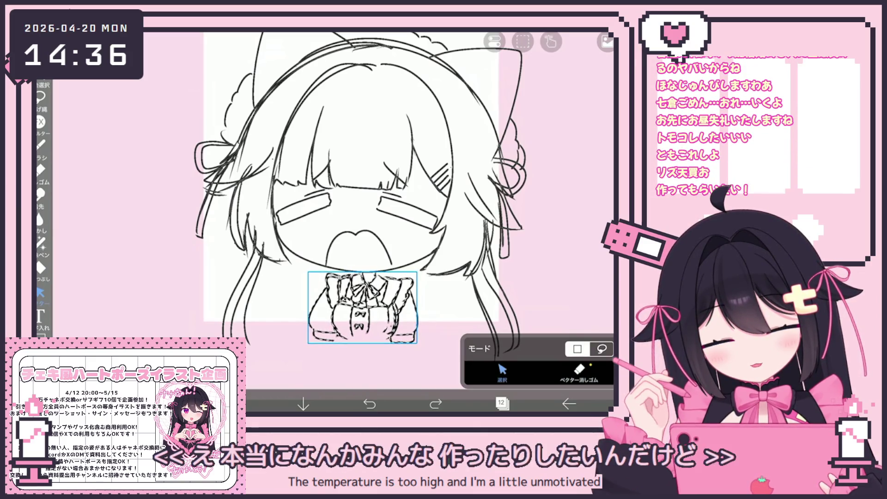
{"action": "left_click_drag", "start_coordinate": [363, 307], "coordinate": [362, 306]}
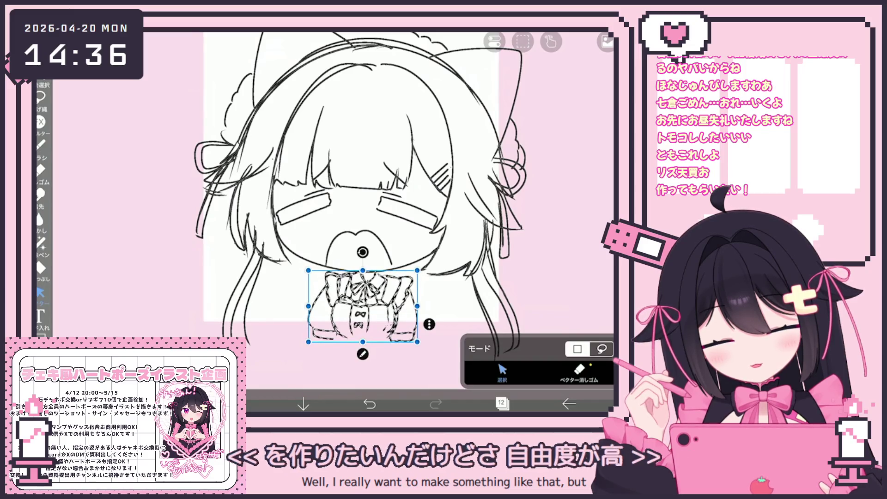
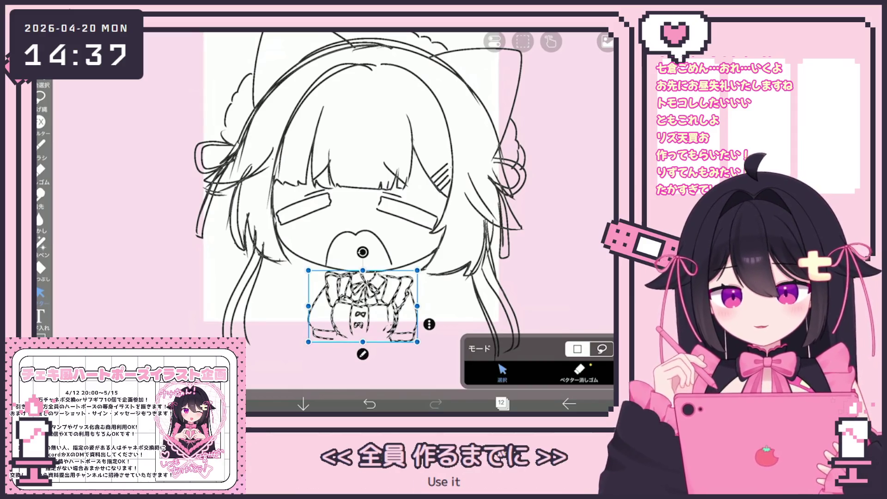
Add short strokes along the right sleeve, the side hair strand and the left sleeve
{"action": "left_click", "coordinate": [41, 144]}
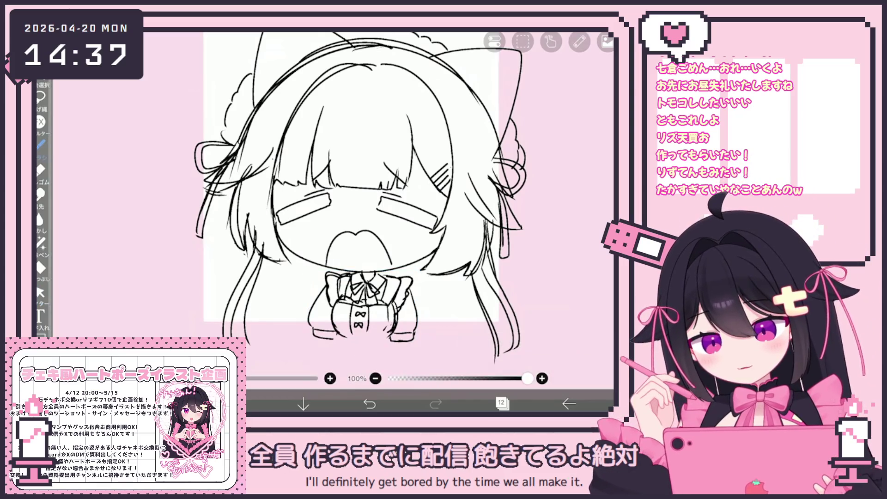
{"action": "scroll", "coordinate": [323, 208], "scroll_direction": "up", "scroll_amount": 2}
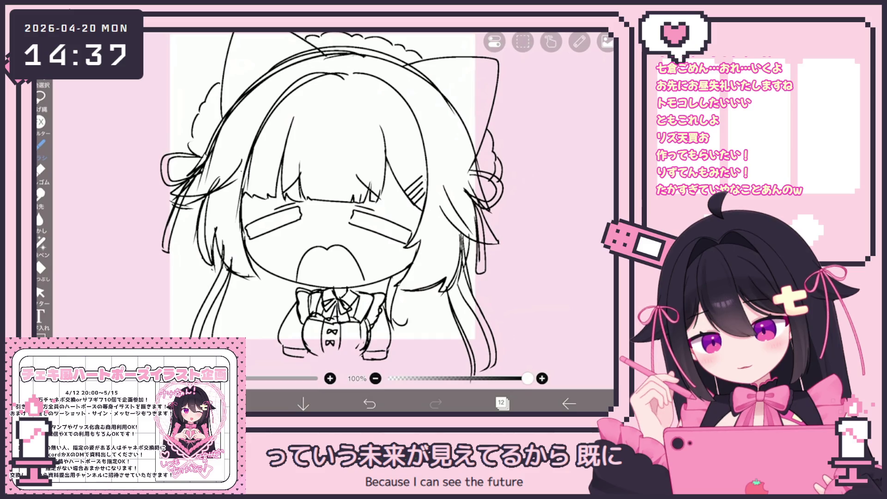
{"action": "left_click_drag", "start_coordinate": [408, 319], "coordinate": [399, 332]}
{"action": "left_click_drag", "start_coordinate": [400, 283], "coordinate": [393, 319]}
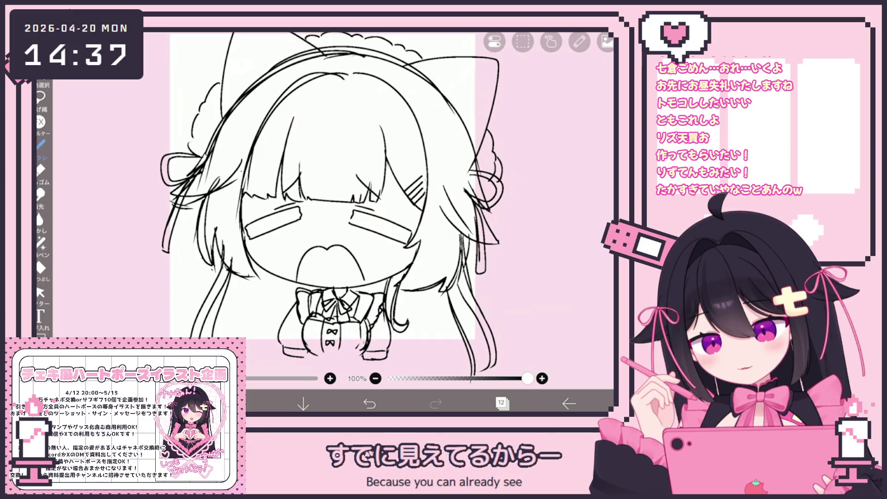
{"action": "left_click_drag", "start_coordinate": [283, 311], "coordinate": [274, 323]}
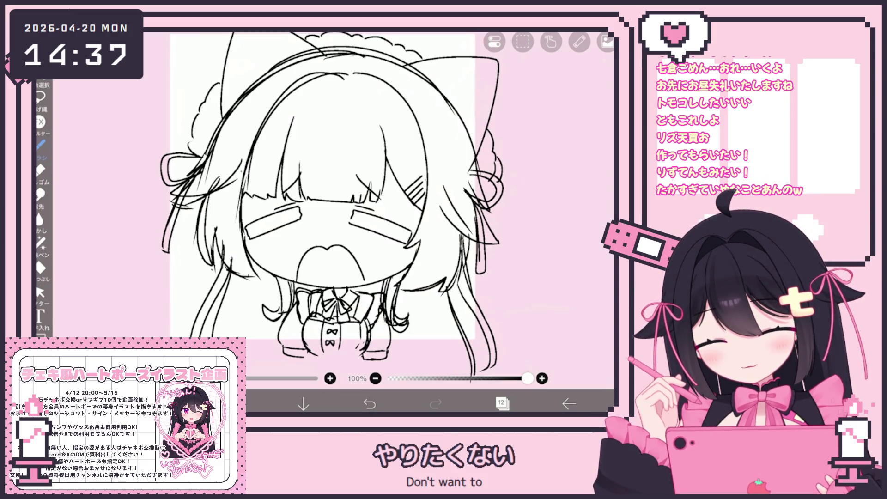
Select the stray leftover strokes and remove them with Clear Layer, twice
{"action": "left_click", "coordinate": [40, 292]}
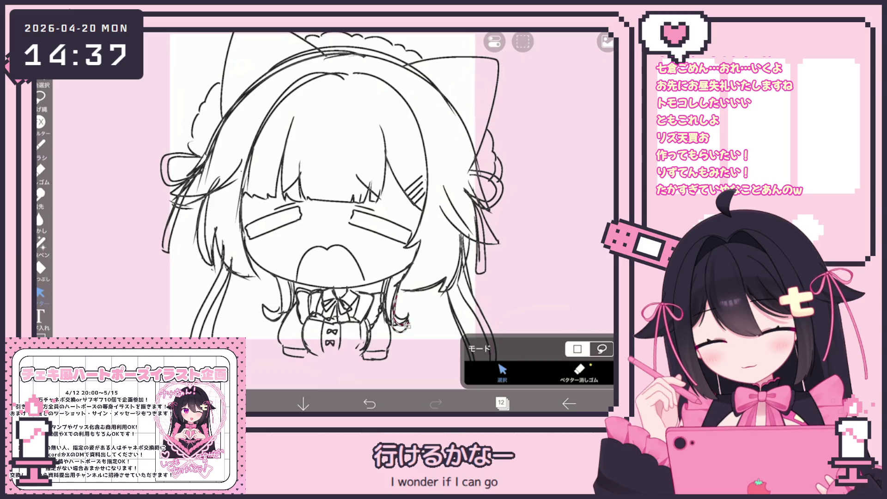
{"action": "key", "text": "Escape"}
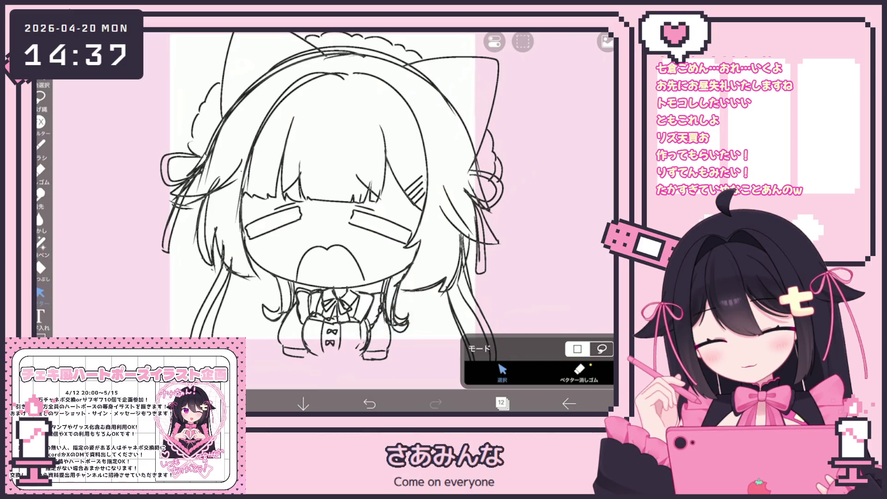
{"action": "left_click", "coordinate": [522, 42]}
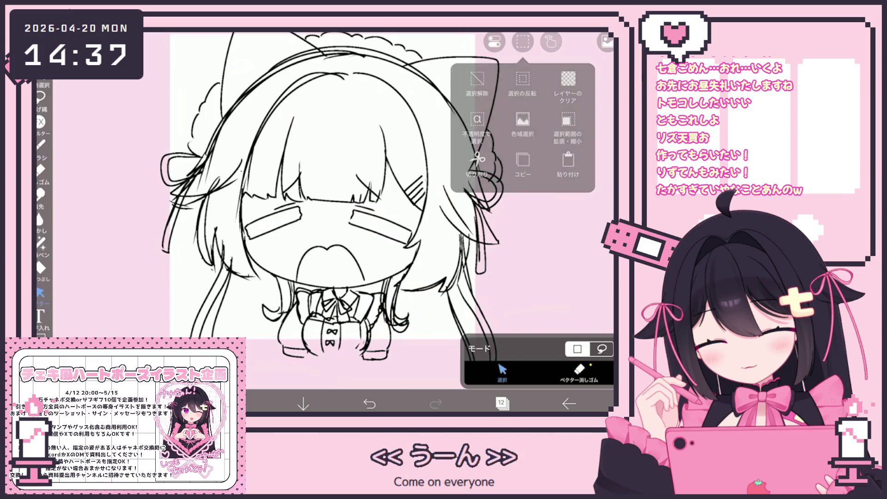
{"action": "left_click", "coordinate": [476, 129]}
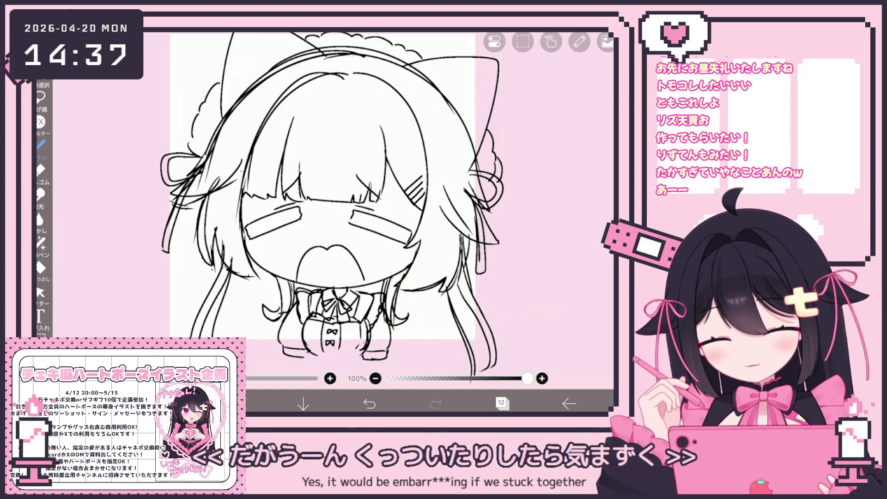
{"action": "scroll", "coordinate": [351, 217], "scroll_direction": "down", "scroll_amount": 2}
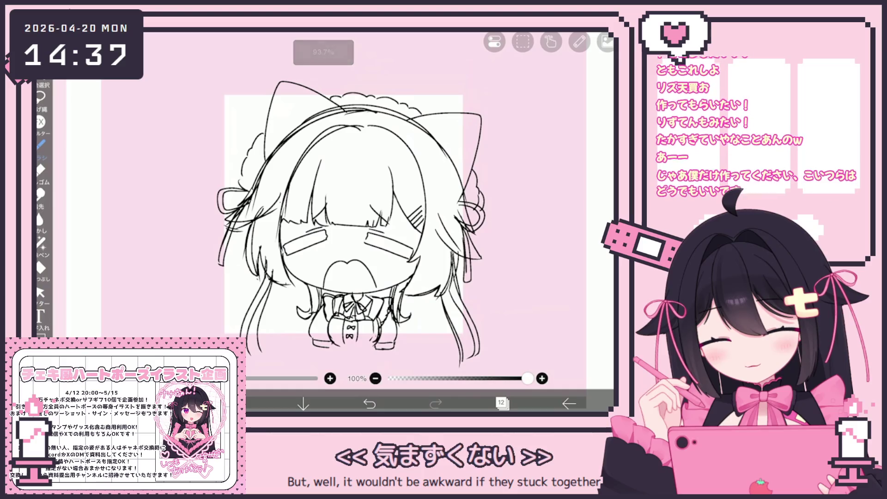
{"action": "scroll", "coordinate": [329, 215], "scroll_direction": "up", "scroll_amount": 2}
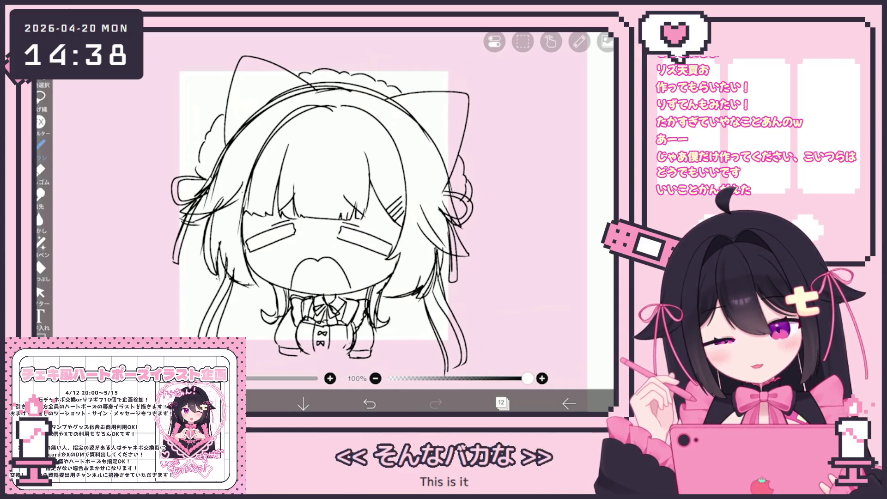
{"action": "left_click", "coordinate": [41, 292]}
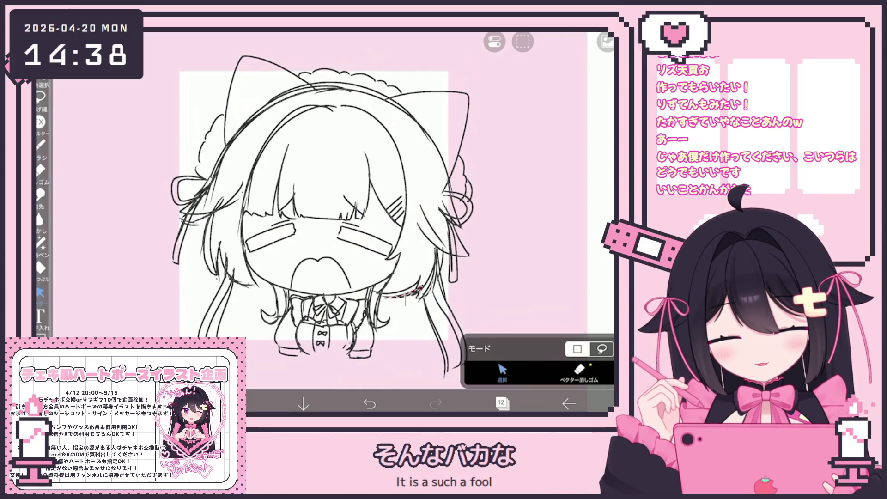
{"action": "left_click", "coordinate": [523, 41]}
{"action": "left_click", "coordinate": [471, 125]}
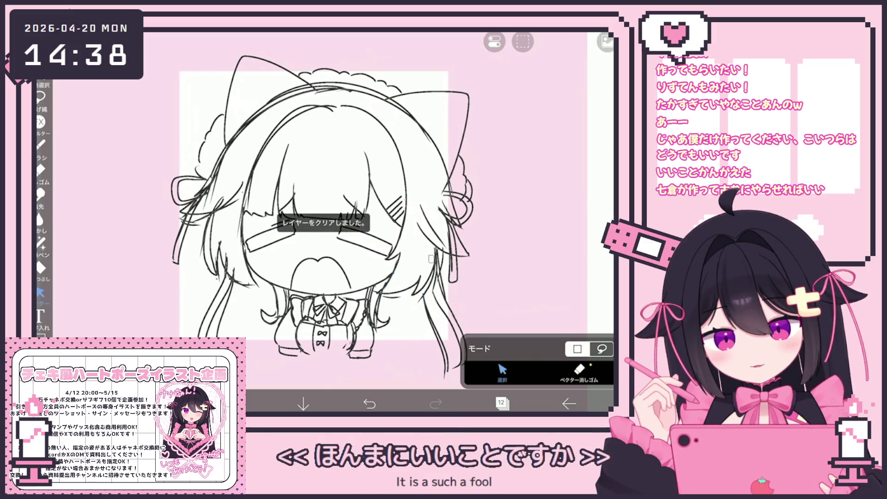
Select the leftover lines beside the right hair strand and clear them with Clear Layer
{"action": "left_click", "coordinate": [432, 277]}
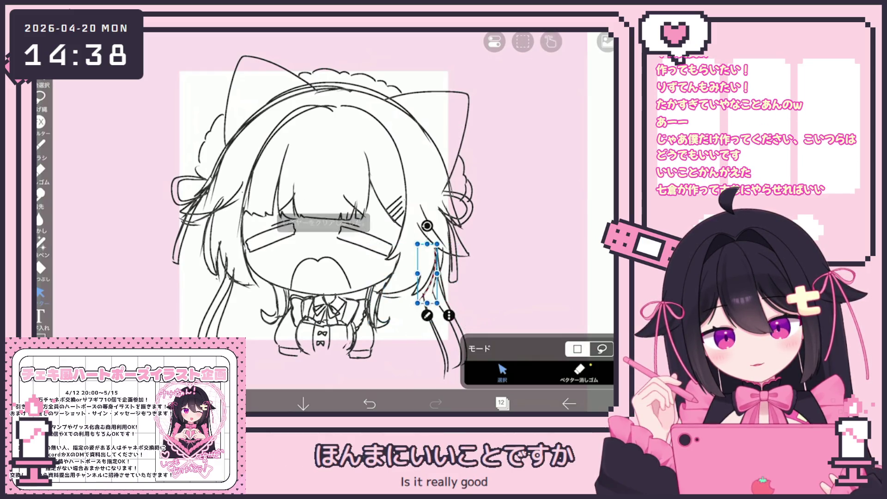
{"action": "left_click", "coordinate": [523, 42]}
{"action": "left_click", "coordinate": [472, 125]}
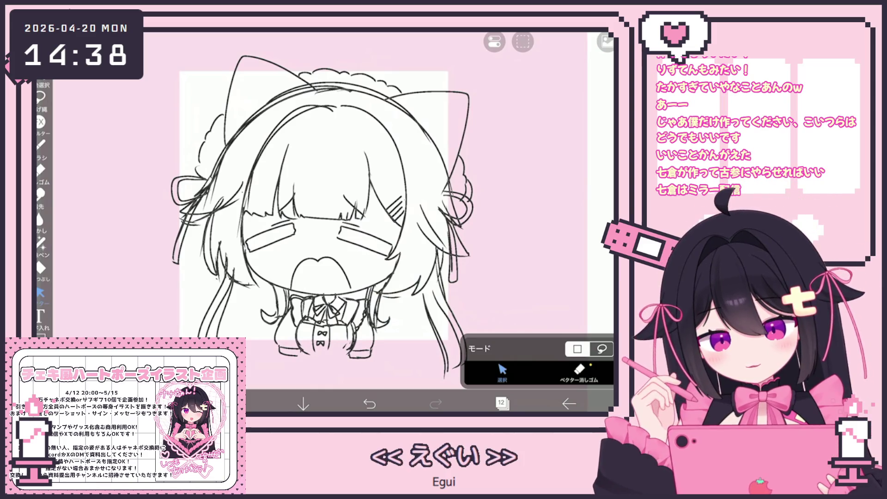
{"action": "left_click", "coordinate": [41, 144]}
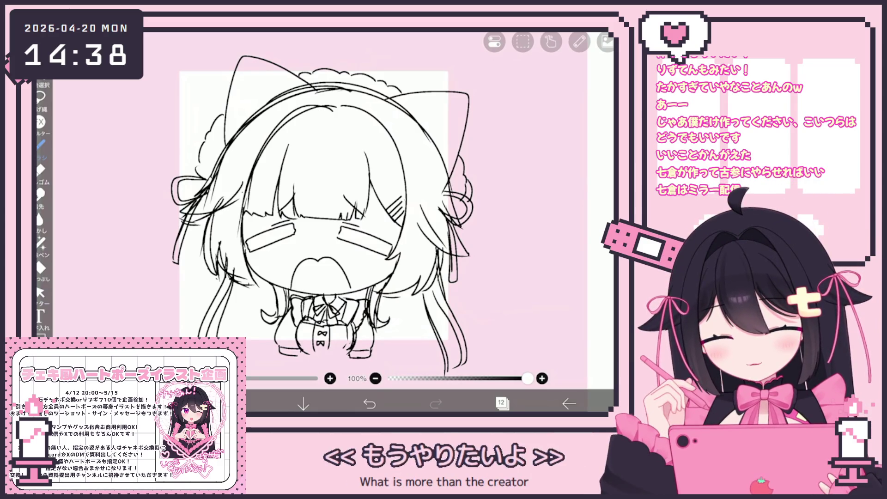
Try the Vector Selector and vector stroke eraser, then go back to the Brush
{"action": "left_click", "coordinate": [40, 292]}
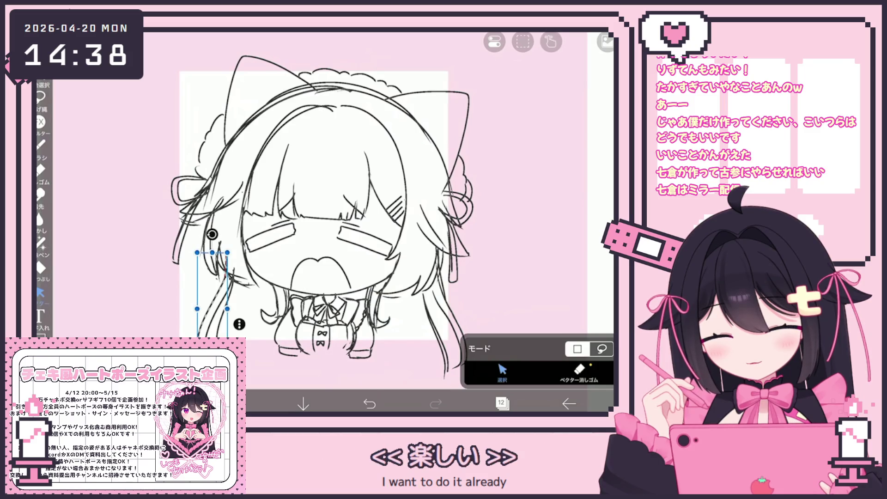
{"action": "left_click", "coordinate": [579, 369]}
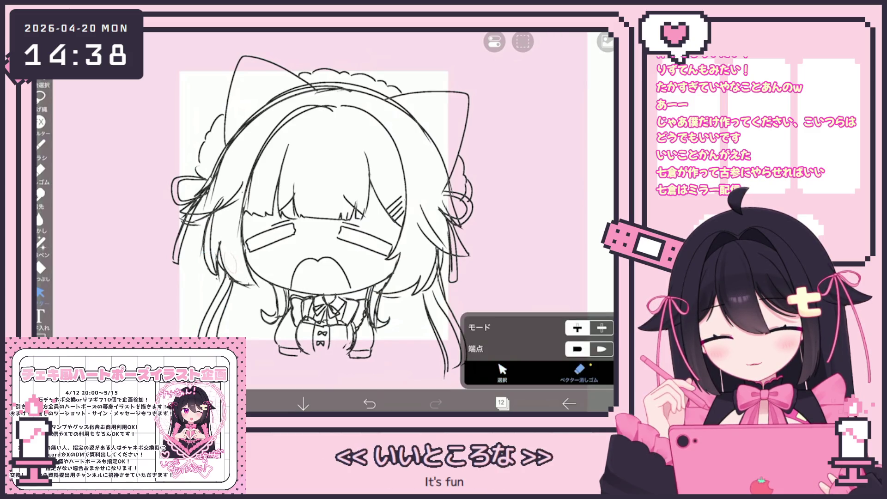
{"action": "left_click", "coordinate": [40, 144]}
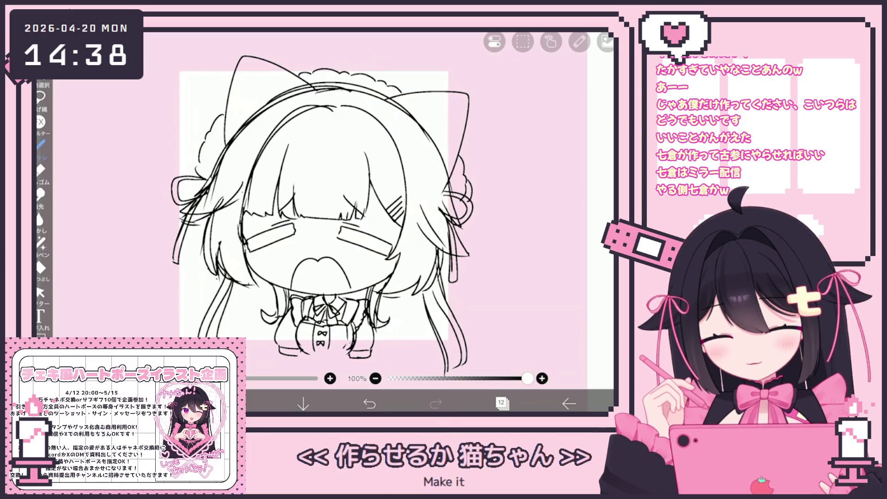
{"action": "scroll", "coordinate": [370, 222], "scroll_direction": "up", "scroll_amount": 1}
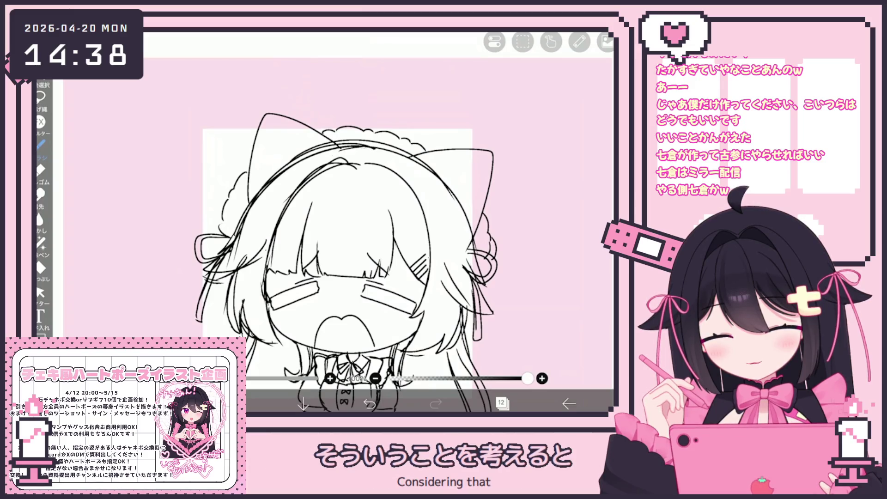
Straighten and zoom out the canvas, then undo the last stray stroke
{"action": "left_click_drag", "start_coordinate": [369, 139], "coordinate": [453, 176]}
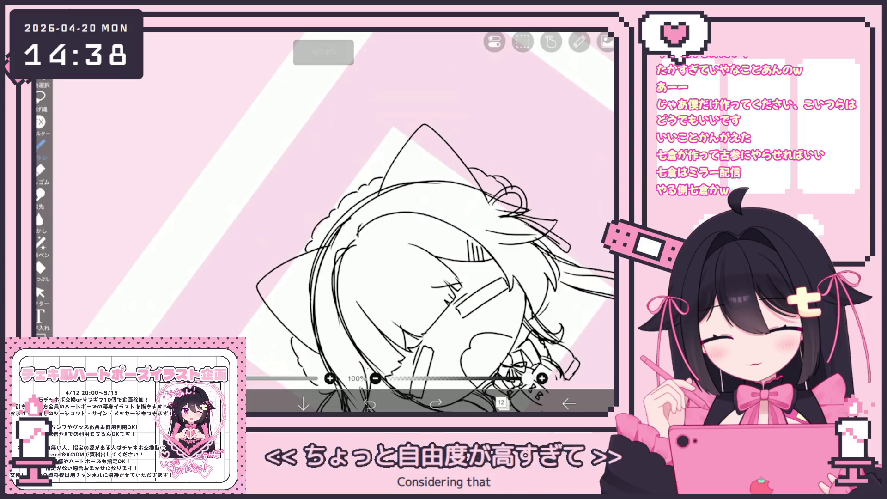
{"action": "left_click_drag", "start_coordinate": [415, 231], "coordinate": [360, 199]}
{"action": "key", "text": "ctrl+z"}
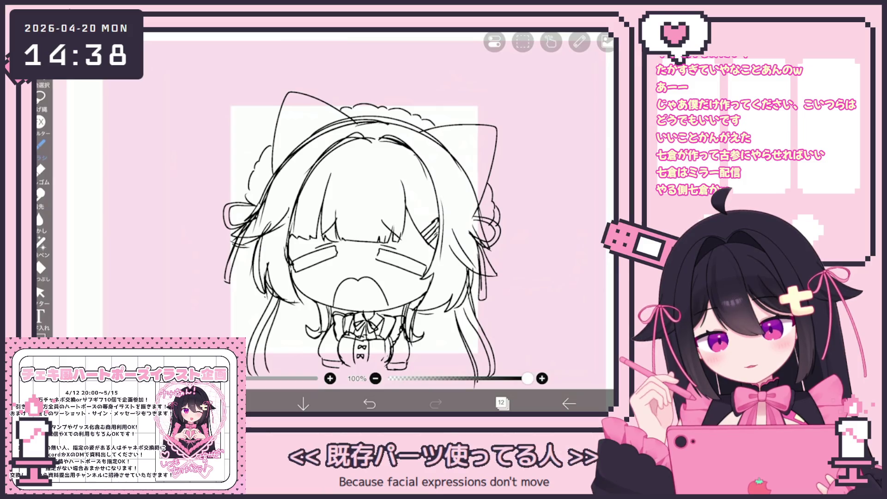
{"action": "scroll", "coordinate": [361, 233], "scroll_direction": "down", "scroll_amount": 3}
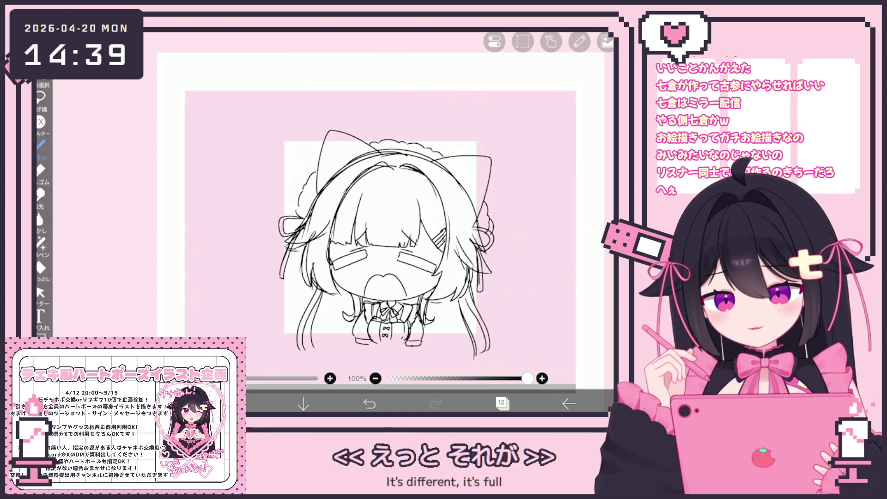
{"action": "scroll", "coordinate": [383, 231], "scroll_direction": "up", "scroll_amount": 2}
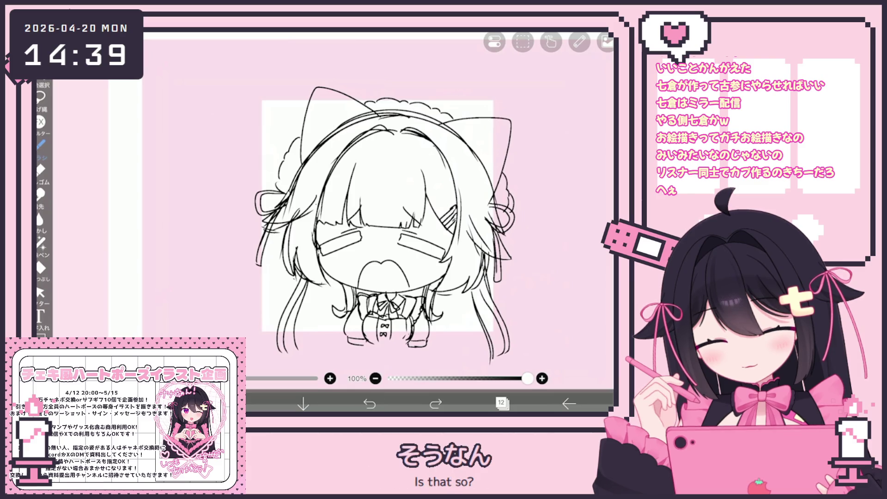
{"action": "scroll", "coordinate": [383, 221], "scroll_direction": "down", "scroll_amount": 3}
{"action": "scroll", "coordinate": [384, 221], "scroll_direction": "up", "scroll_amount": 1}
Hide the faint sketch on layer 9 in the layer list
{"action": "left_click", "coordinate": [502, 404]}
{"action": "left_click", "coordinate": [502, 403]}
{"action": "scroll", "coordinate": [384, 222], "scroll_direction": "up", "scroll_amount": 3}
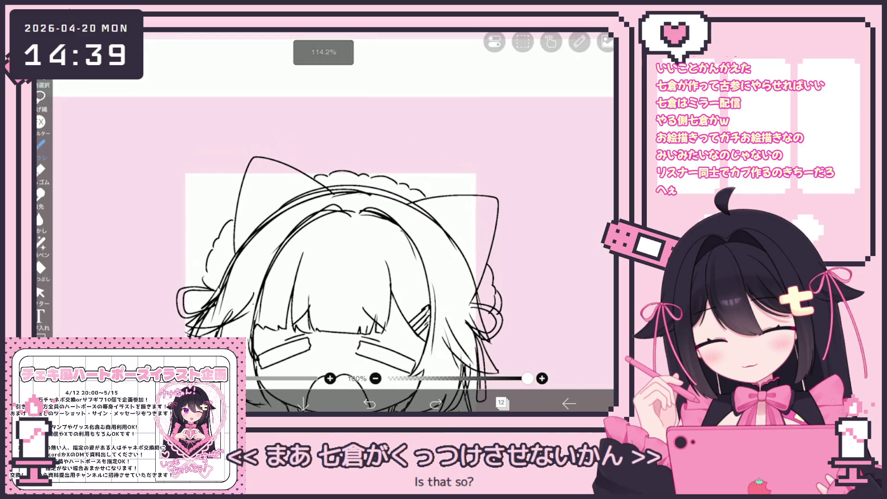
{"action": "left_click", "coordinate": [502, 403]}
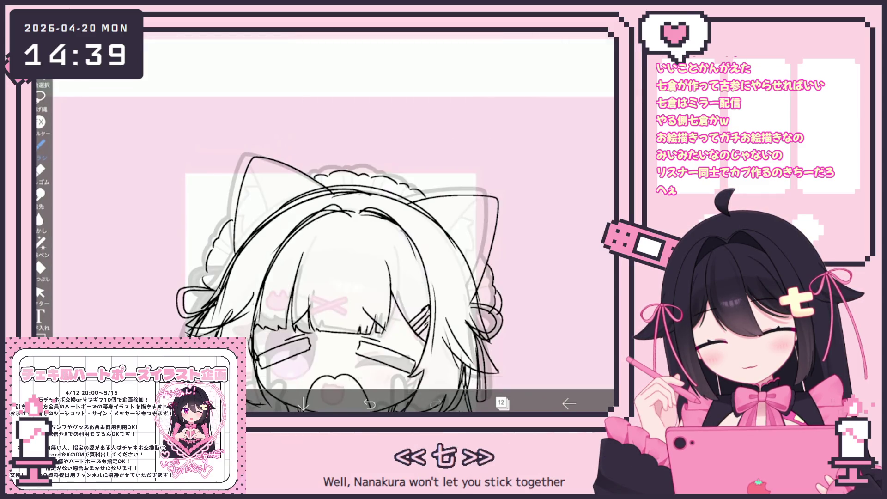
{"action": "left_click", "coordinate": [502, 403]}
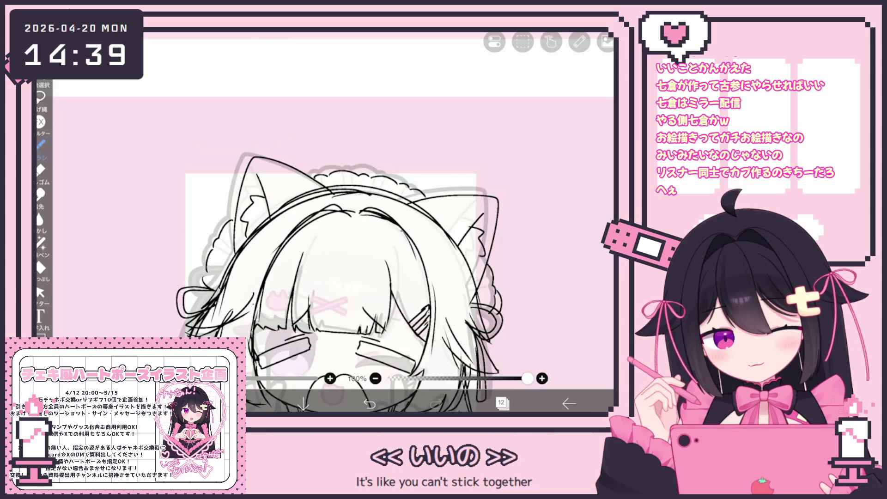
{"action": "left_click", "coordinate": [503, 403]}
{"action": "left_click", "coordinate": [488, 257]}
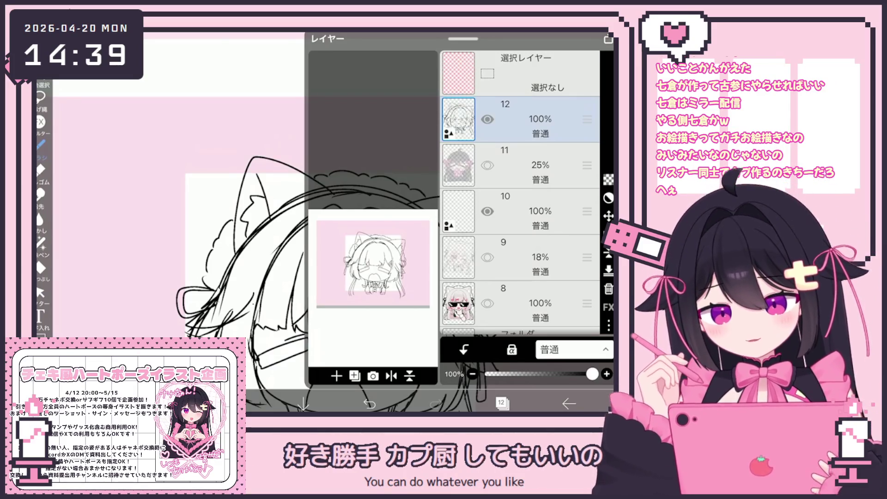
Draw a short curved closed-eye line, then bring the layer list back up
{"action": "left_click", "coordinate": [502, 403]}
{"action": "scroll", "coordinate": [323, 222], "scroll_direction": "down", "scroll_amount": 3}
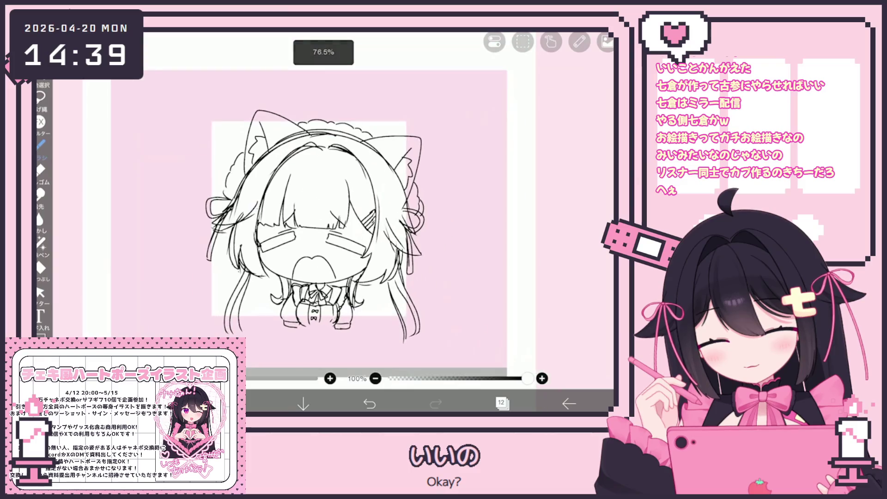
{"action": "scroll", "coordinate": [314, 221], "scroll_direction": "up", "scroll_amount": 2}
{"action": "left_click", "coordinate": [503, 403]}
{"action": "left_click", "coordinate": [502, 404]}
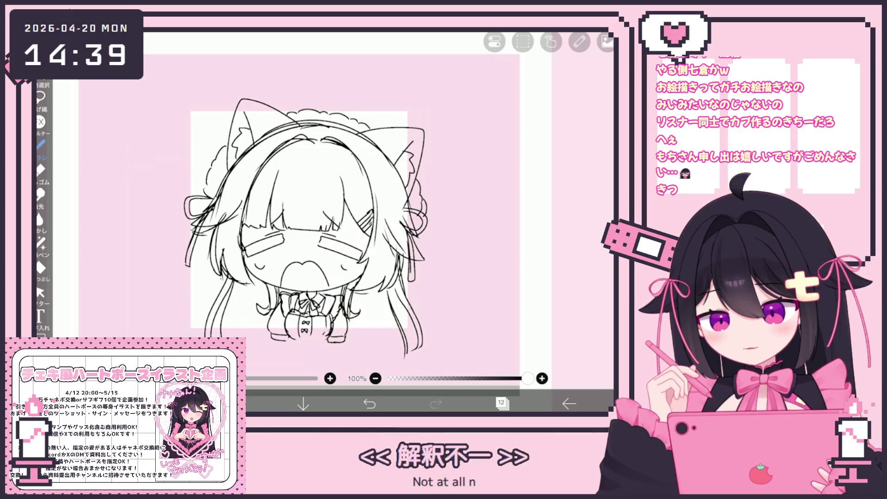
{"action": "left_click_drag", "start_coordinate": [337, 264], "coordinate": [348, 264]}
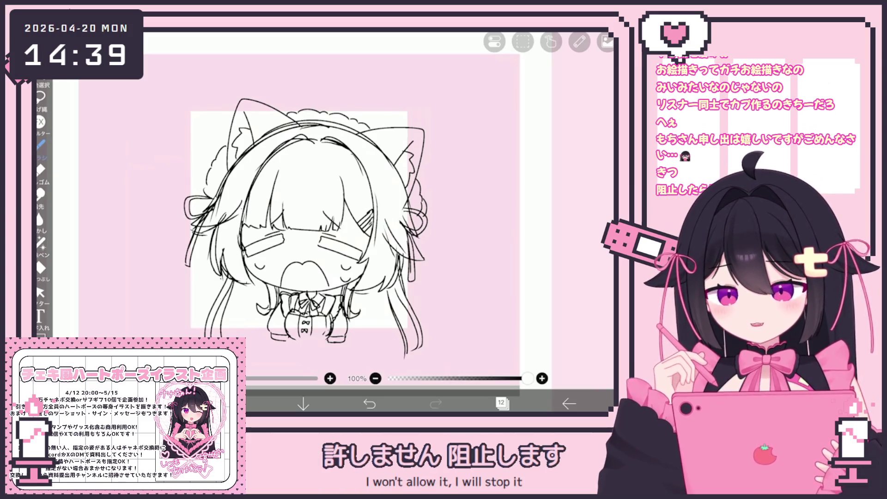
{"action": "left_click", "coordinate": [502, 403]}
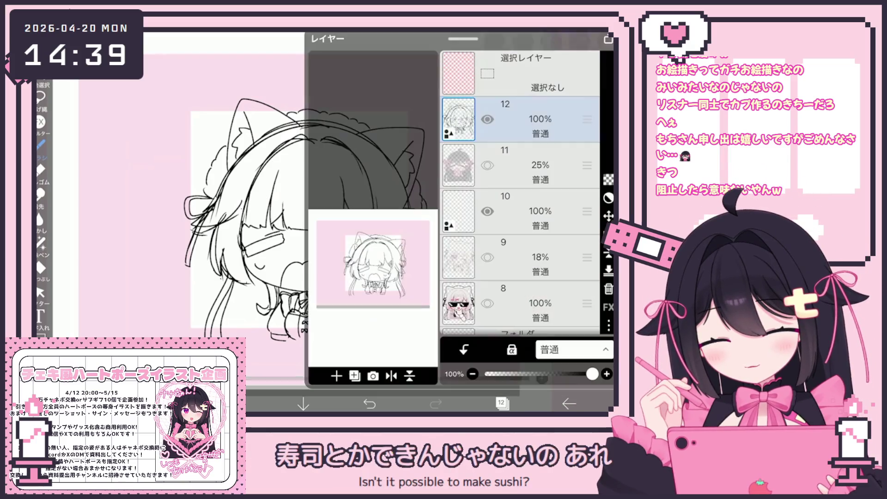
Fade line-art layer 12 to 21% opacity and add new layer 13 inside a new folder
{"action": "left_click_drag", "start_coordinate": [591, 374], "coordinate": [508, 374]}
{"action": "left_click", "coordinate": [354, 376]}
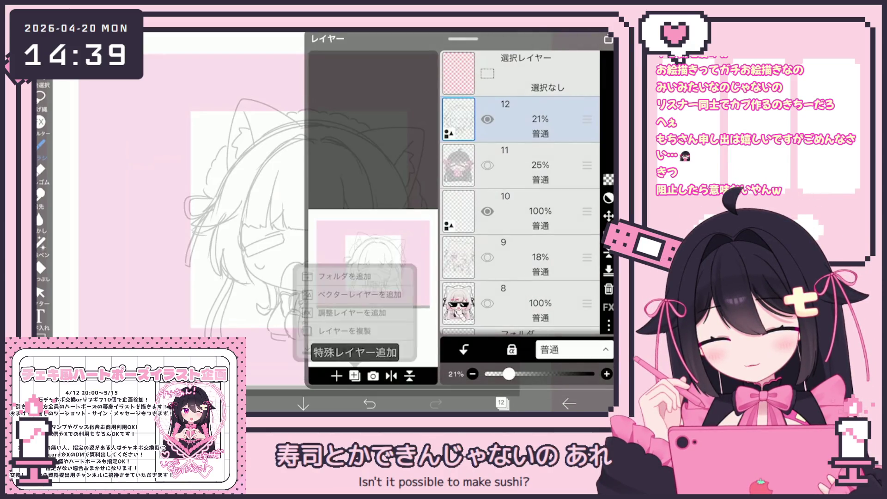
{"action": "left_click", "coordinate": [344, 258]}
{"action": "left_click", "coordinate": [336, 376]}
{"action": "left_click_drag", "start_coordinate": [586, 119], "coordinate": [586, 167]}
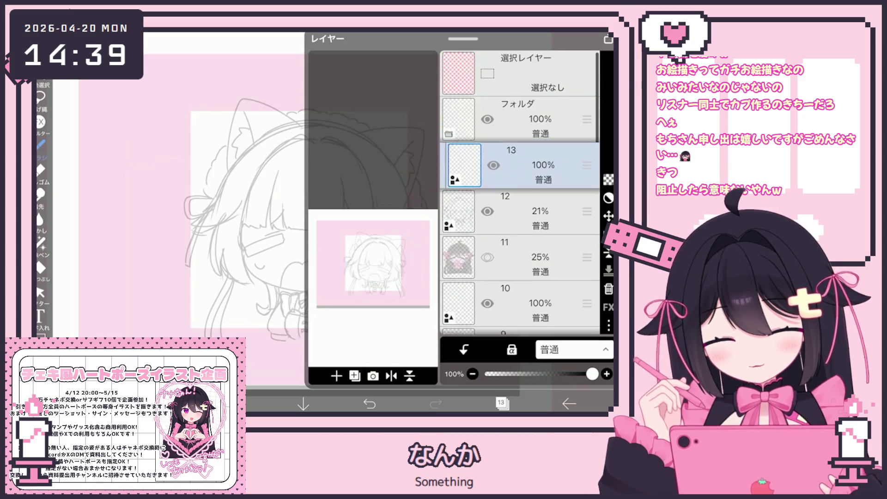
{"action": "left_click", "coordinate": [501, 403]}
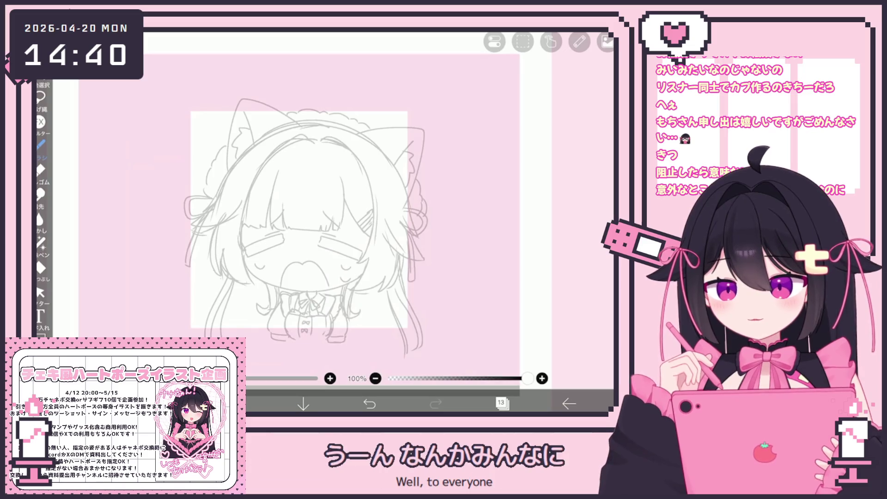
Recheck the layer list and brush settings before inking
{"action": "left_click", "coordinate": [501, 403]}
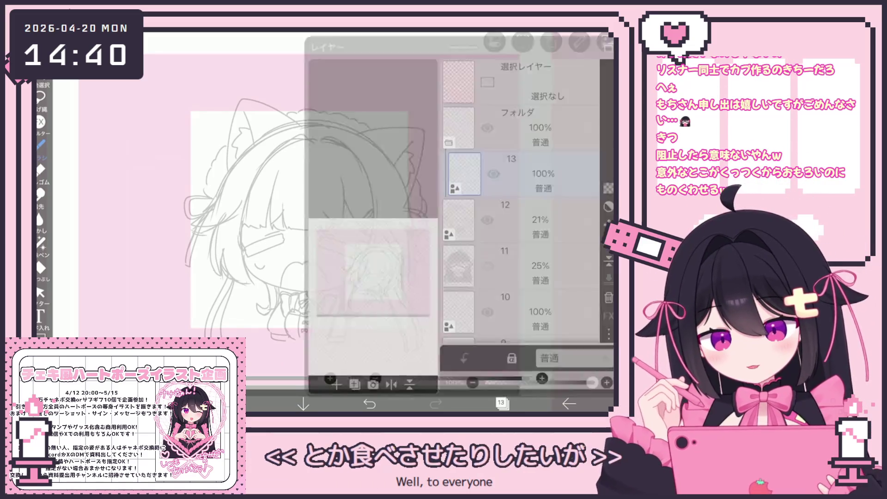
{"action": "left_click", "coordinate": [502, 403]}
{"action": "left_click", "coordinate": [41, 145]}
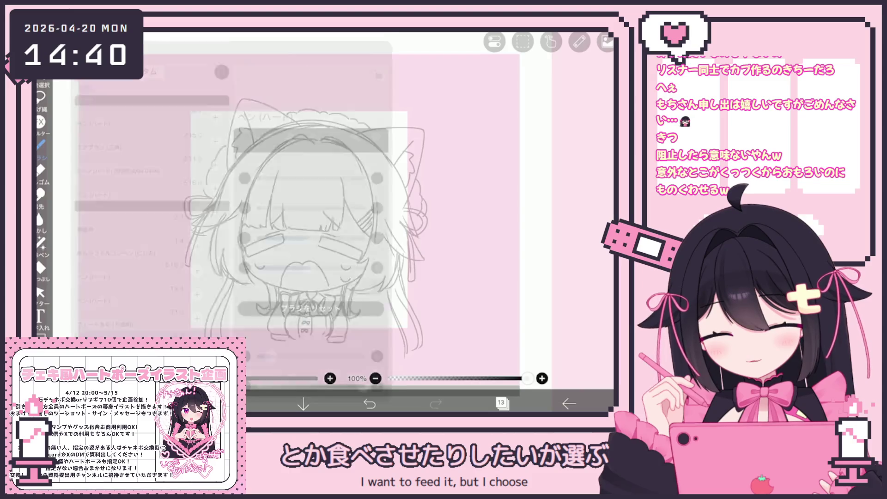
{"action": "left_click", "coordinate": [41, 146]}
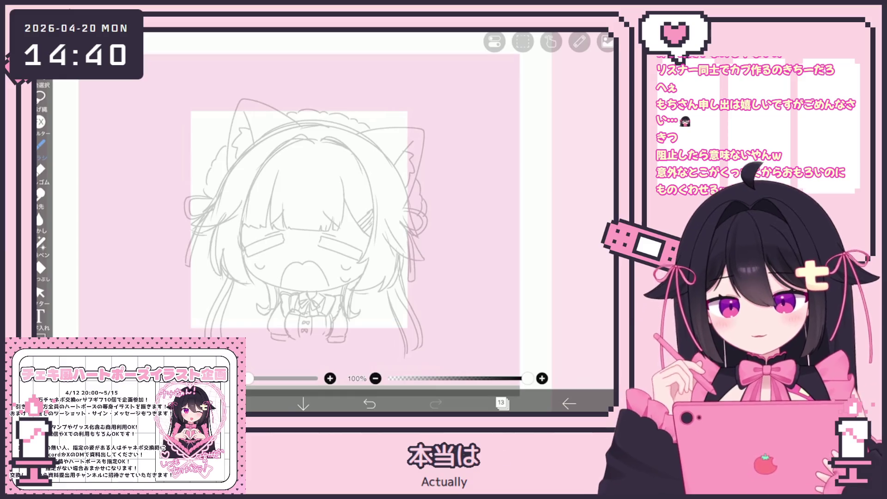
Try drawing the jaw curve under the face, undoing the attempts and inspecting the stroke
{"action": "scroll", "coordinate": [323, 208], "scroll_direction": "up", "scroll_amount": 5}
{"action": "mouse_move", "coordinate": [204, 194]}
{"action": "left_mouse_down"}
{"action": "mouse_move", "coordinate": [226, 267]}
{"action": "mouse_move", "coordinate": [304, 321]}
{"action": "mouse_move", "coordinate": [494, 249]}
{"action": "left_mouse_up"}
{"action": "scroll", "coordinate": [323, 208], "scroll_direction": "up", "scroll_amount": 1}
{"action": "key", "text": "ctrl+z"}
{"action": "mouse_move", "coordinate": [200, 273]}
{"action": "left_mouse_down"}
{"action": "mouse_move", "coordinate": [423, 287]}
{"action": "mouse_move", "coordinate": [491, 228]}
{"action": "mouse_move", "coordinate": [484, 221]}
{"action": "left_mouse_up"}
{"action": "key", "text": "ctrl+z"}
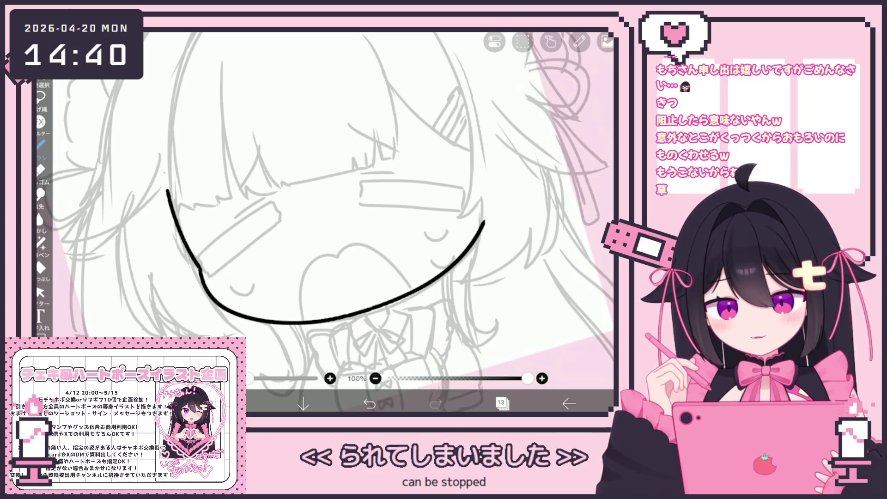
{"action": "key", "text": "ctrl+z"}
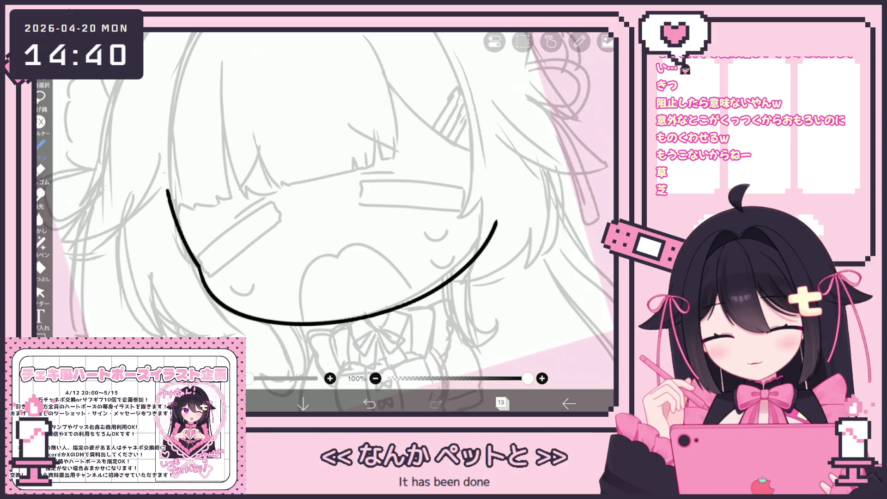
{"action": "scroll", "coordinate": [324, 208], "scroll_direction": "down", "scroll_amount": 3}
{"action": "left_click", "coordinate": [40, 292]}
{"action": "left_click", "coordinate": [337, 291]}
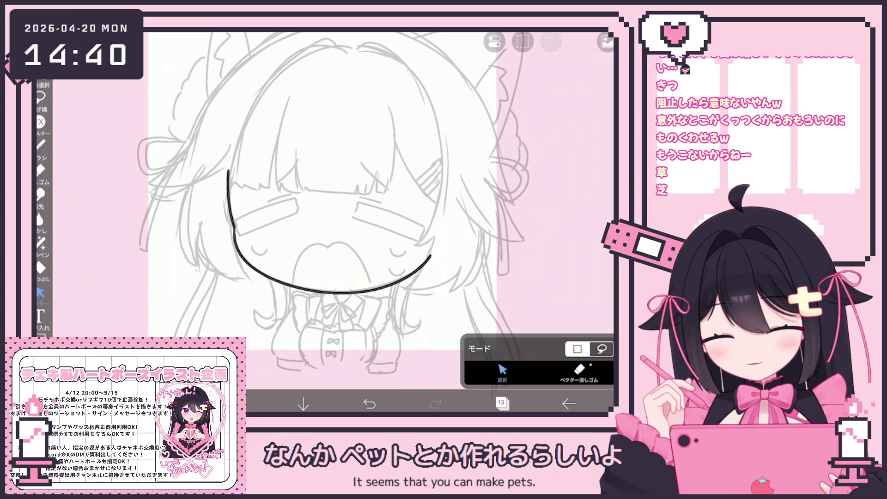
{"action": "scroll", "coordinate": [323, 208], "scroll_direction": "down", "scroll_amount": 3}
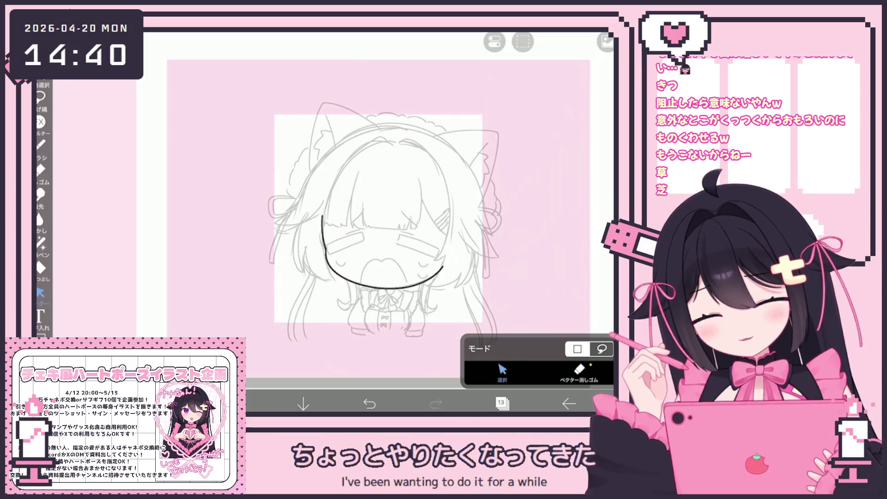
{"action": "left_click", "coordinate": [41, 144]}
{"action": "scroll", "coordinate": [323, 208], "scroll_direction": "up", "scroll_amount": 5}
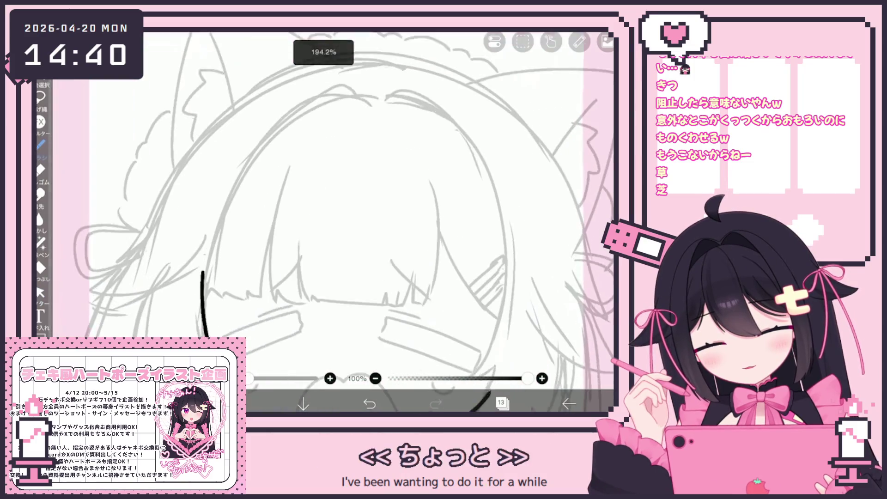
Ink a bangs strand with a hooked tip and the next vertical strand line
{"action": "left_click_drag", "start_coordinate": [290, 184], "coordinate": [284, 307]}
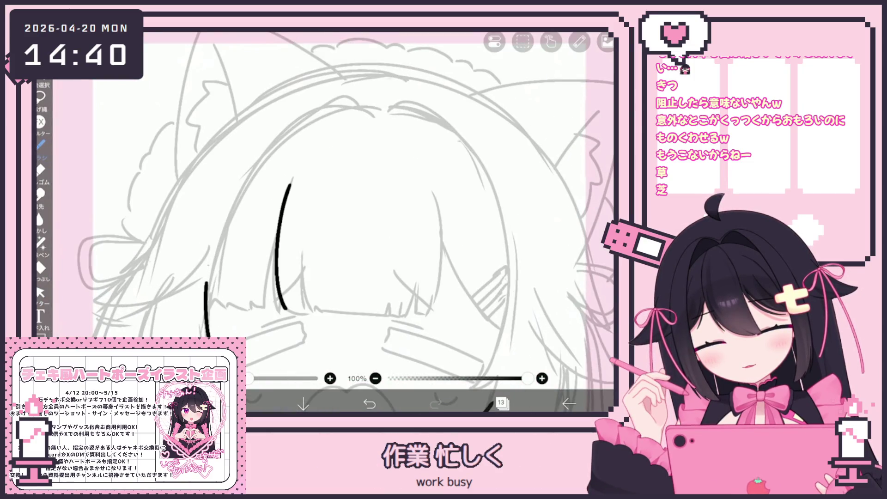
{"action": "left_click_drag", "start_coordinate": [286, 299], "coordinate": [306, 312]}
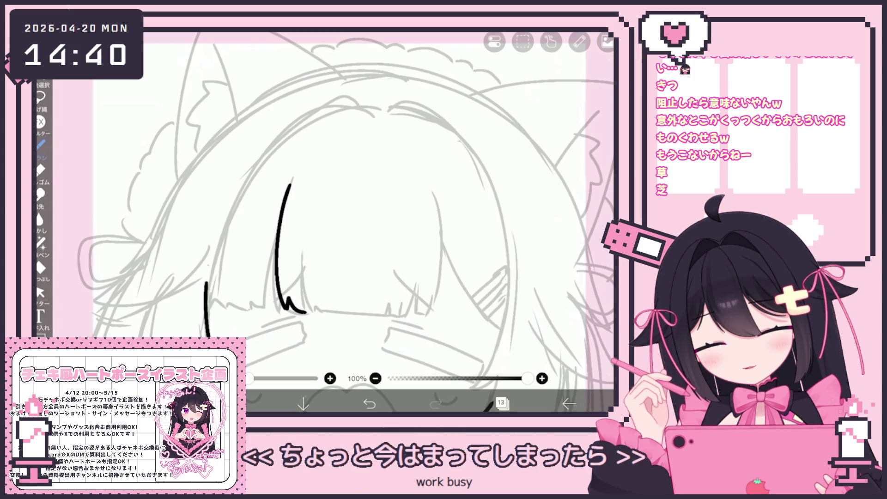
{"action": "key", "text": "ctrl+z"}
{"action": "mouse_move", "coordinate": [292, 181]}
{"action": "left_mouse_down"}
{"action": "mouse_move", "coordinate": [276, 296]}
{"action": "mouse_move", "coordinate": [310, 313]}
{"action": "left_mouse_up"}
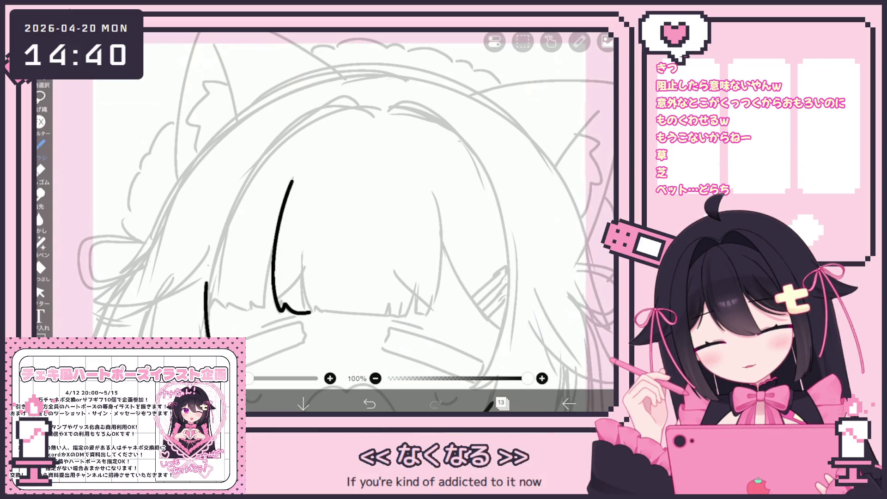
{"action": "left_click_drag", "start_coordinate": [298, 244], "coordinate": [301, 326]}
{"action": "key", "text": "ctrl+z"}
{"action": "mouse_move", "coordinate": [292, 252]}
{"action": "left_mouse_down"}
{"action": "mouse_move", "coordinate": [295, 319]}
{"action": "mouse_move", "coordinate": [316, 326]}
{"action": "mouse_move", "coordinate": [390, 323]}
{"action": "mouse_move", "coordinate": [421, 288]}
{"action": "left_mouse_up"}
{"action": "scroll", "coordinate": [323, 208], "scroll_direction": "up", "scroll_amount": 2}
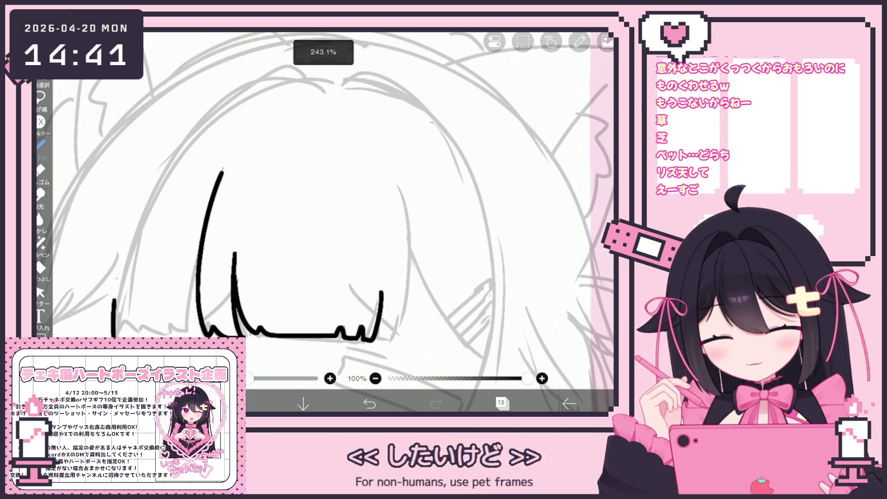
Draw the bangs' right edge, the long side hair line and the stacked hairclip lines
{"action": "left_click_drag", "start_coordinate": [384, 341], "coordinate": [407, 205]}
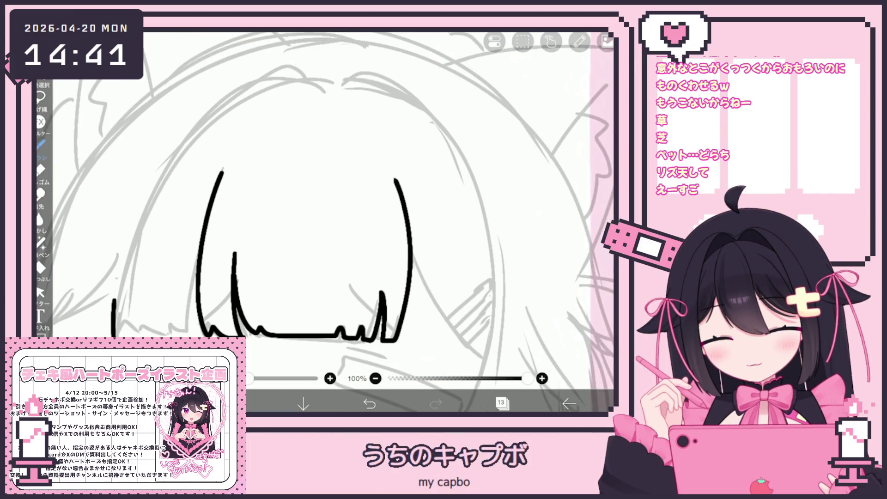
{"action": "scroll", "coordinate": [351, 255], "scroll_direction": "down", "scroll_amount": 2}
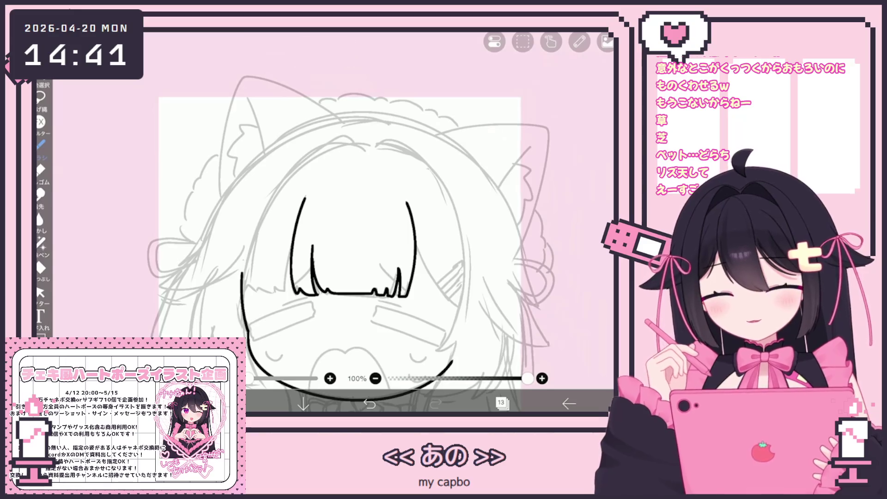
{"action": "scroll", "coordinate": [323, 208], "scroll_direction": "up", "scroll_amount": 3}
{"action": "mouse_move", "coordinate": [358, 181]}
{"action": "left_mouse_down"}
{"action": "mouse_move", "coordinate": [348, 249]}
{"action": "mouse_move", "coordinate": [360, 317]}
{"action": "left_mouse_up"}
{"action": "scroll", "coordinate": [397, 213], "scroll_direction": "up", "scroll_amount": 2}
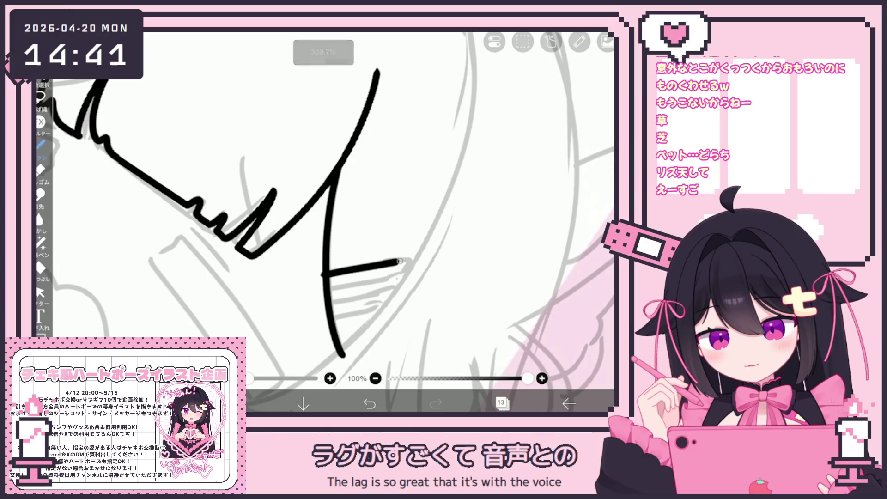
{"action": "left_click_drag", "start_coordinate": [314, 284], "coordinate": [422, 266]}
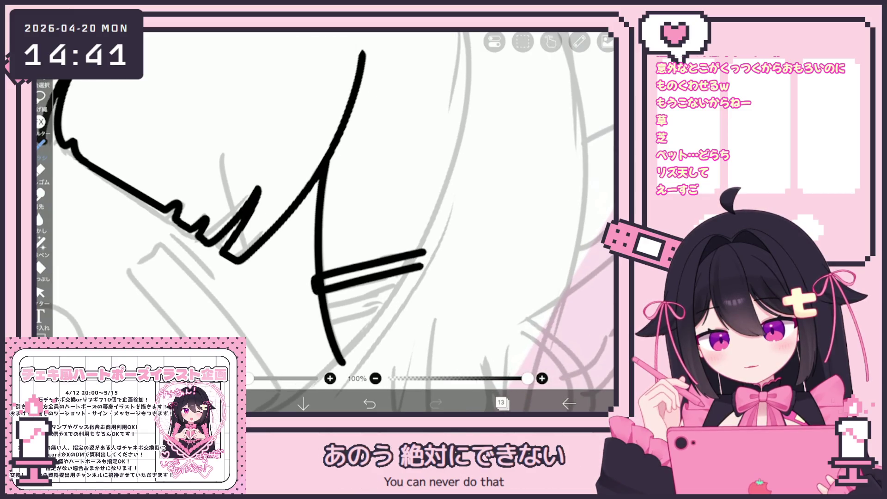
{"action": "left_click_drag", "start_coordinate": [318, 307], "coordinate": [407, 288]}
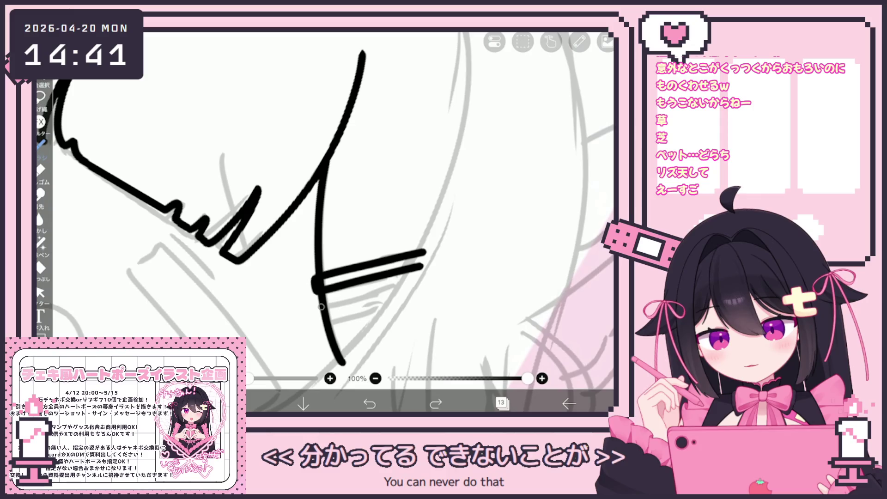
{"action": "left_click_drag", "start_coordinate": [319, 307], "coordinate": [411, 288]}
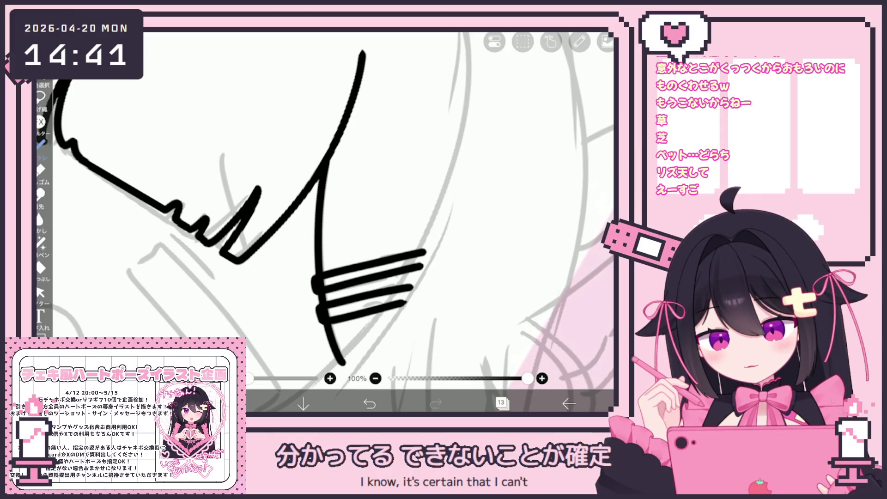
{"action": "scroll", "coordinate": [323, 222], "scroll_direction": "down", "scroll_amount": 5}
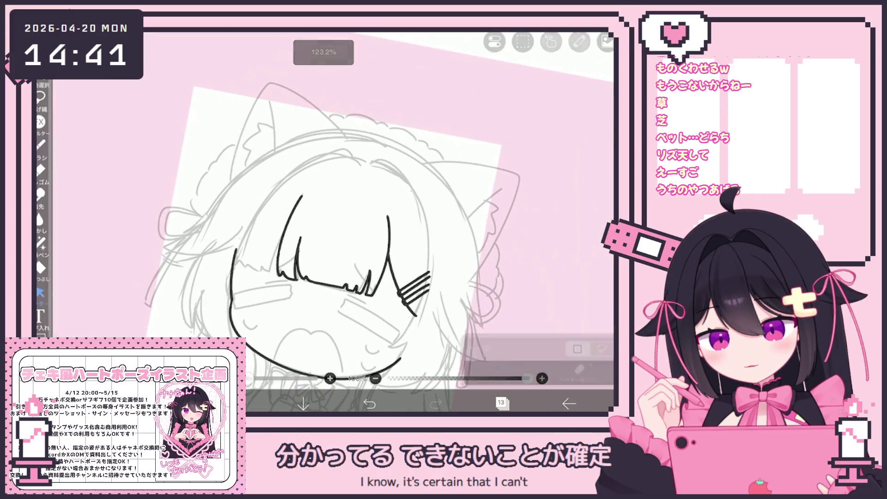
Nudge the top hairclip strokes up and left and rotate them slightly clockwise
{"action": "scroll", "coordinate": [323, 221], "scroll_direction": "up", "scroll_amount": 5}
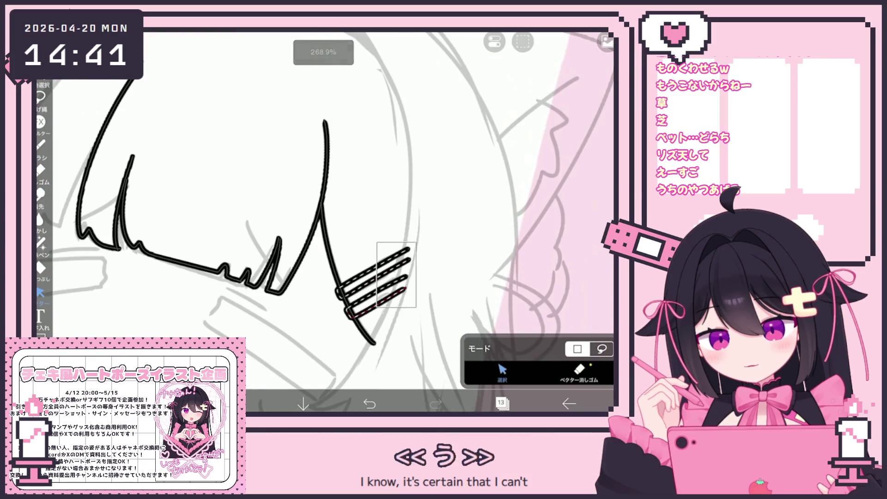
{"action": "left_click_drag", "start_coordinate": [335, 242], "coordinate": [413, 321]}
{"action": "scroll", "coordinate": [323, 222], "scroll_direction": "up", "scroll_amount": 5}
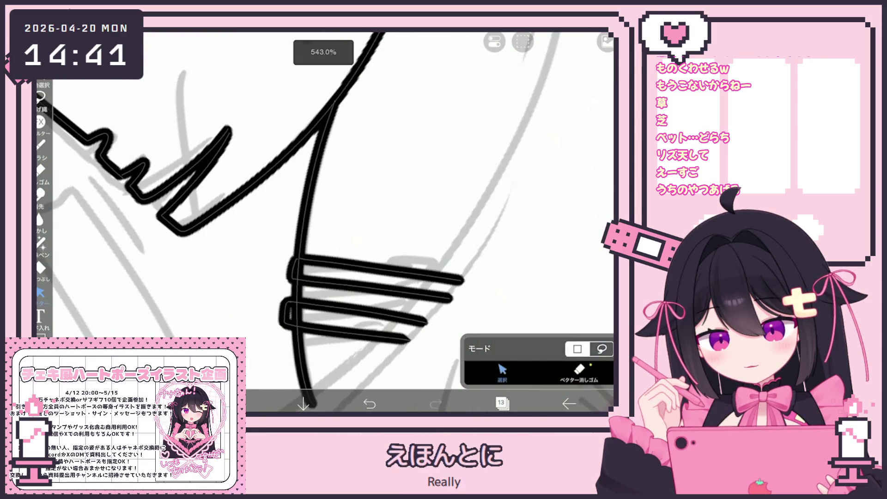
{"action": "left_click_drag", "start_coordinate": [296, 259], "coordinate": [459, 298]}
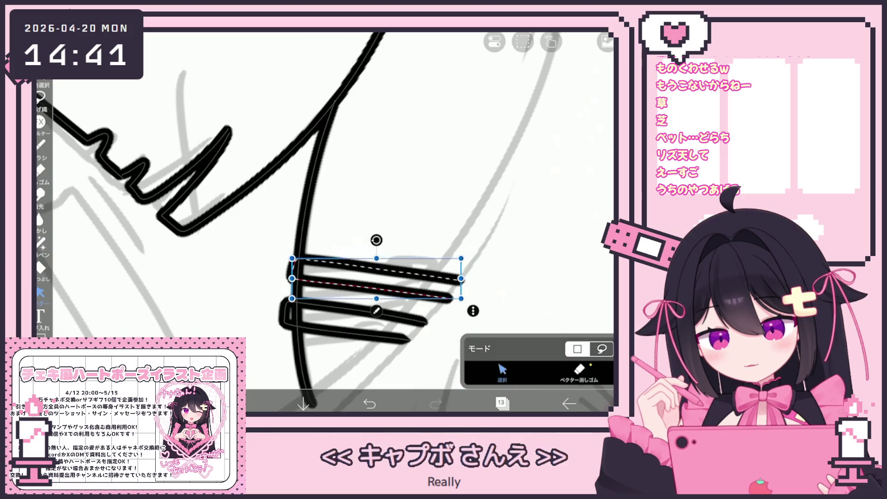
{"action": "left_click_drag", "start_coordinate": [377, 277], "coordinate": [374, 275]}
{"action": "scroll", "coordinate": [323, 222], "scroll_direction": "down", "scroll_amount": 5}
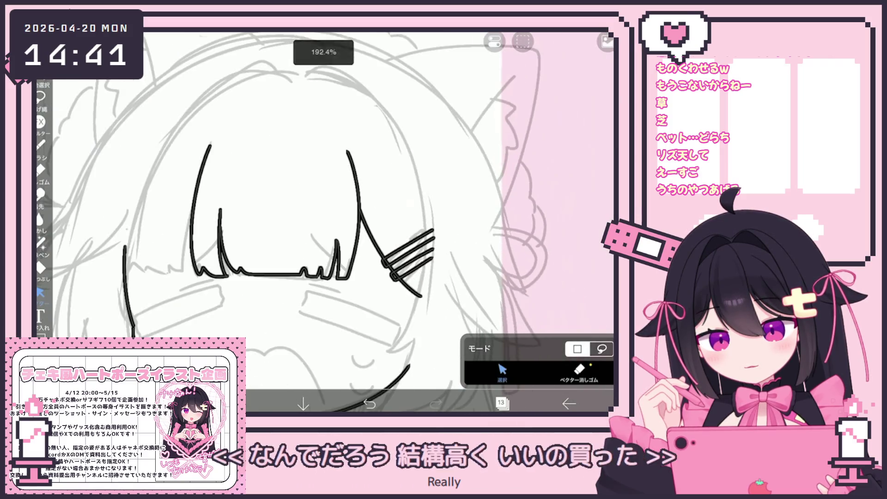
{"action": "left_click_drag", "start_coordinate": [382, 199], "coordinate": [437, 276]}
{"action": "mouse_move", "coordinate": [382, 203]}
{"action": "left_mouse_down"}
{"action": "mouse_move", "coordinate": [393, 206]}
{"action": "mouse_move", "coordinate": [400, 240]}
{"action": "left_mouse_up"}
{"action": "scroll", "coordinate": [370, 254], "scroll_direction": "up", "scroll_amount": 3}
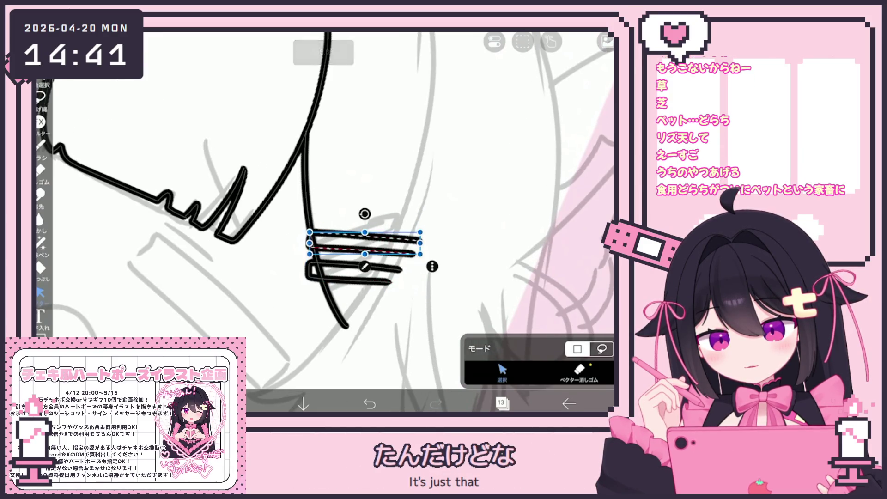
Nudge the lower two hairclip strokes right and down, then return to the Brush
{"action": "left_click", "coordinate": [462, 139]}
{"action": "left_click_drag", "start_coordinate": [305, 259], "coordinate": [407, 289]}
{"action": "left_click_drag", "start_coordinate": [356, 273], "coordinate": [359, 275]}
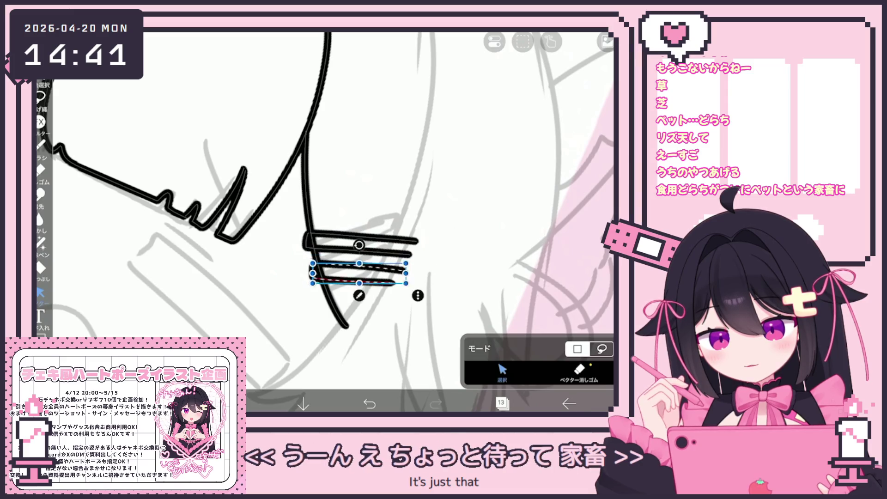
{"action": "scroll", "coordinate": [323, 208], "scroll_direction": "down", "scroll_amount": 5}
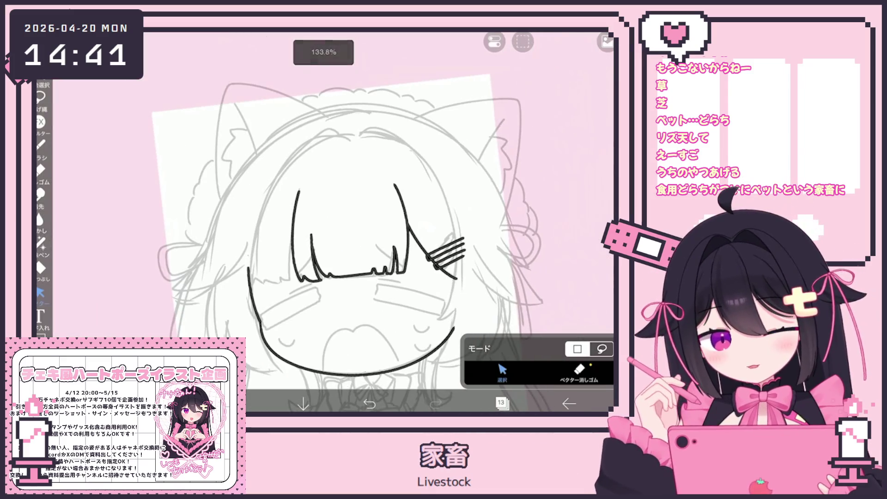
{"action": "left_click", "coordinate": [40, 145]}
{"action": "scroll", "coordinate": [352, 222], "scroll_direction": "up", "scroll_amount": 5}
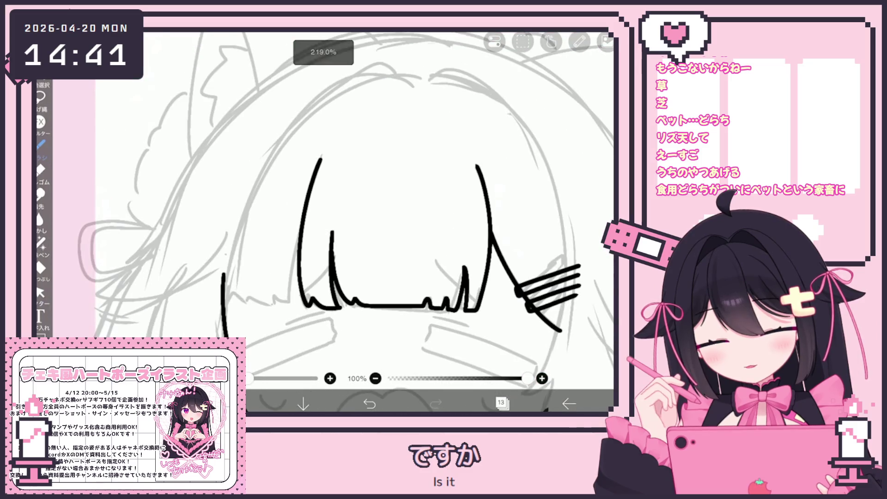
Draw extra strands and zigzag hair tips along the left side of the bangs
{"action": "left_click_drag", "start_coordinate": [219, 277], "coordinate": [230, 315]}
{"action": "left_click_drag", "start_coordinate": [301, 225], "coordinate": [292, 308]}
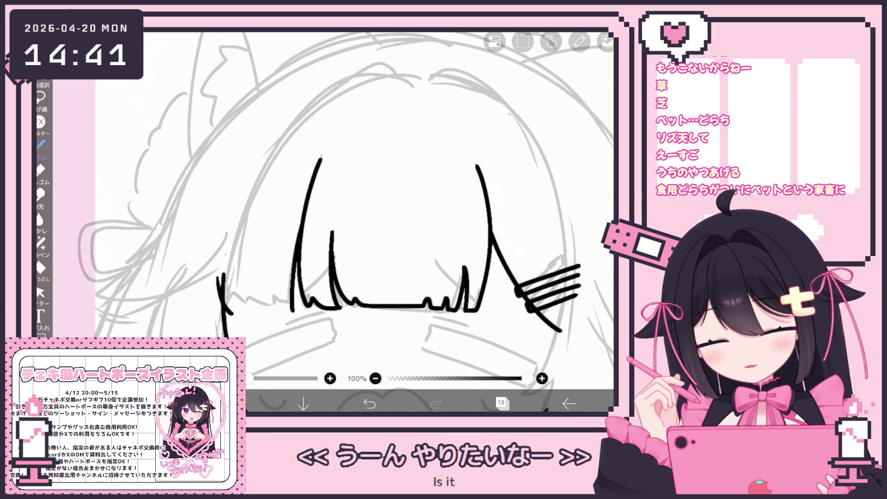
{"action": "key", "text": "ctrl+z"}
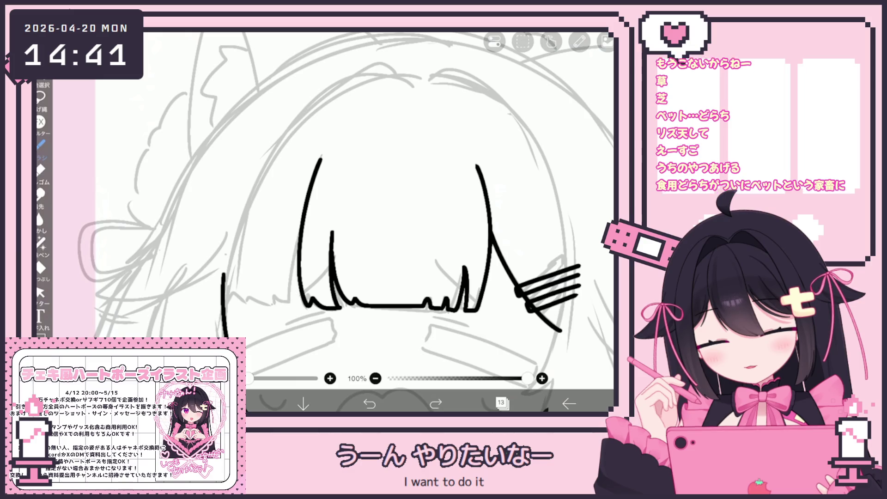
{"action": "key", "text": "ctrl+y"}
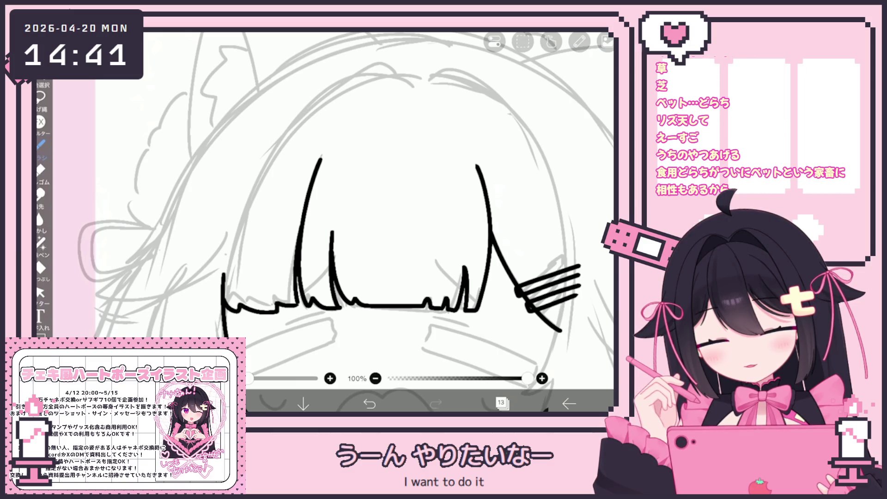
{"action": "mouse_move", "coordinate": [225, 288]}
{"action": "left_mouse_down"}
{"action": "mouse_move", "coordinate": [245, 305]}
{"action": "mouse_move", "coordinate": [299, 301]}
{"action": "left_mouse_up"}
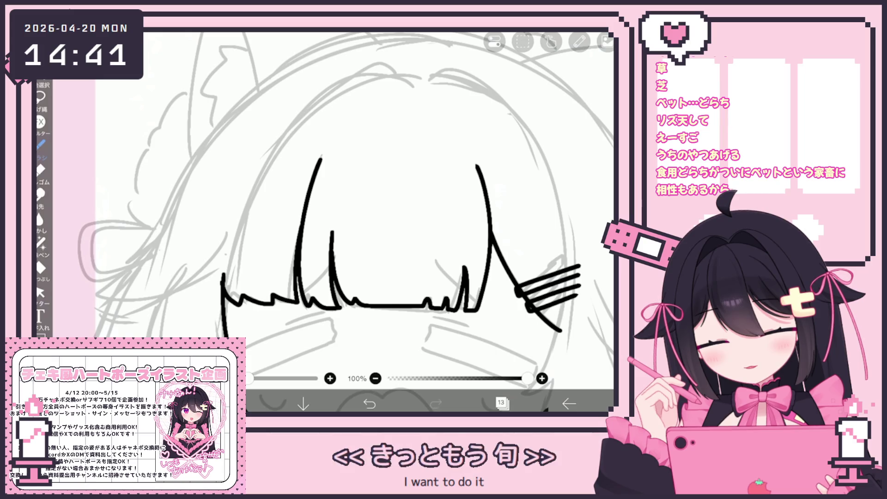
{"action": "key", "text": "ctrl+z"}
{"action": "left_click_drag", "start_coordinate": [225, 290], "coordinate": [291, 303]}
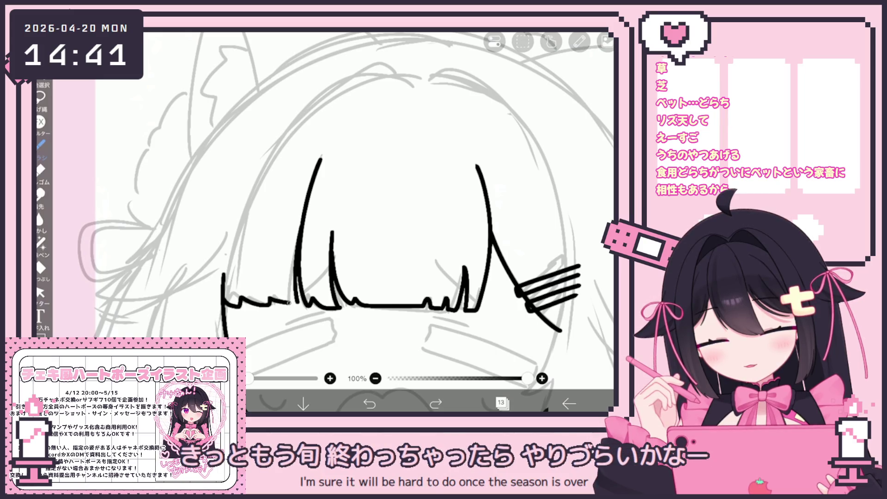
{"action": "scroll", "coordinate": [354, 222], "scroll_direction": "down", "scroll_amount": 5}
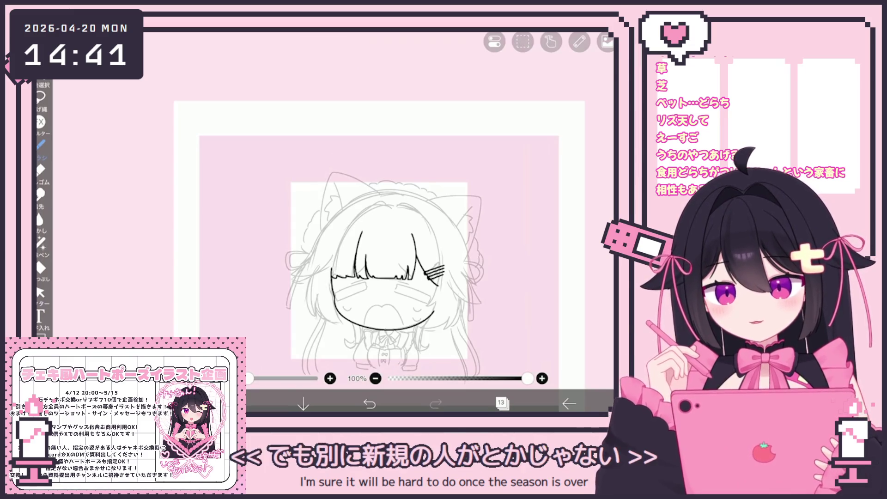
{"action": "scroll", "coordinate": [384, 277], "scroll_direction": "up", "scroll_amount": 5}
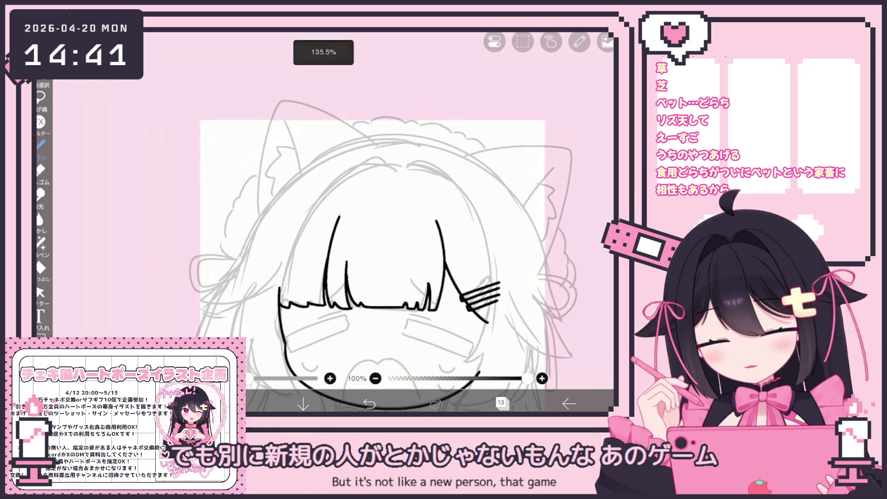
Select the left hair stroke with the Vector Selector
{"action": "left_click", "coordinate": [39, 292]}
{"action": "scroll", "coordinate": [383, 277], "scroll_direction": "up", "scroll_amount": 3}
{"action": "left_click", "coordinate": [312, 277]}
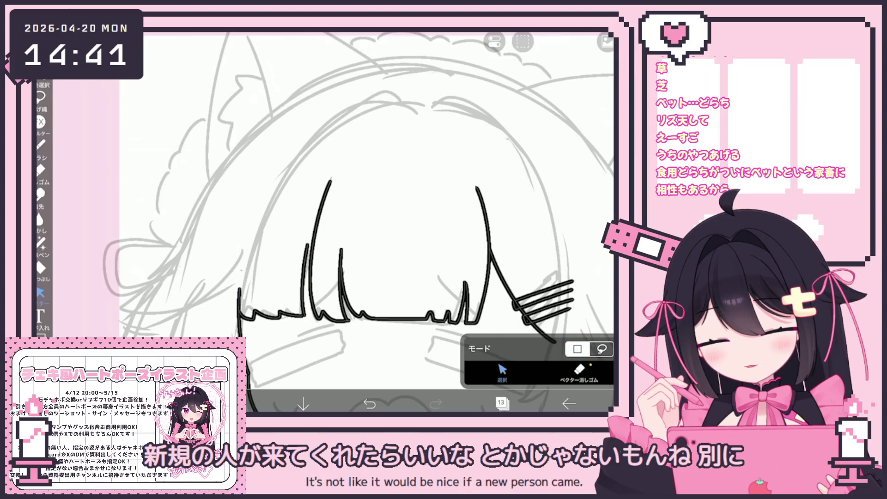
Select and reshape the thin tilted strand in the bangs
{"action": "left_click", "coordinate": [304, 279]}
{"action": "left_click", "coordinate": [324, 249]}
{"action": "left_click", "coordinate": [392, 207]}
{"action": "left_click", "coordinate": [306, 278]}
{"action": "left_click", "coordinate": [306, 277]}
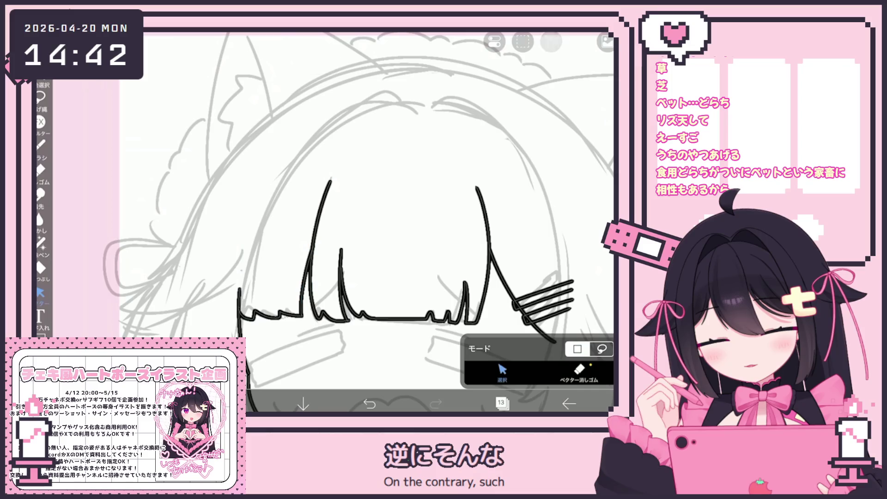
{"action": "scroll", "coordinate": [449, 234], "scroll_direction": "down", "scroll_amount": 5}
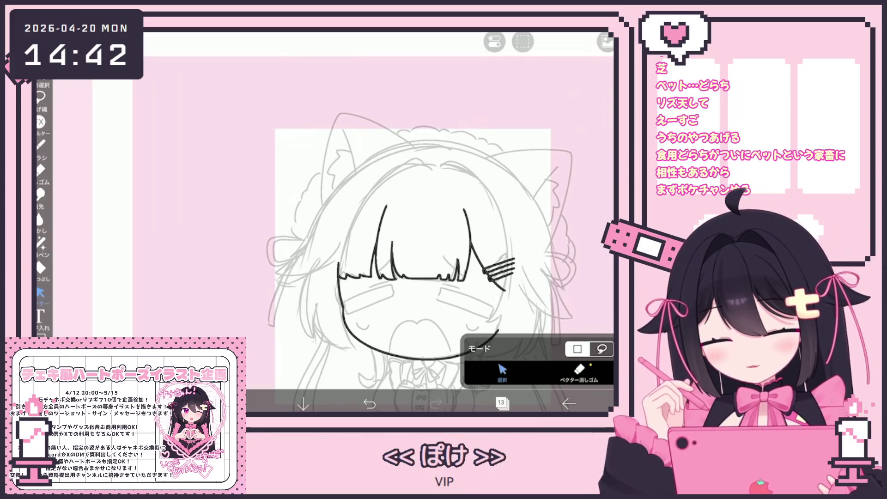
Draw a wavy cat-ear outline over the left bangs and undo the extra strokes
{"action": "left_click", "coordinate": [41, 145]}
{"action": "scroll", "coordinate": [378, 222], "scroll_direction": "up", "scroll_amount": 5}
{"action": "scroll", "coordinate": [381, 239], "scroll_direction": "up", "scroll_amount": 5}
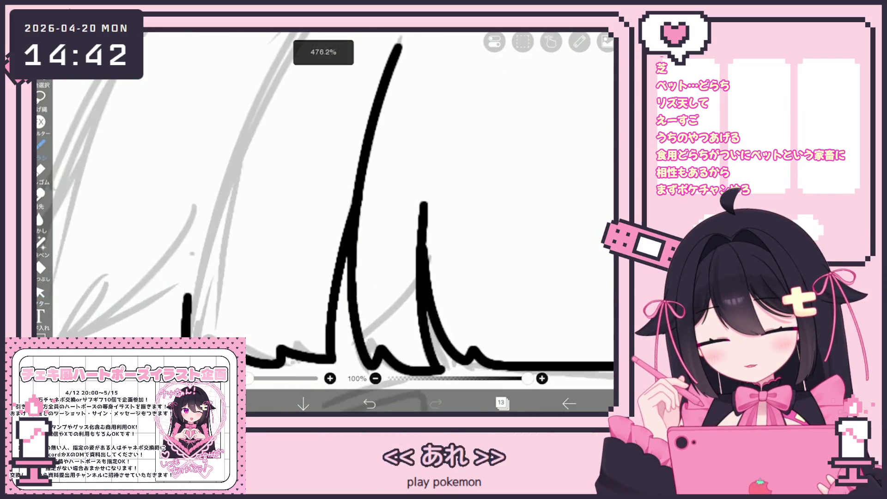
{"action": "mouse_move", "coordinate": [250, 266]}
{"action": "left_mouse_down"}
{"action": "mouse_move", "coordinate": [334, 232]}
{"action": "mouse_move", "coordinate": [341, 272]}
{"action": "mouse_move", "coordinate": [240, 294]}
{"action": "mouse_move", "coordinate": [336, 321]}
{"action": "left_mouse_up"}
{"action": "key", "text": "ctrl+z"}
{"action": "key", "text": "ctrl+z"}
{"action": "key", "text": "ctrl+z"}
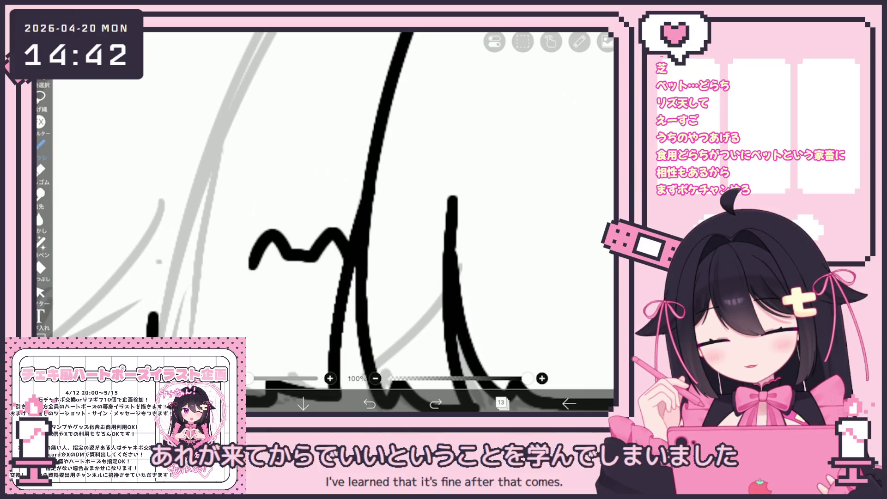
{"action": "left_click", "coordinate": [501, 403]}
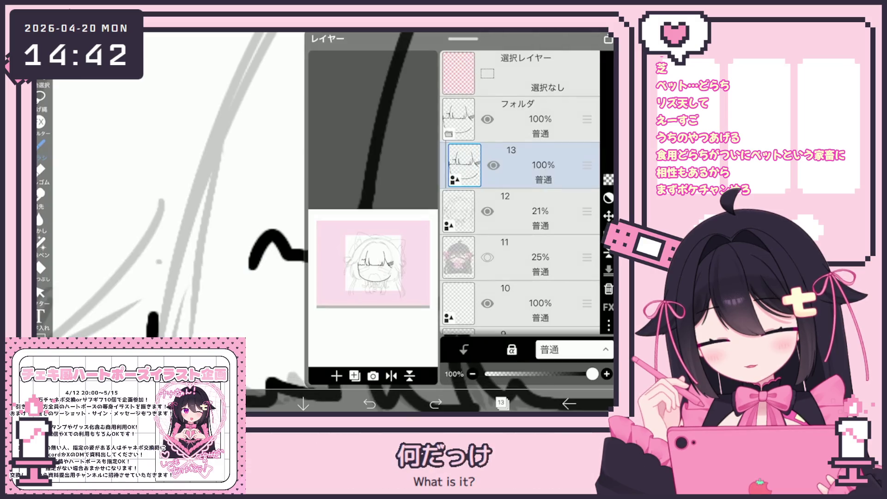
Show the pink cat artwork on layer 8 and eyedrop its pink colour
{"action": "scroll", "coordinate": [519, 194], "scroll_direction": "down", "scroll_amount": 3}
{"action": "left_click", "coordinate": [488, 226]}
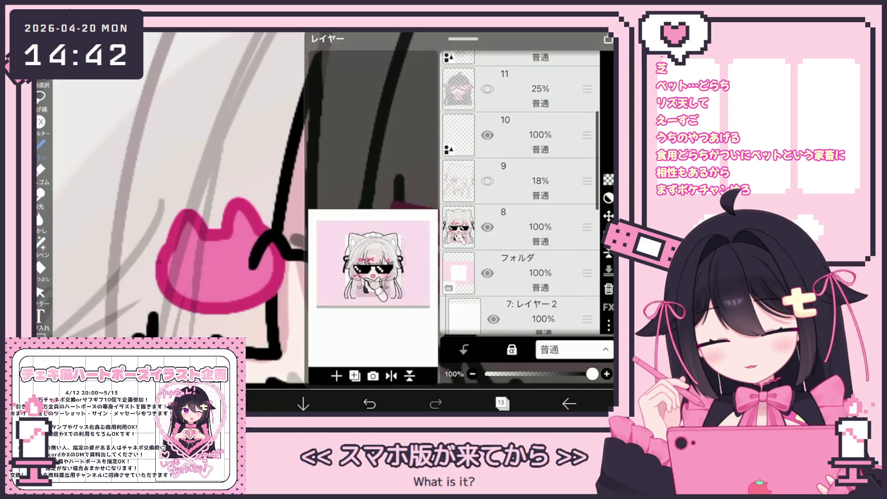
{"action": "left_click", "coordinate": [536, 226]}
{"action": "left_click", "coordinate": [501, 404]}
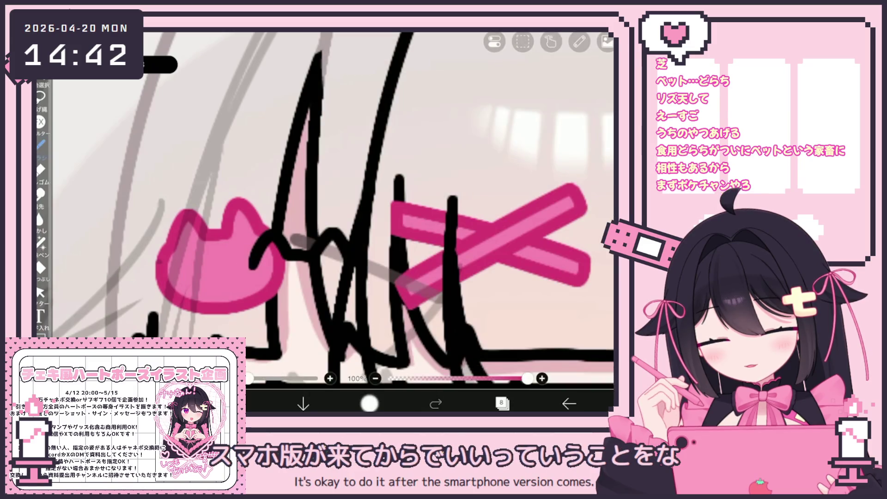
{"action": "key", "text": "ctrl+z"}
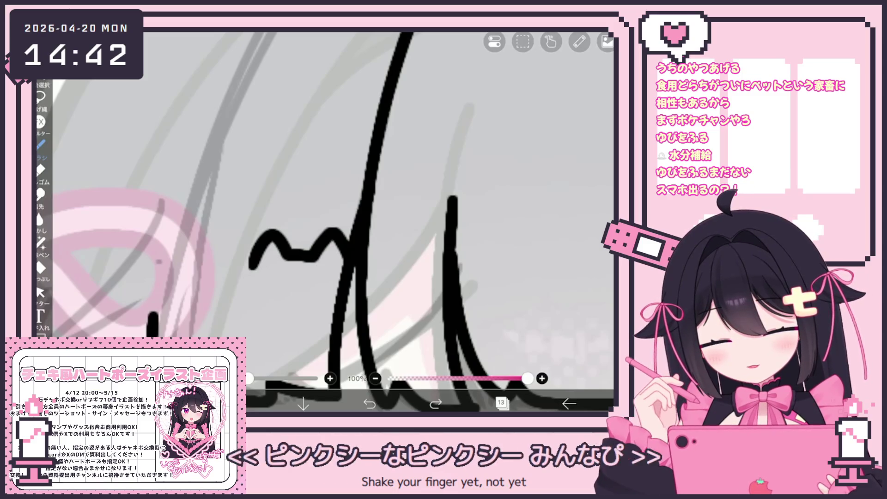
{"action": "left_click_drag", "start_coordinate": [134, 268], "coordinate": [134, 268]}
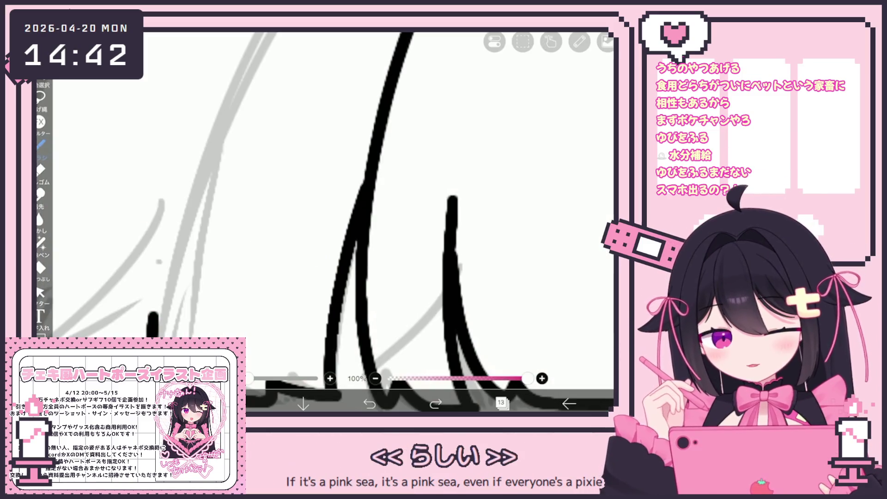
Erase the black wavy cat-ear stroke and restart it in pink
{"action": "left_click_drag", "start_coordinate": [253, 264], "coordinate": [344, 238]}
{"action": "left_click_drag", "start_coordinate": [249, 268], "coordinate": [286, 259]}
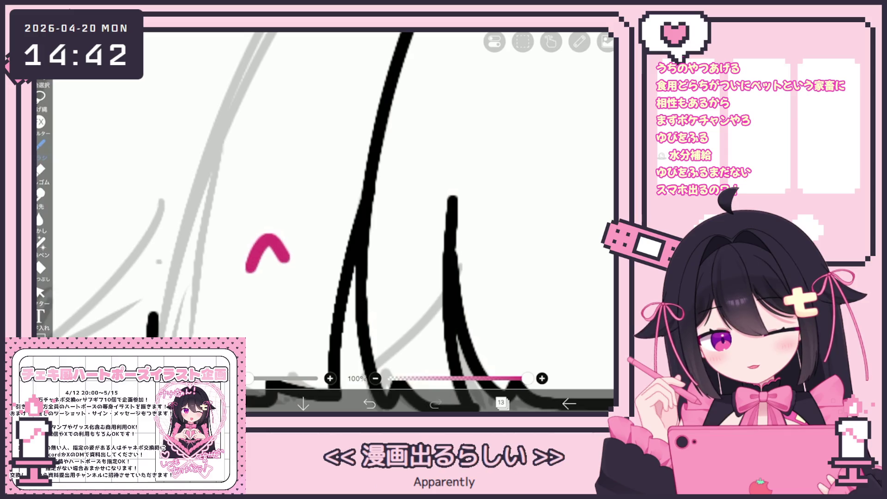
{"action": "left_click", "coordinate": [502, 403]}
Add a new vector layer and draw a small pink cat-head outline beside the left bangs
{"action": "left_click", "coordinate": [320, 372]}
{"action": "left_click", "coordinate": [347, 291]}
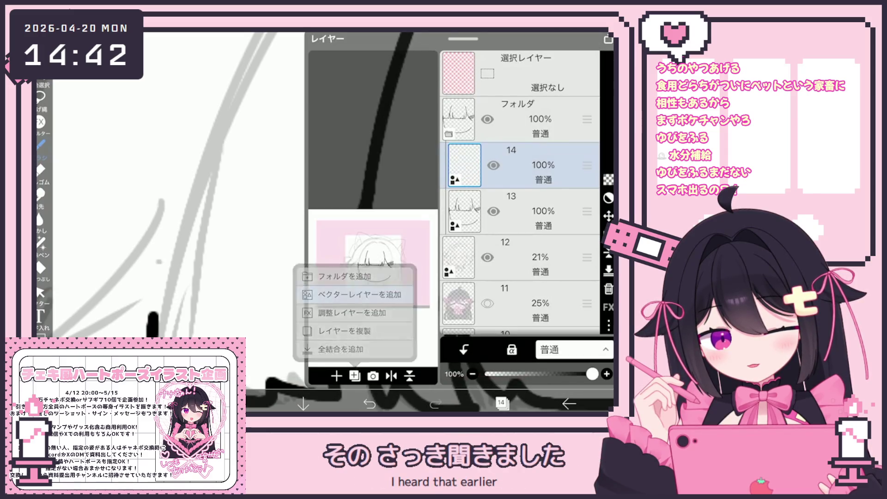
{"action": "left_click", "coordinate": [502, 404]}
{"action": "left_click_drag", "start_coordinate": [254, 270], "coordinate": [293, 261]}
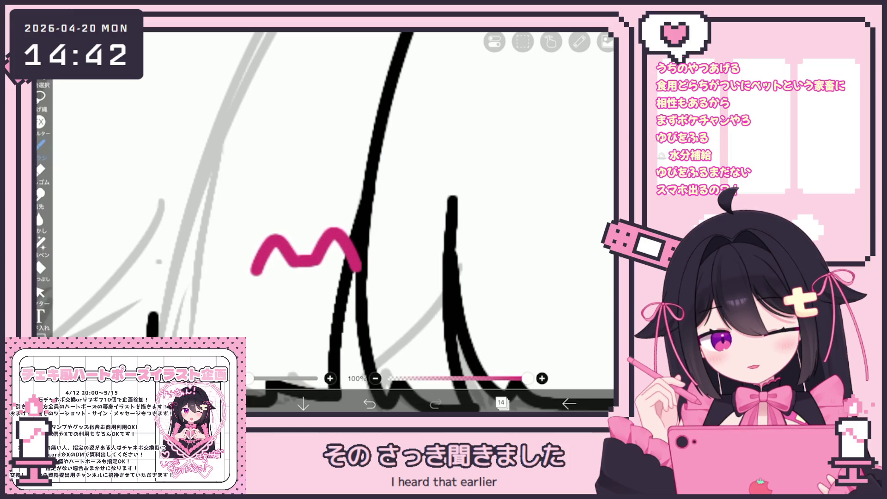
{"action": "key", "text": "ctrl+z"}
{"action": "mouse_move", "coordinate": [252, 272]}
{"action": "left_mouse_down"}
{"action": "mouse_move", "coordinate": [249, 294]}
{"action": "mouse_move", "coordinate": [359, 326]}
{"action": "left_mouse_up"}
Select the pink cat head and nudge it slightly into place on the bangs
{"action": "left_click", "coordinate": [40, 292]}
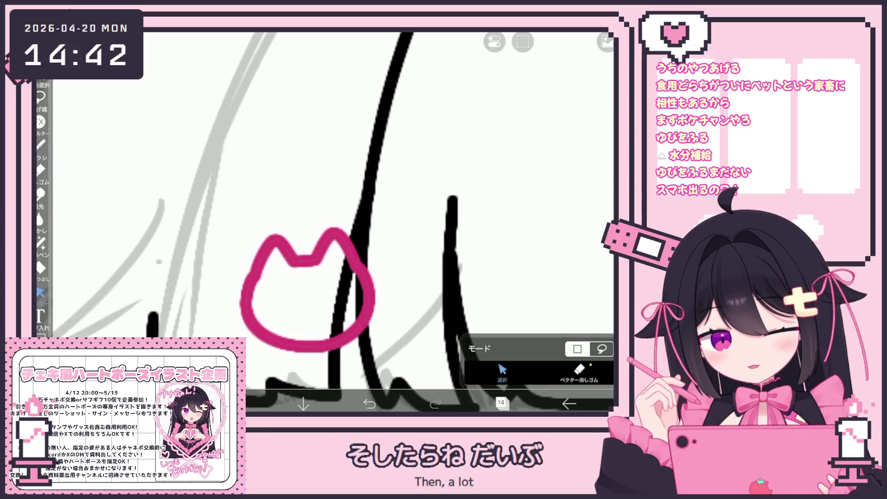
{"action": "left_click_drag", "start_coordinate": [369, 232], "coordinate": [237, 337]}
{"action": "left_click_drag", "start_coordinate": [300, 284], "coordinate": [293, 281]}
{"action": "scroll", "coordinate": [370, 222], "scroll_direction": "down", "scroll_amount": 5}
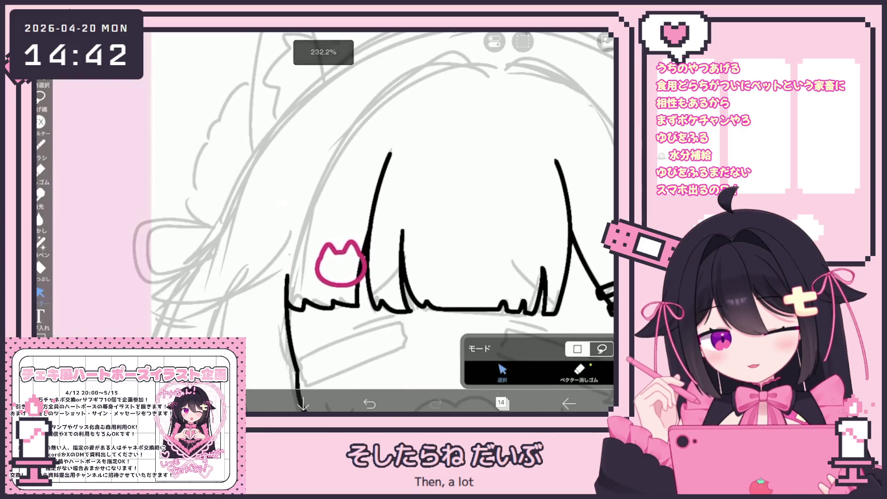
{"action": "scroll", "coordinate": [346, 254], "scroll_direction": "up", "scroll_amount": 5}
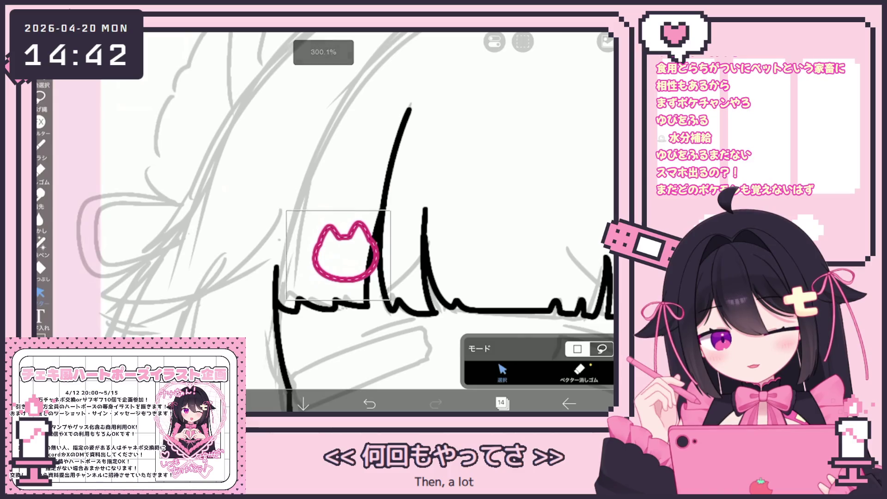
{"action": "key", "text": "Escape"}
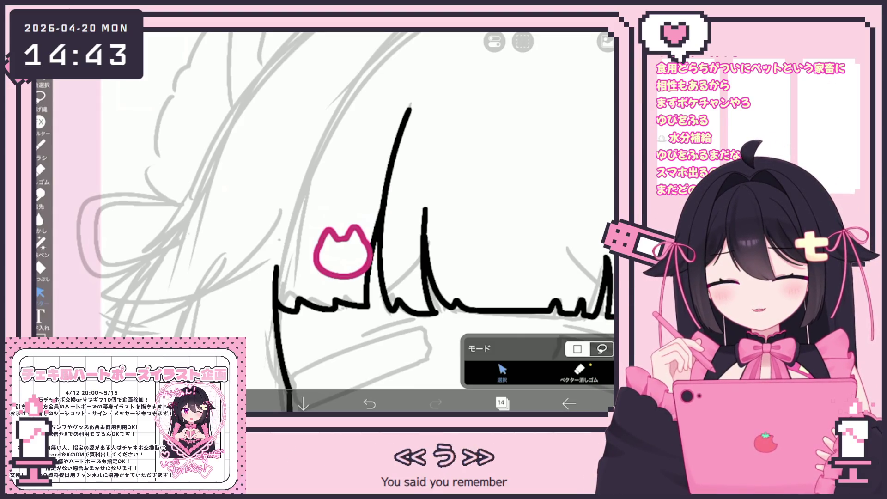
{"action": "left_click", "coordinate": [361, 217]}
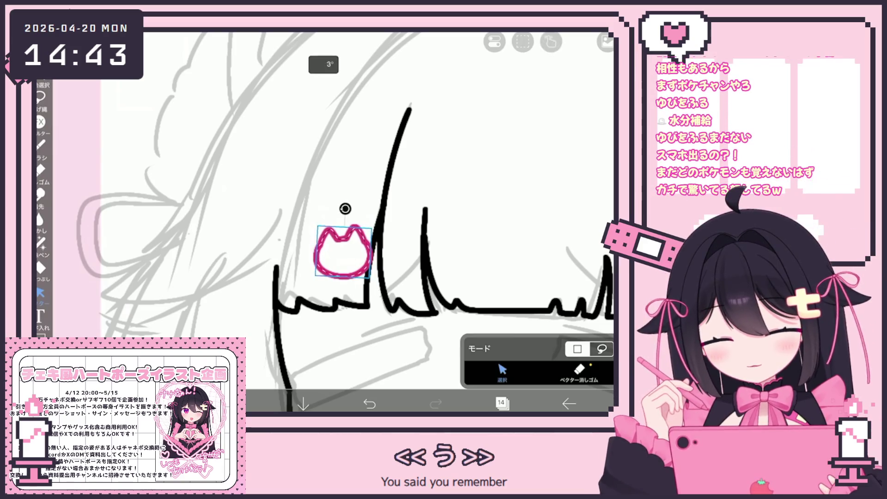
Draw the first pink line of the ribbon clip across a bangs strand
{"action": "left_click", "coordinate": [40, 144]}
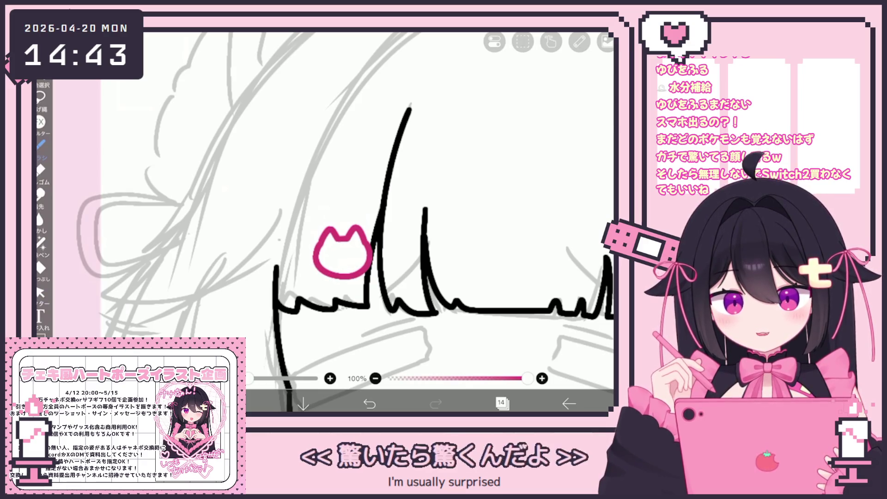
{"action": "scroll", "coordinate": [346, 207], "scroll_direction": "down", "scroll_amount": 3}
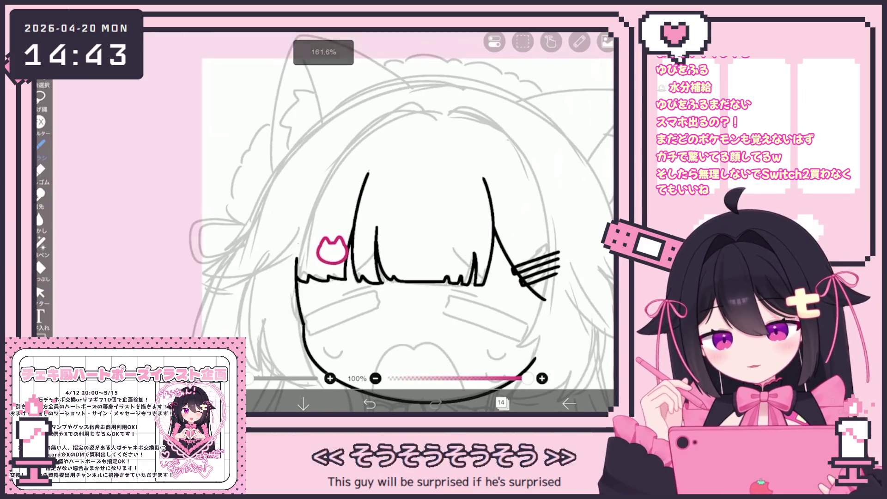
{"action": "scroll", "coordinate": [399, 249], "scroll_direction": "up", "scroll_amount": 3}
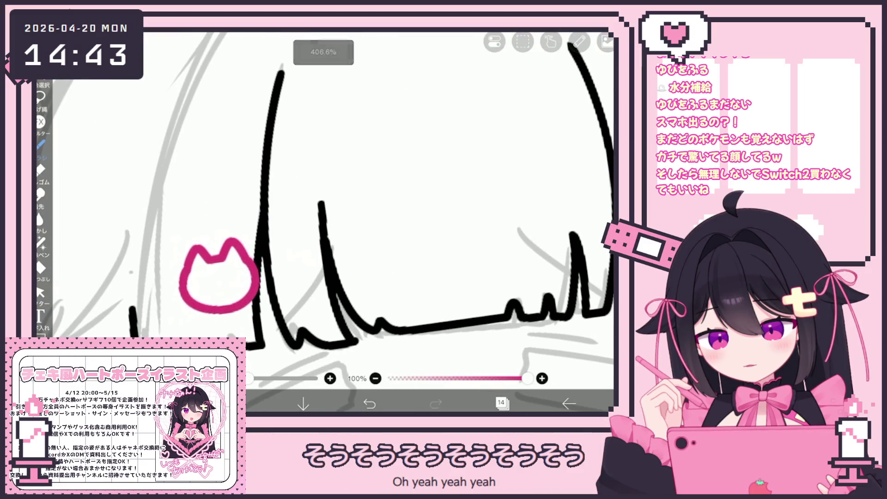
{"action": "scroll", "coordinate": [323, 207], "scroll_direction": "up", "scroll_amount": 2}
{"action": "left_click_drag", "start_coordinate": [303, 264], "coordinate": [427, 227]}
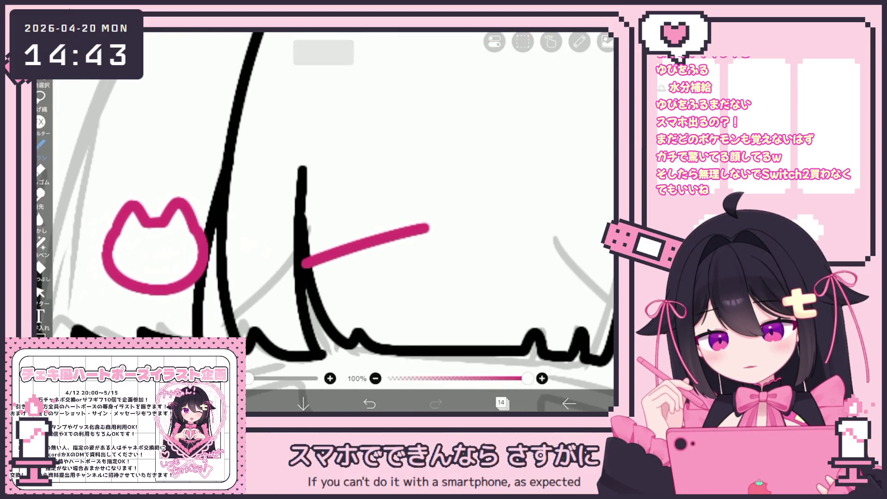
Draw a long pink rectangle ribbon across the middle bangs strand, redrawing a misplaced stroke
{"action": "left_click_drag", "start_coordinate": [303, 264], "coordinate": [439, 208]}
{"action": "key", "text": "ctrl+z"}
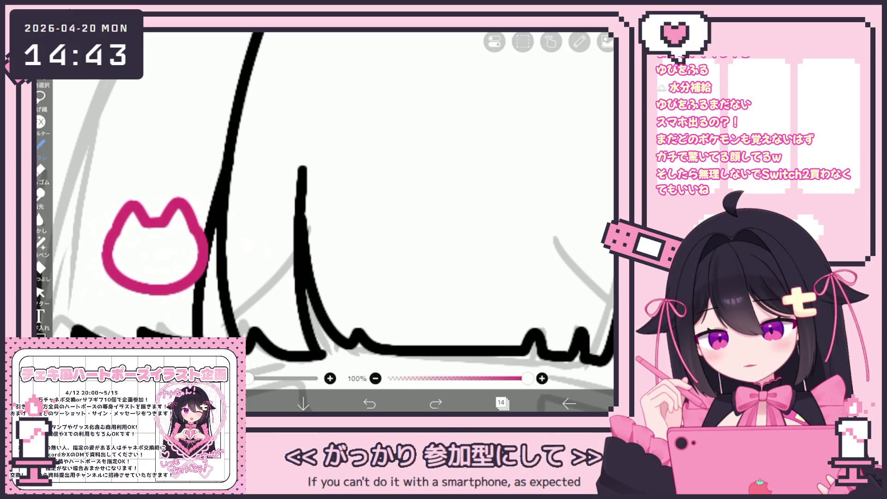
{"action": "left_click_drag", "start_coordinate": [303, 271], "coordinate": [446, 204]}
{"action": "mouse_move", "coordinate": [303, 273]}
{"action": "left_mouse_down"}
{"action": "mouse_move", "coordinate": [309, 291]}
{"action": "mouse_move", "coordinate": [454, 222]}
{"action": "mouse_move", "coordinate": [449, 204]}
{"action": "left_mouse_up"}
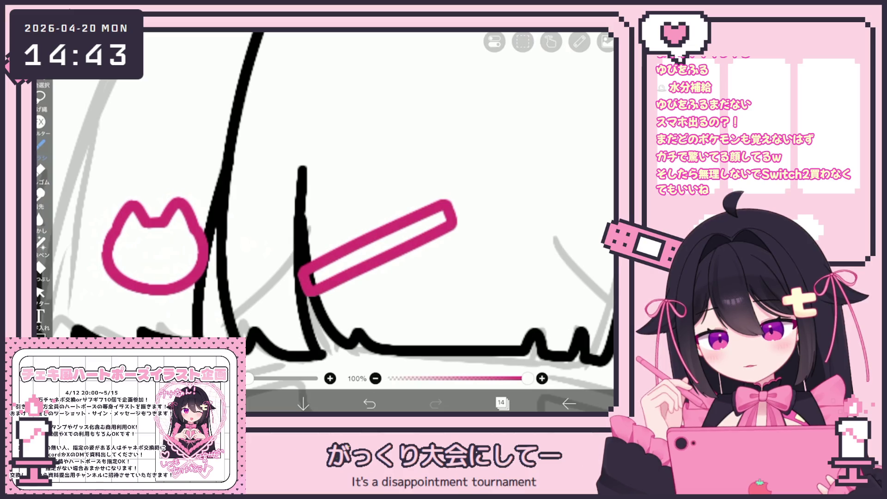
{"action": "scroll", "coordinate": [324, 222], "scroll_direction": "up", "scroll_amount": 3}
Draw a second pink ribbon crossing the first to complete the X-shaped clip
{"action": "left_click_drag", "start_coordinate": [278, 248], "coordinate": [467, 226]}
{"action": "key", "text": "ctrl+z"}
{"action": "left_click_drag", "start_coordinate": [284, 257], "coordinate": [469, 228]}
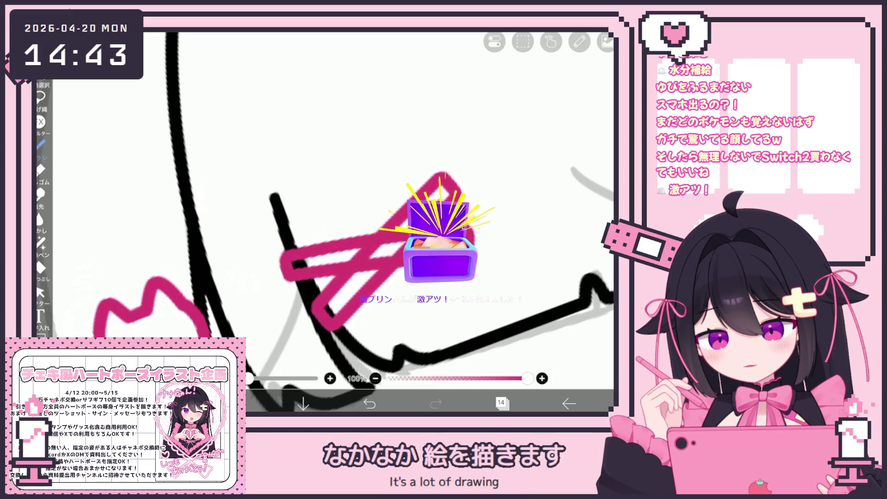
{"action": "scroll", "coordinate": [325, 222], "scroll_direction": "down", "scroll_amount": 3}
{"action": "left_click", "coordinate": [40, 292]}
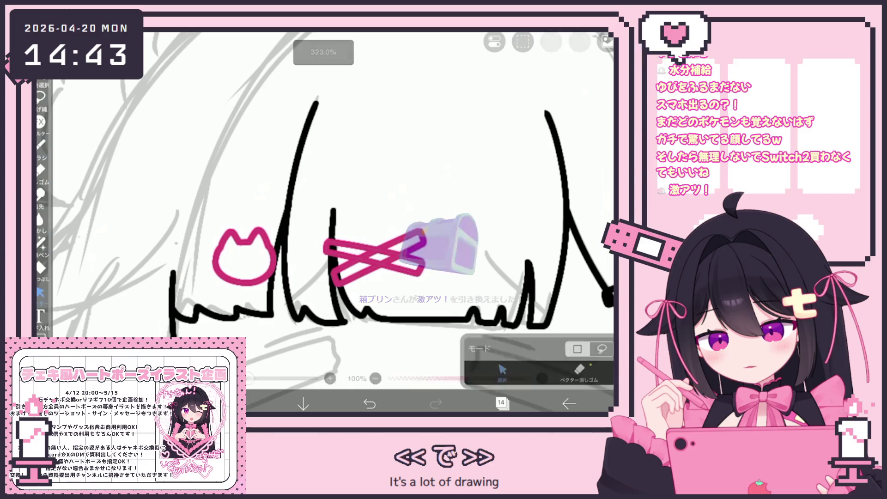
{"action": "left_click", "coordinate": [375, 254]}
{"action": "left_click", "coordinate": [376, 221]}
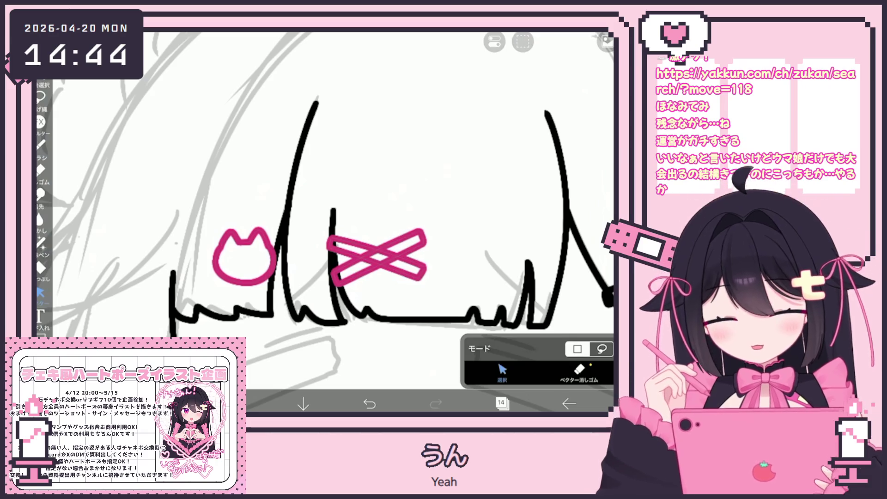
{"action": "left_click", "coordinate": [502, 403]}
Make layer 14, which holds the clips, the active layer
{"action": "scroll", "coordinate": [522, 208], "scroll_direction": "down", "scroll_amount": 3}
{"action": "left_click", "coordinate": [531, 249]}
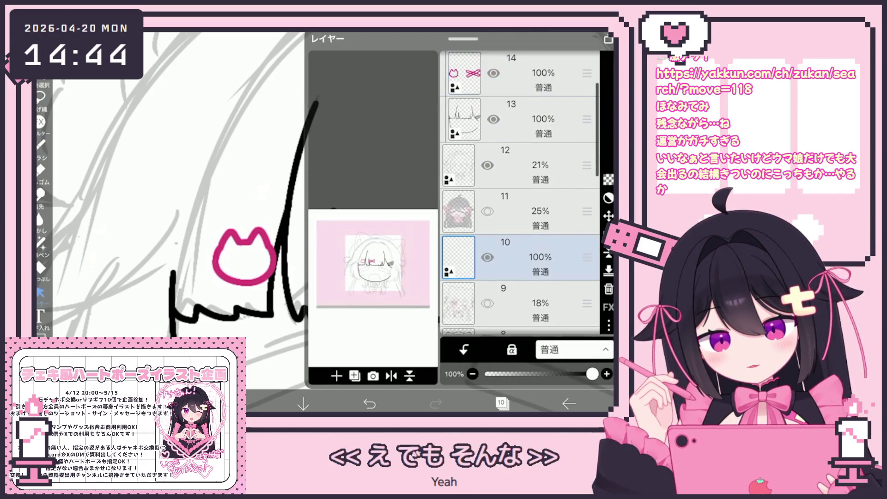
{"action": "scroll", "coordinate": [522, 208], "scroll_direction": "down", "scroll_amount": 1}
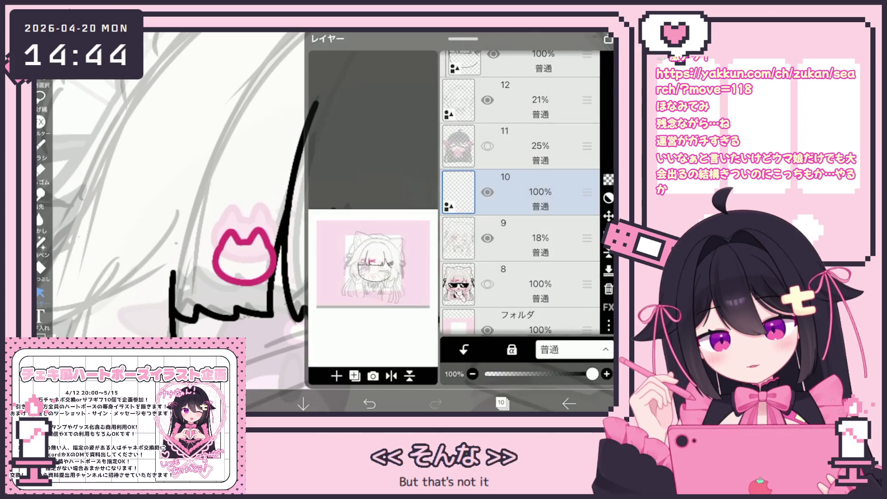
{"action": "scroll", "coordinate": [522, 185], "scroll_direction": "up", "scroll_amount": 3}
{"action": "left_click", "coordinate": [531, 111]}
{"action": "left_click", "coordinate": [502, 403]}
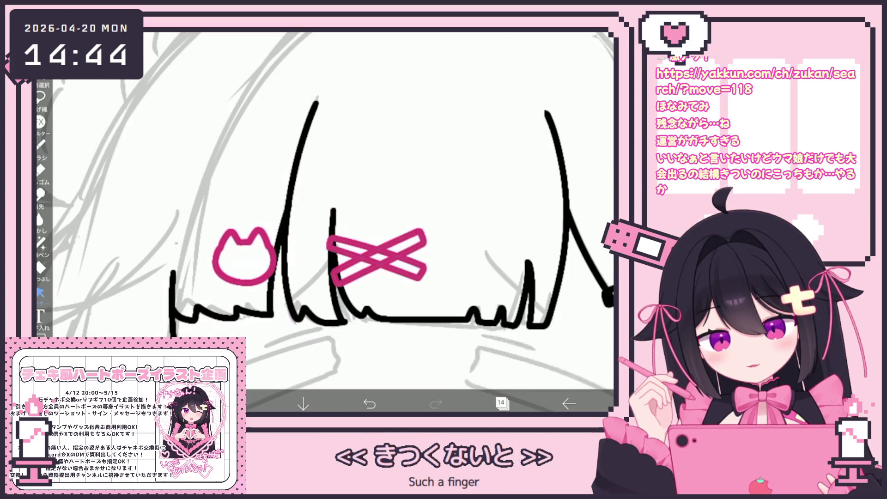
Rotate and enlarge the pink X clip slightly
{"action": "left_click", "coordinate": [377, 257]}
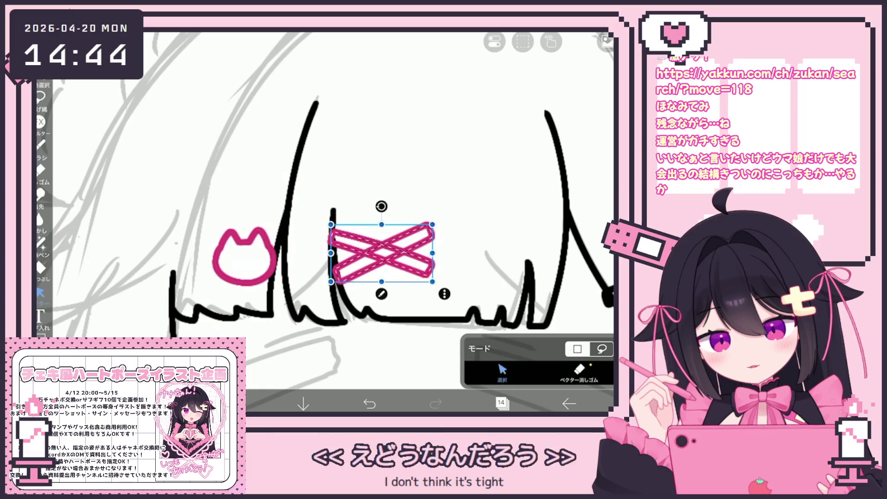
{"action": "left_click_drag", "start_coordinate": [425, 284], "coordinate": [434, 280]}
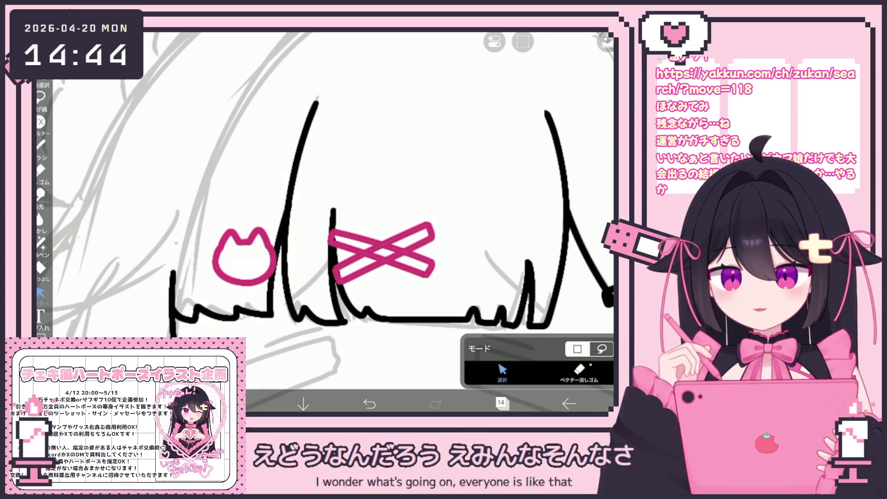
{"action": "scroll", "coordinate": [351, 231], "scroll_direction": "up", "scroll_amount": 3}
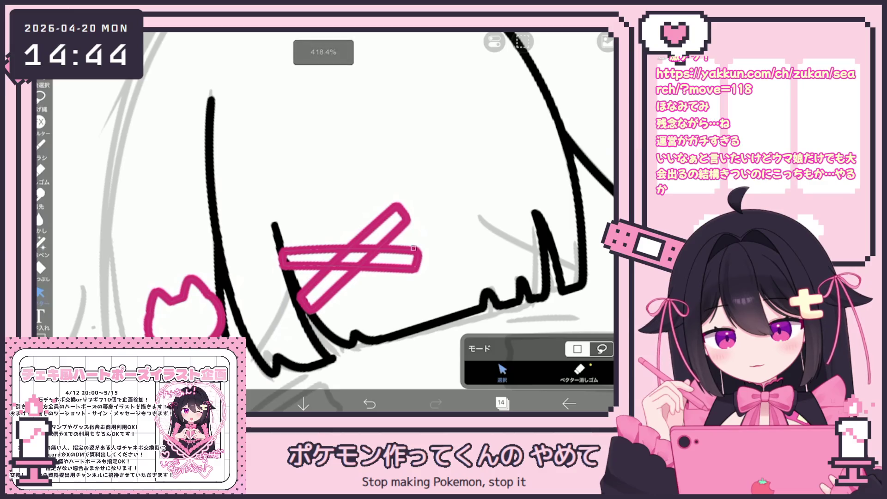
Select individual strokes of the pink X one by one, then deselect them
{"action": "left_click", "coordinate": [351, 258]}
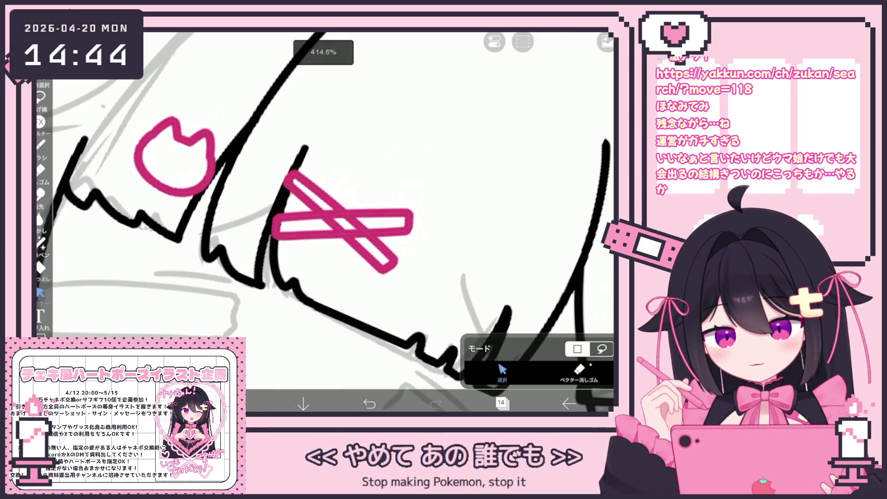
{"action": "left_click", "coordinate": [342, 224]}
{"action": "scroll", "coordinate": [326, 215], "scroll_direction": "down", "scroll_amount": 3}
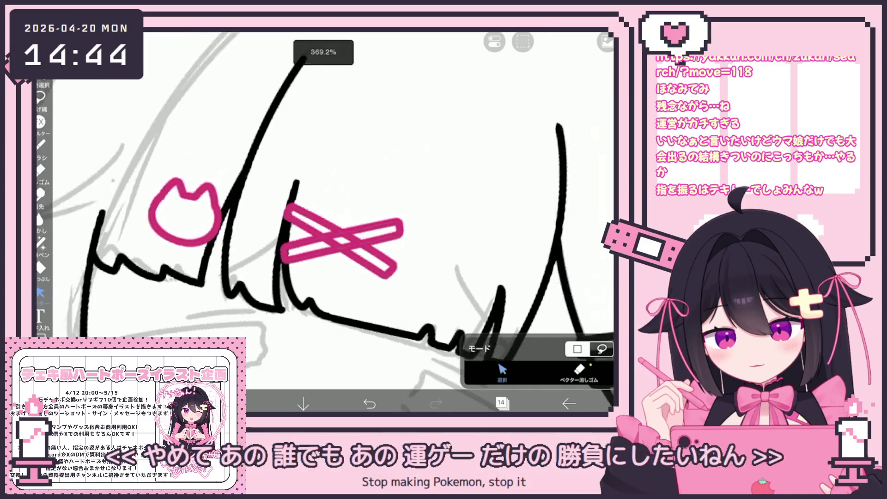
{"action": "left_click", "coordinate": [393, 261]}
{"action": "scroll", "coordinate": [352, 255], "scroll_direction": "up", "scroll_amount": 3}
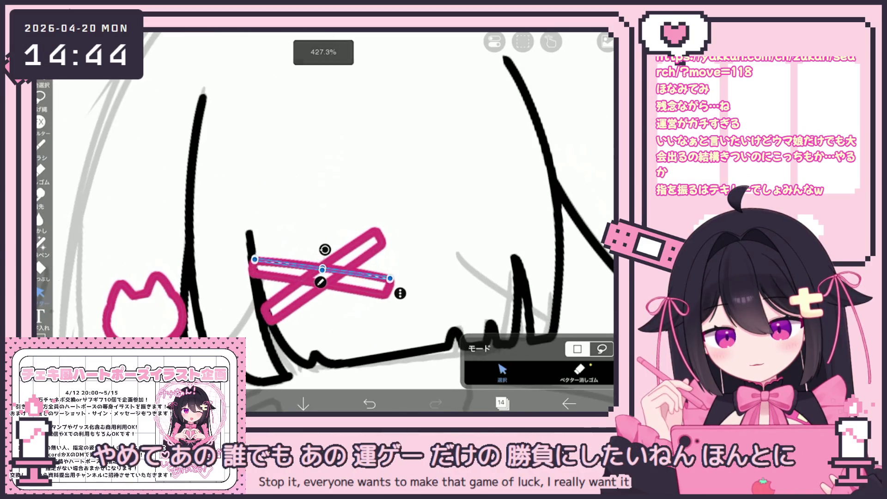
{"action": "left_click", "coordinate": [323, 185]}
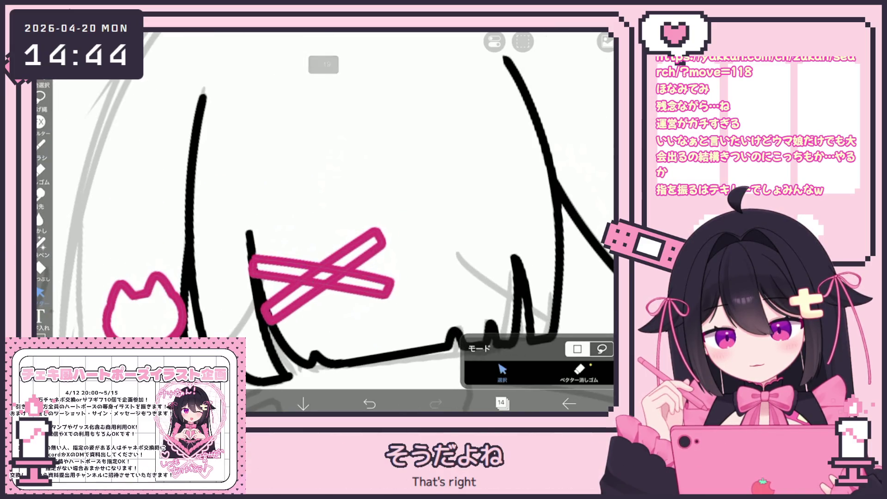
{"action": "scroll", "coordinate": [323, 231], "scroll_direction": "down", "scroll_amount": 2}
{"action": "scroll", "coordinate": [324, 231], "scroll_direction": "up", "scroll_amount": 3}
{"action": "left_click", "coordinate": [365, 263]}
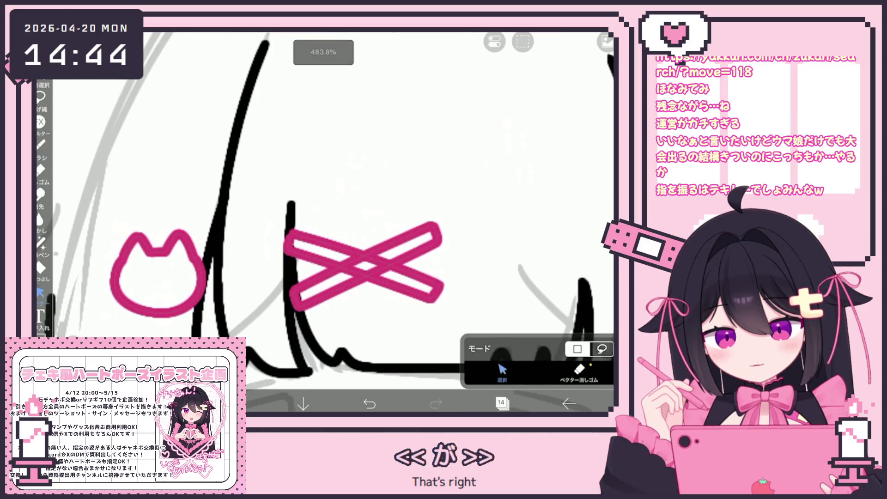
{"action": "left_click", "coordinate": [324, 185]}
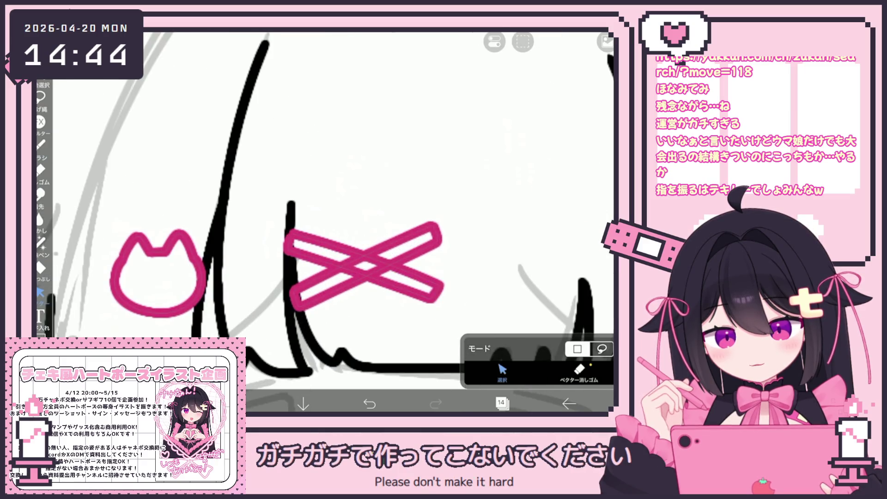
Switch to sketch layer 9 and lower its opacity from 18% to 0%
{"action": "left_click", "coordinate": [501, 403]}
{"action": "scroll", "coordinate": [517, 198], "scroll_direction": "down", "scroll_amount": 5}
{"action": "left_click", "coordinate": [532, 222]}
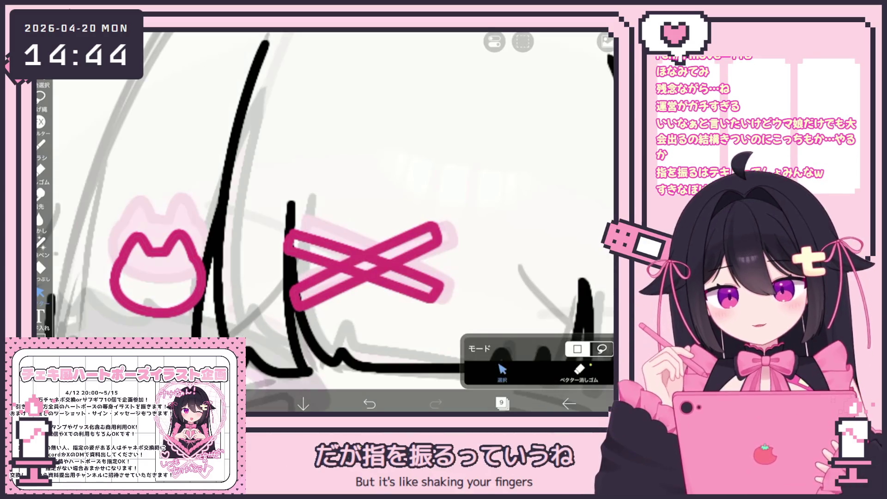
{"action": "left_click", "coordinate": [501, 403]}
{"action": "mouse_move", "coordinate": [505, 374]}
{"action": "left_mouse_down"}
{"action": "mouse_move", "coordinate": [583, 374]}
{"action": "mouse_move", "coordinate": [486, 373]}
{"action": "left_mouse_up"}
Switch back to clip layer 14
{"action": "left_click", "coordinate": [501, 402]}
{"action": "left_click", "coordinate": [501, 403]}
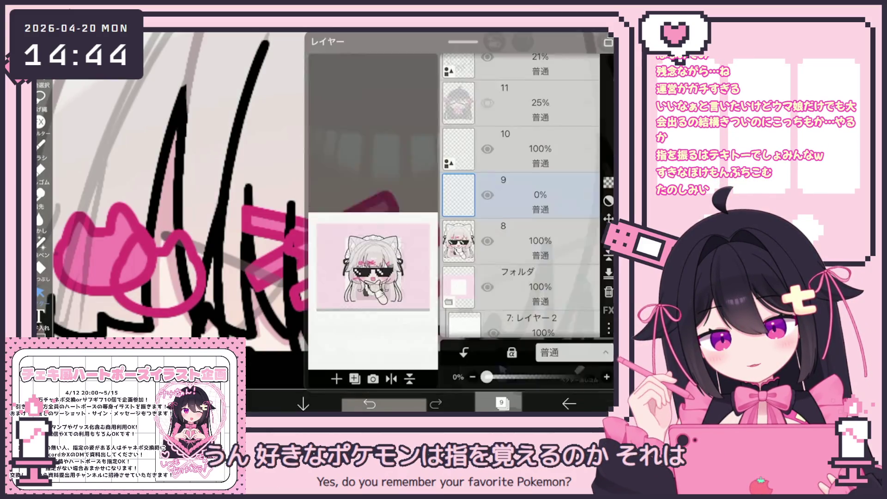
{"action": "scroll", "coordinate": [520, 194], "scroll_direction": "up", "scroll_amount": 5}
{"action": "left_click", "coordinate": [531, 165]}
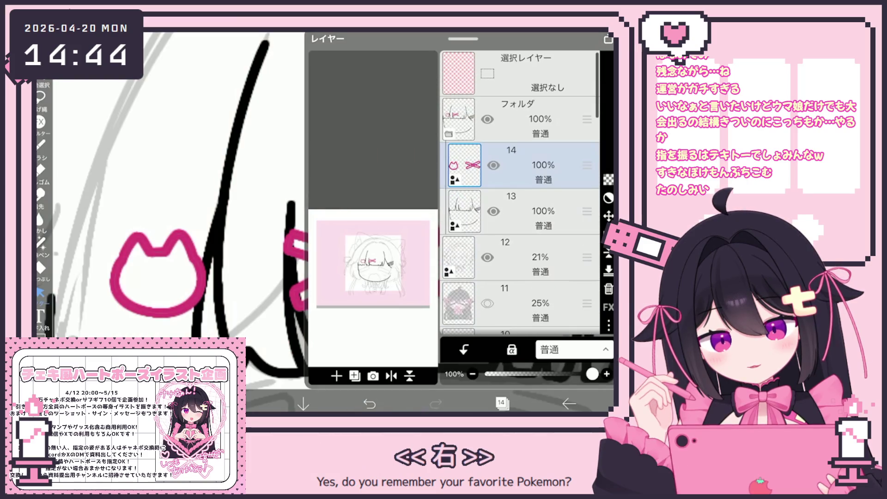
{"action": "left_click", "coordinate": [502, 403]}
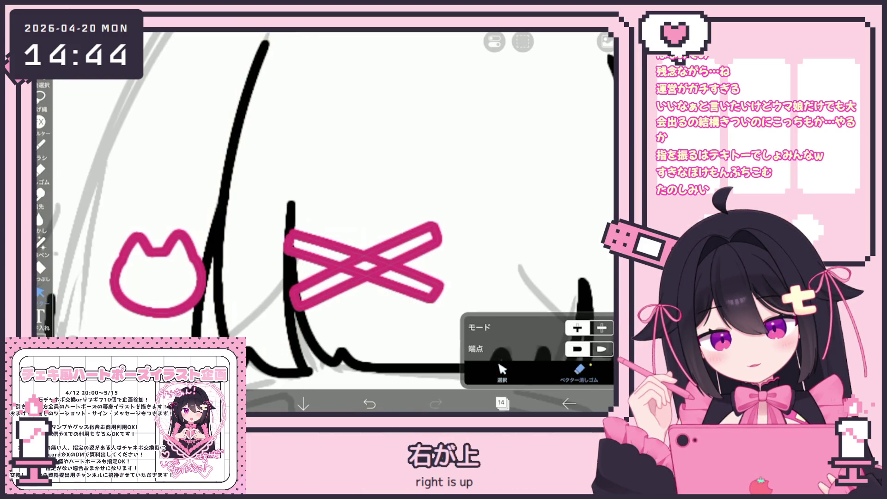
Area-select the pink X and stretch it slightly up and to the right
{"action": "scroll", "coordinate": [370, 231], "scroll_direction": "down", "scroll_amount": 3}
{"action": "left_click", "coordinate": [502, 372]}
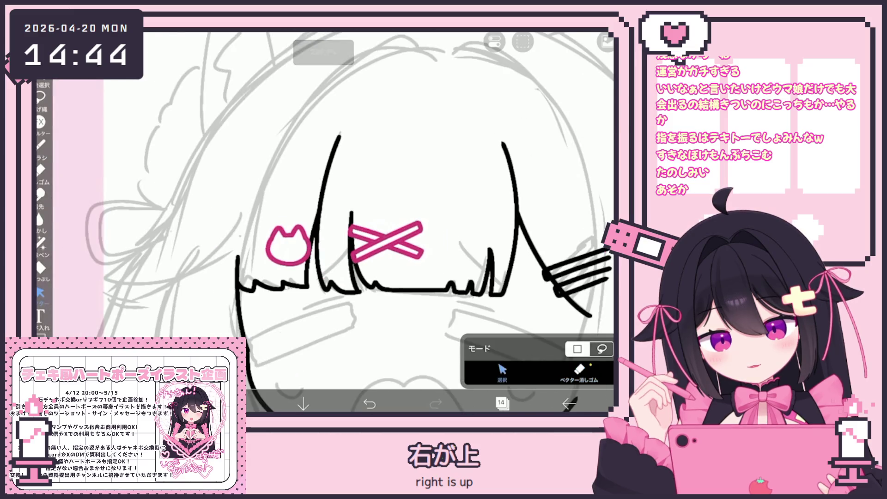
{"action": "scroll", "coordinate": [488, 187], "scroll_direction": "up", "scroll_amount": 2}
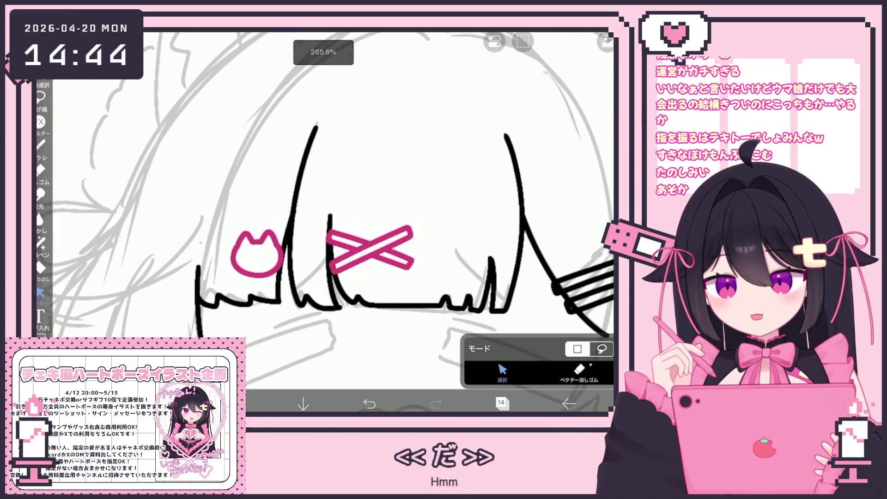
{"action": "left_click_drag", "start_coordinate": [321, 212], "coordinate": [425, 278]}
{"action": "left_click_drag", "start_coordinate": [415, 226], "coordinate": [418, 224]}
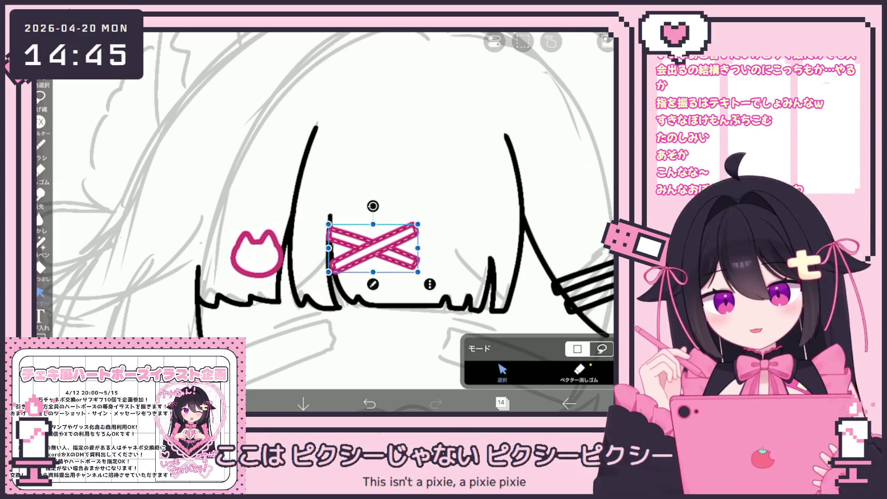
{"action": "key", "text": "Escape"}
Briefly switch to layer 10, then return to clip layer 14
{"action": "left_click", "coordinate": [501, 403]}
{"action": "scroll", "coordinate": [520, 185], "scroll_direction": "down", "scroll_amount": 3}
{"action": "left_click", "coordinate": [508, 230]}
{"action": "scroll", "coordinate": [324, 208], "scroll_direction": "up", "scroll_amount": 5}
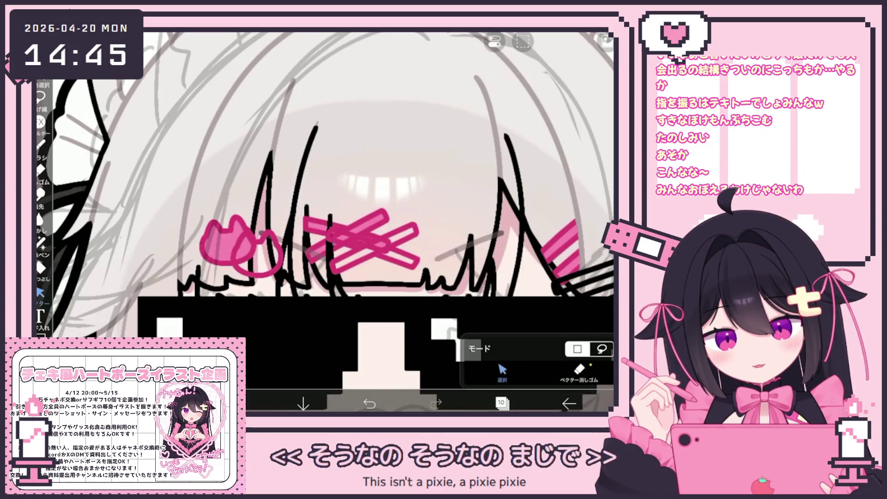
{"action": "scroll", "coordinate": [323, 208], "scroll_direction": "down", "scroll_amount": 3}
{"action": "left_click", "coordinate": [501, 403]}
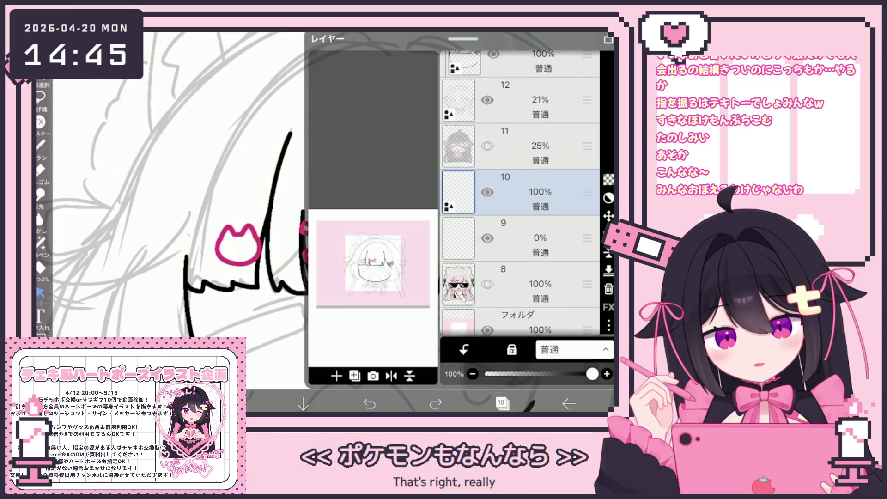
{"action": "scroll", "coordinate": [520, 185], "scroll_direction": "up", "scroll_amount": 3}
{"action": "left_click", "coordinate": [508, 185]}
{"action": "left_click", "coordinate": [501, 403]}
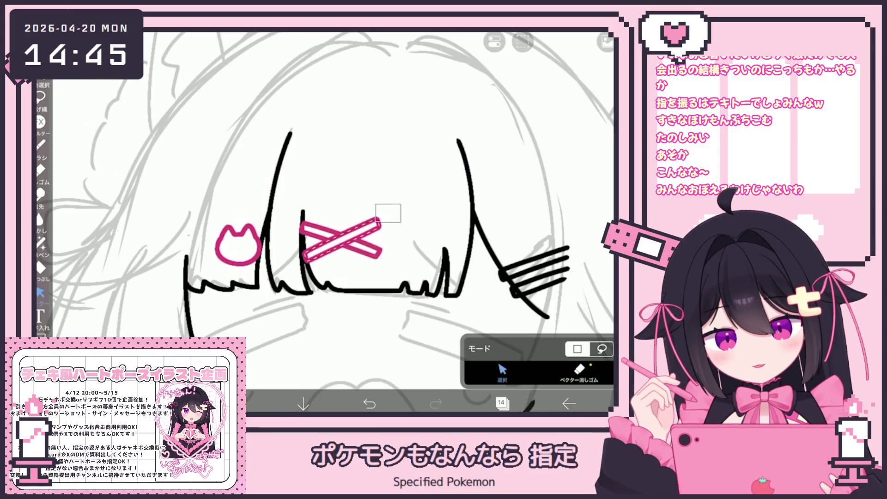
Tilt the pink X clip by about 2°
{"action": "left_click", "coordinate": [341, 238]}
{"action": "left_click_drag", "start_coordinate": [340, 200], "coordinate": [344, 200]}
{"action": "left_click", "coordinate": [41, 144]}
{"action": "scroll", "coordinate": [323, 208], "scroll_direction": "down", "scroll_amount": 3}
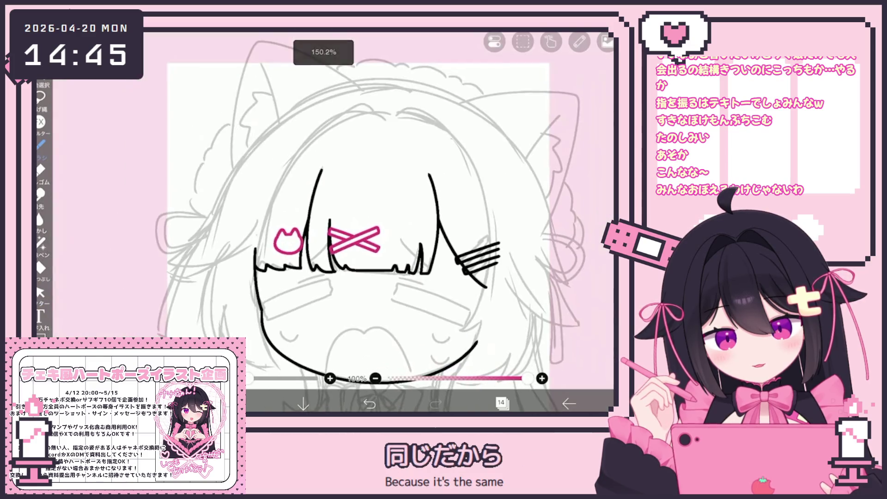
On line-art layer 13, select the three-pronged hairclip strokes beside the bangs
{"action": "scroll", "coordinate": [324, 208], "scroll_direction": "up", "scroll_amount": 3}
{"action": "left_click", "coordinate": [502, 403]}
{"action": "left_click", "coordinate": [508, 211]}
{"action": "left_click", "coordinate": [40, 292]}
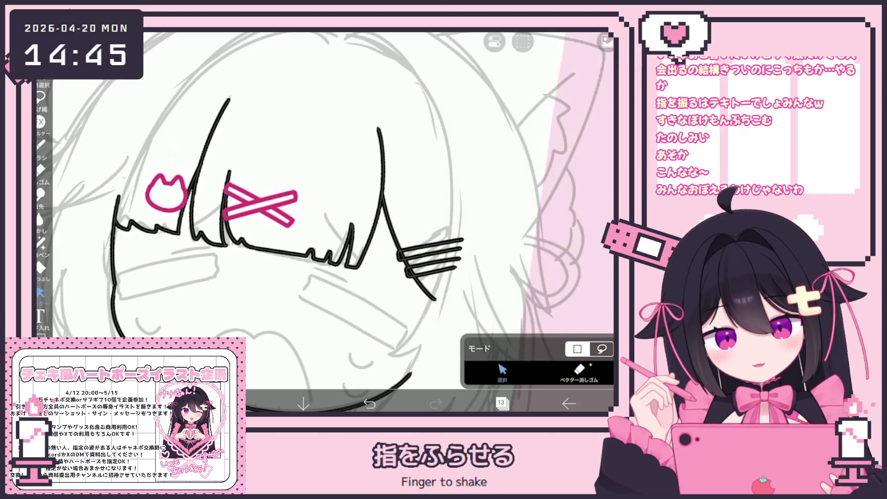
{"action": "scroll", "coordinate": [407, 249], "scroll_direction": "up", "scroll_amount": 5}
{"action": "left_click", "coordinate": [360, 250]}
Change the selected hairclip's line colour from black to magenta
{"action": "left_click", "coordinate": [531, 326]}
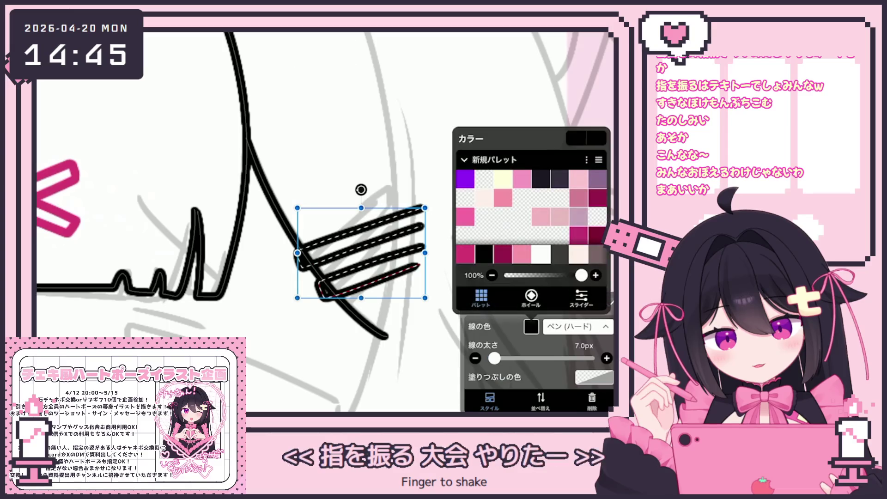
{"action": "left_click", "coordinate": [520, 219]}
{"action": "left_click", "coordinate": [531, 326]}
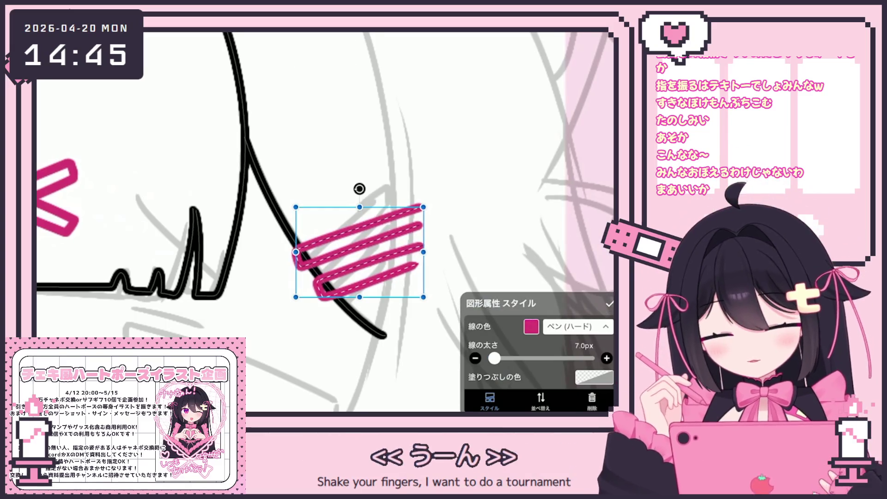
{"action": "left_click", "coordinate": [609, 304]}
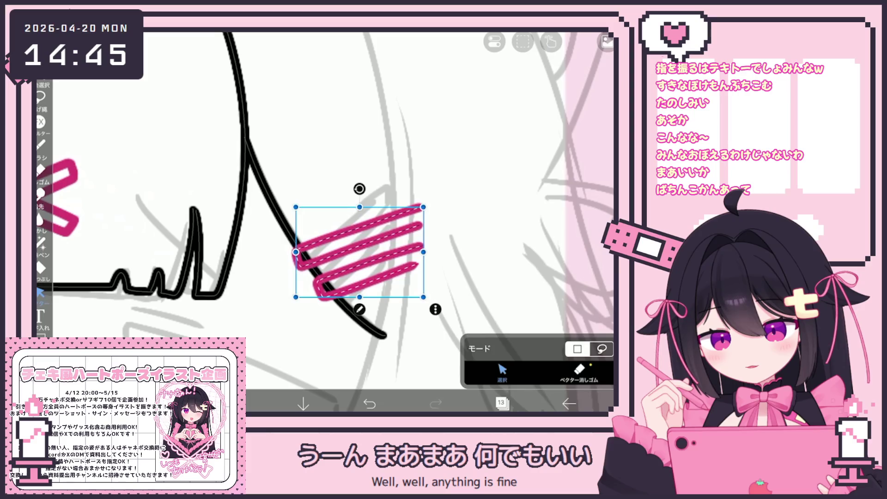
{"action": "left_click", "coordinate": [578, 372]}
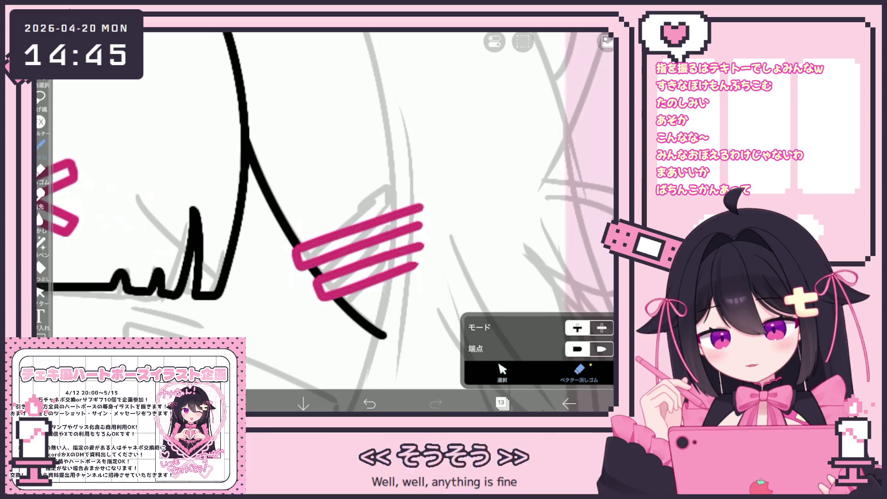
{"action": "scroll", "coordinate": [323, 222], "scroll_direction": "down", "scroll_amount": 5}
{"action": "left_click", "coordinate": [501, 404]}
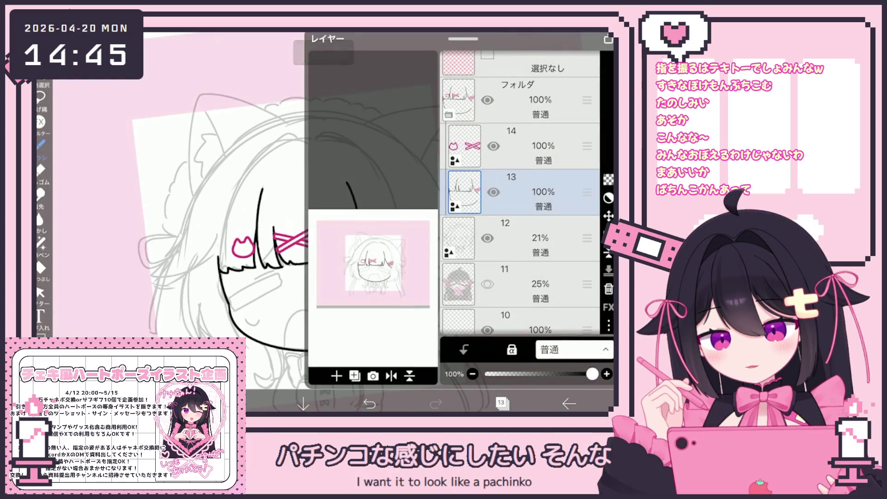
Return to line-art layer 13 and check the current brush colour
{"action": "left_click", "coordinate": [522, 145]}
{"action": "left_click", "coordinate": [522, 192]}
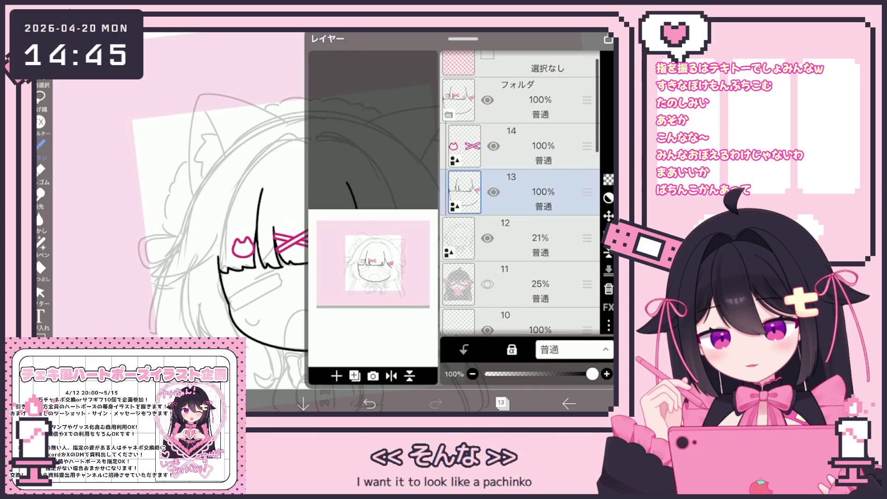
{"action": "left_click", "coordinate": [336, 376]}
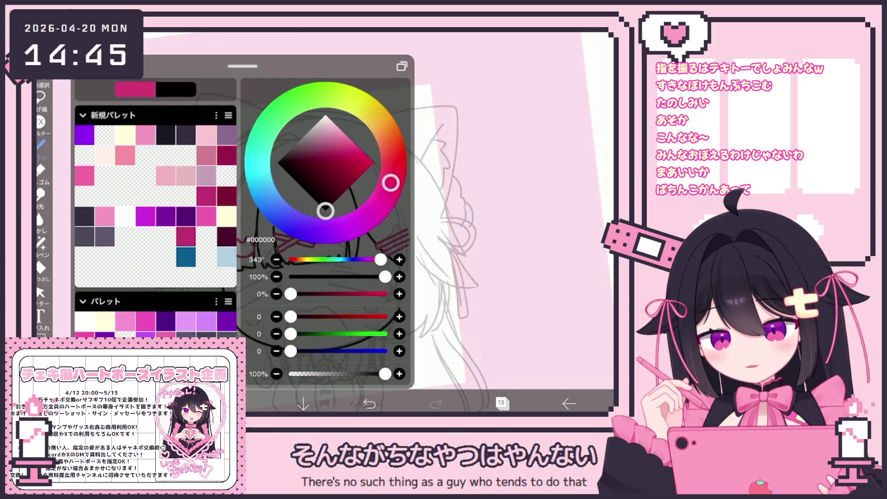
{"action": "left_click", "coordinate": [40, 144]}
{"action": "scroll", "coordinate": [277, 222], "scroll_direction": "down", "scroll_amount": 2}
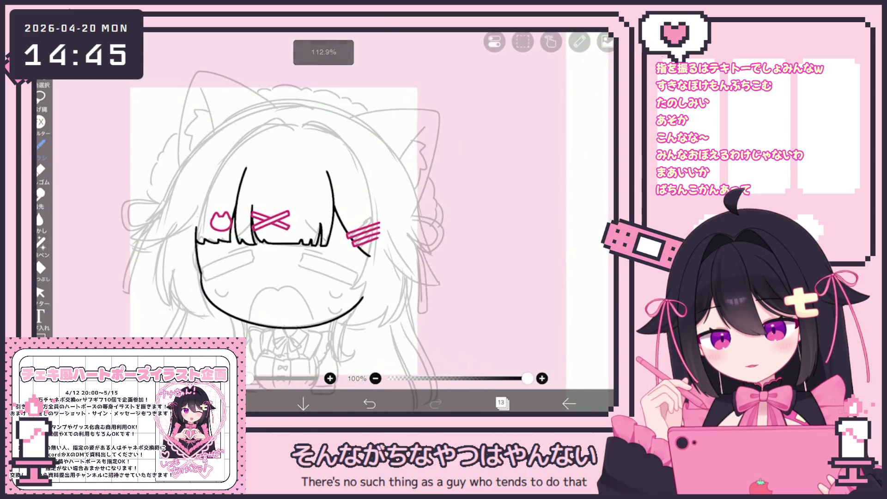
Undo the last right-side hair stroke and redraw it beside the right cheek
{"action": "key", "text": "ctrl+z"}
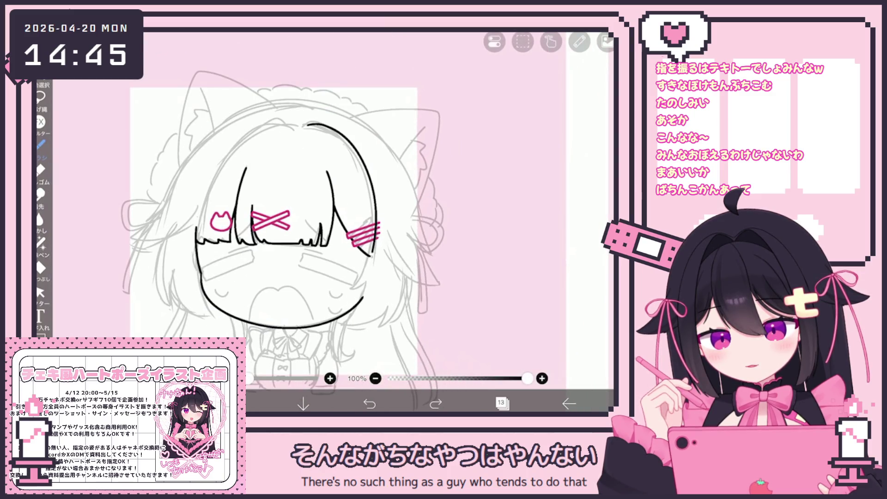
{"action": "scroll", "coordinate": [250, 222], "scroll_direction": "up", "scroll_amount": 2}
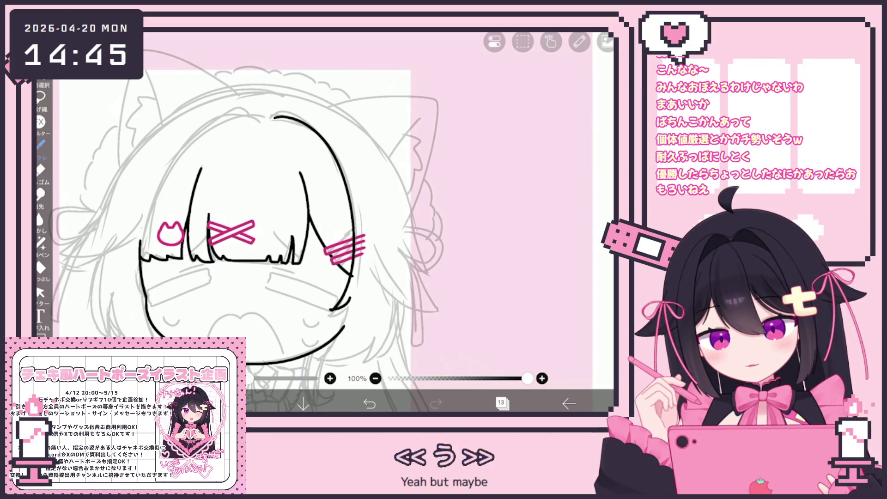
{"action": "scroll", "coordinate": [323, 208], "scroll_direction": "up", "scroll_amount": 2}
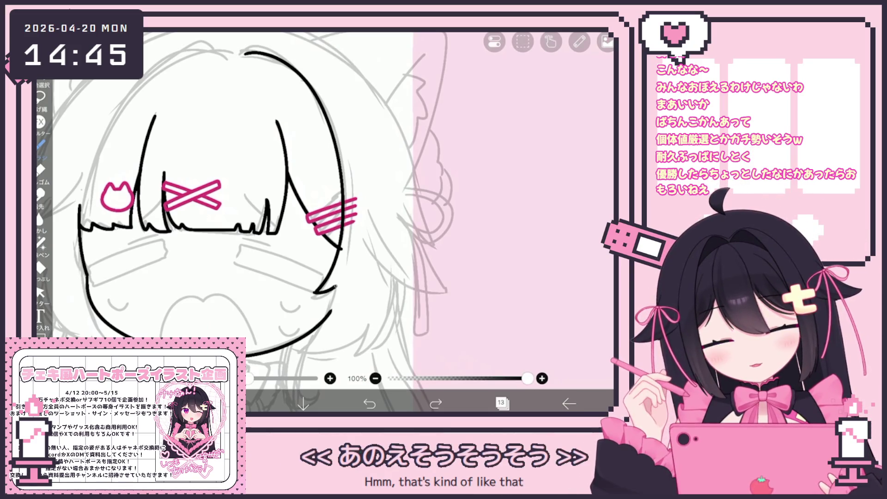
{"action": "scroll", "coordinate": [399, 315], "scroll_direction": "up", "scroll_amount": 1}
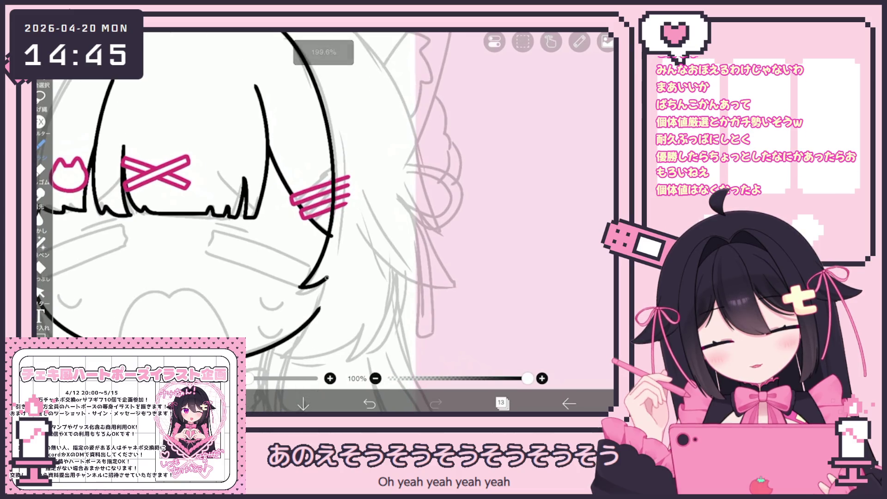
{"action": "left_click_drag", "start_coordinate": [325, 283], "coordinate": [278, 351]}
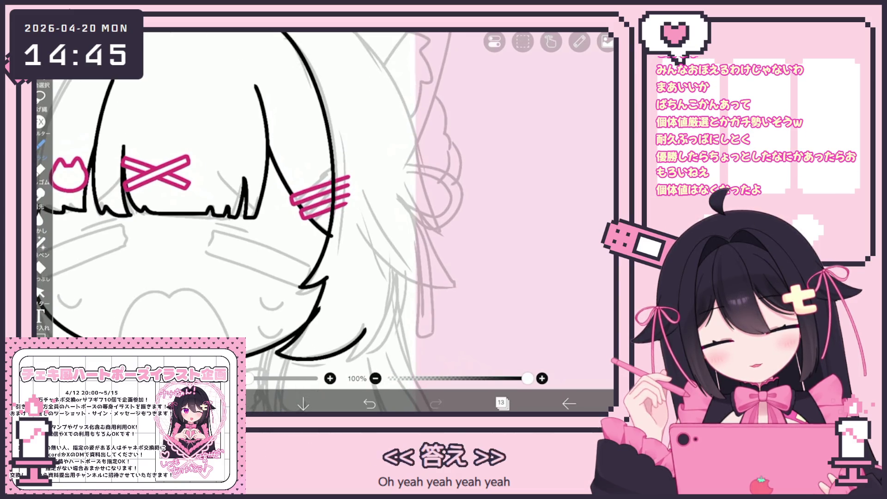
{"action": "scroll", "coordinate": [316, 222], "scroll_direction": "down", "scroll_amount": 3}
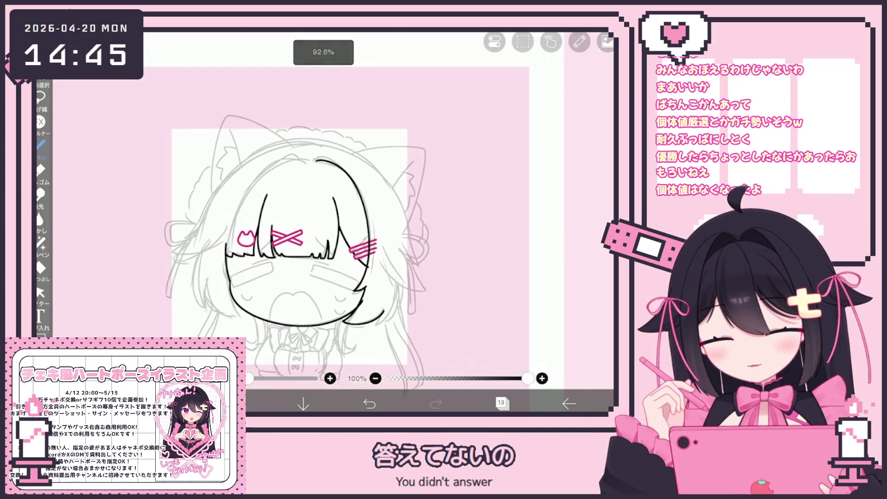
{"action": "scroll", "coordinate": [286, 221], "scroll_direction": "up", "scroll_amount": 1}
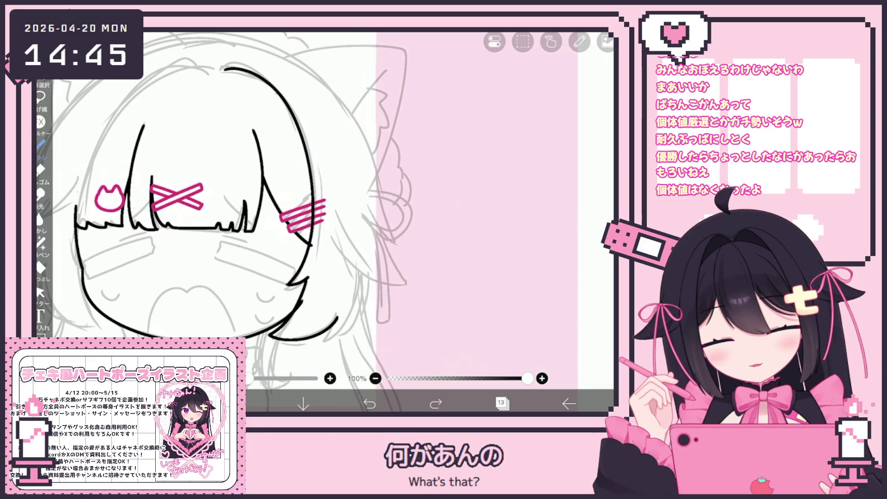
{"action": "scroll", "coordinate": [259, 255], "scroll_direction": "up", "scroll_amount": 5}
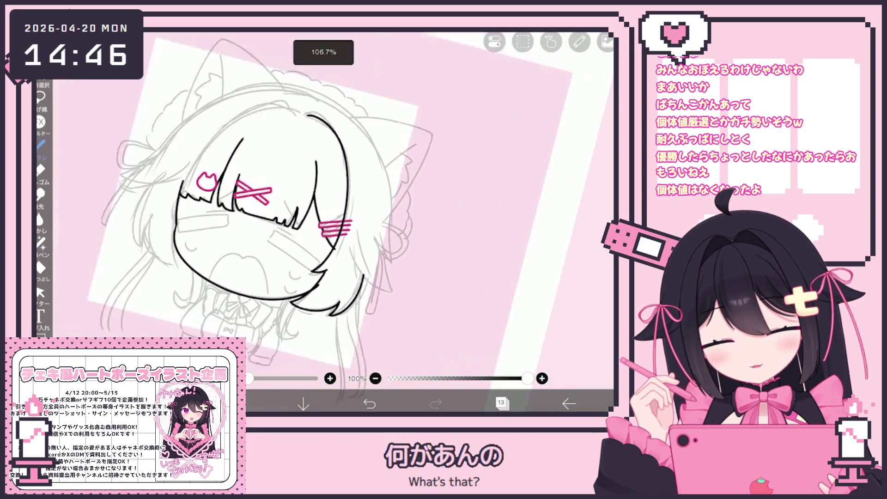
Compare the new hair stroke with undo and redo, leaving it undone
{"action": "key", "text": "ctrl+z"}
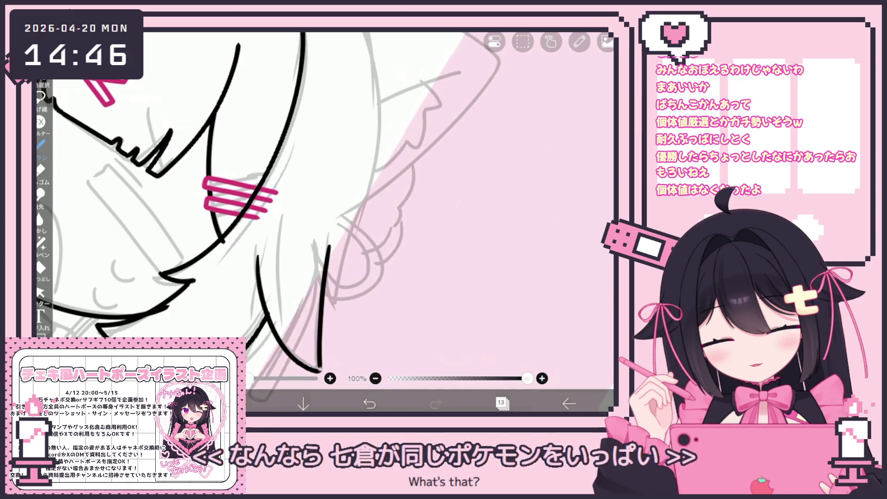
{"action": "scroll", "coordinate": [260, 255], "scroll_direction": "down", "scroll_amount": 5}
{"action": "key", "text": "ctrl+y"}
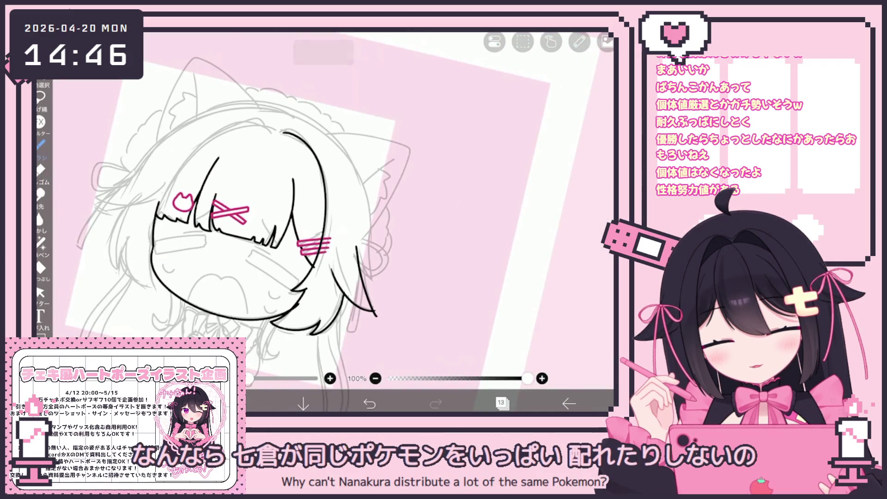
{"action": "scroll", "coordinate": [259, 255], "scroll_direction": "up", "scroll_amount": 2}
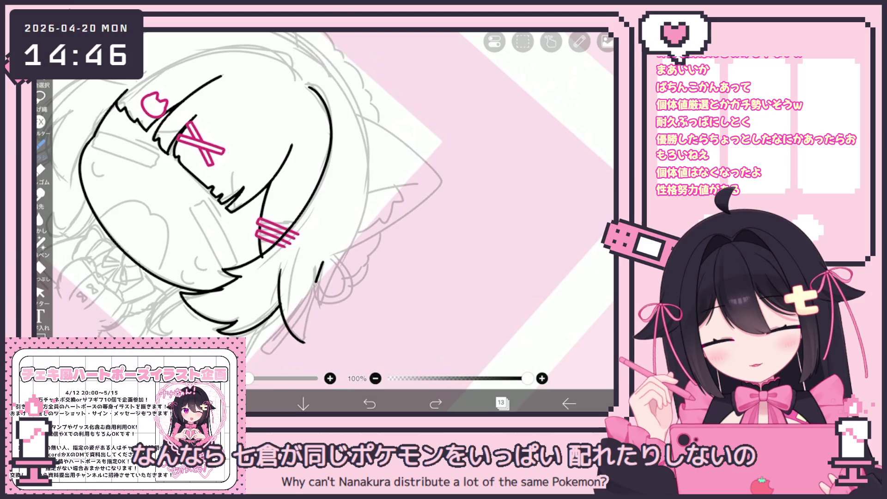
{"action": "key", "text": "ctrl+z"}
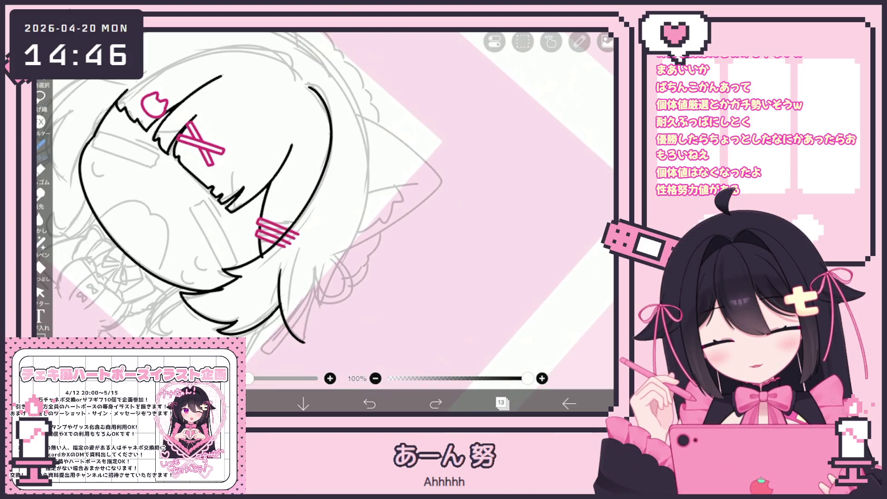
{"action": "scroll", "coordinate": [217, 207], "scroll_direction": "up", "scroll_amount": 3}
{"action": "left_click", "coordinate": [41, 292]}
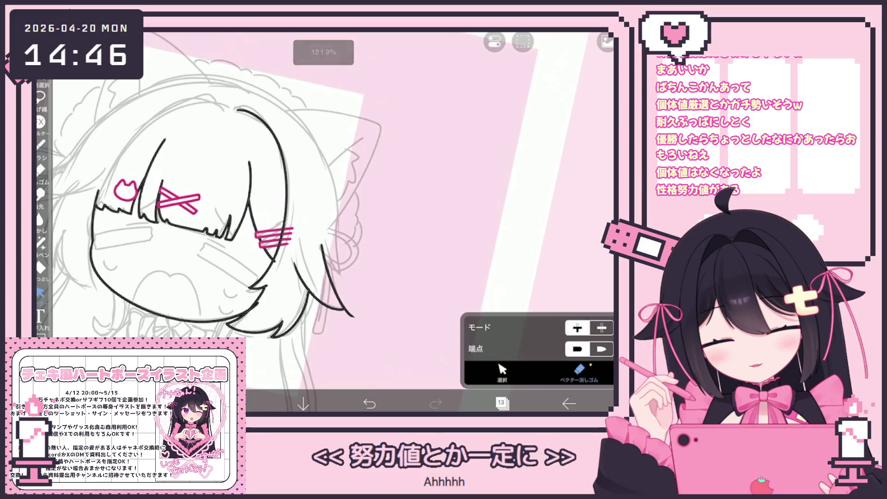
Erase the tail end of the curve with the vector eraser
{"action": "scroll", "coordinate": [217, 208], "scroll_direction": "up", "scroll_amount": 3}
{"action": "left_click", "coordinate": [578, 369]}
{"action": "left_click", "coordinate": [335, 327]}
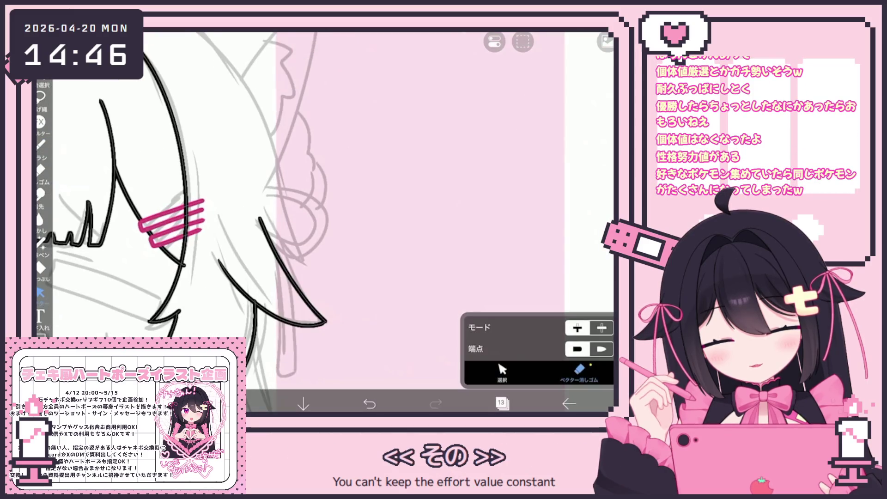
{"action": "left_click", "coordinate": [41, 144]}
Undo the left head-outline arc and redraw it as one new outline stroke
{"action": "scroll", "coordinate": [217, 208], "scroll_direction": "down", "scroll_amount": 2}
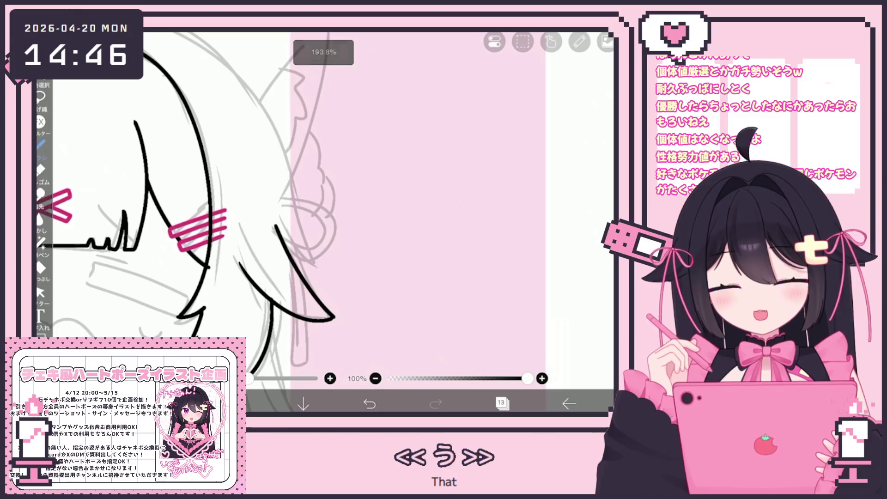
{"action": "scroll", "coordinate": [217, 208], "scroll_direction": "down", "scroll_amount": 2}
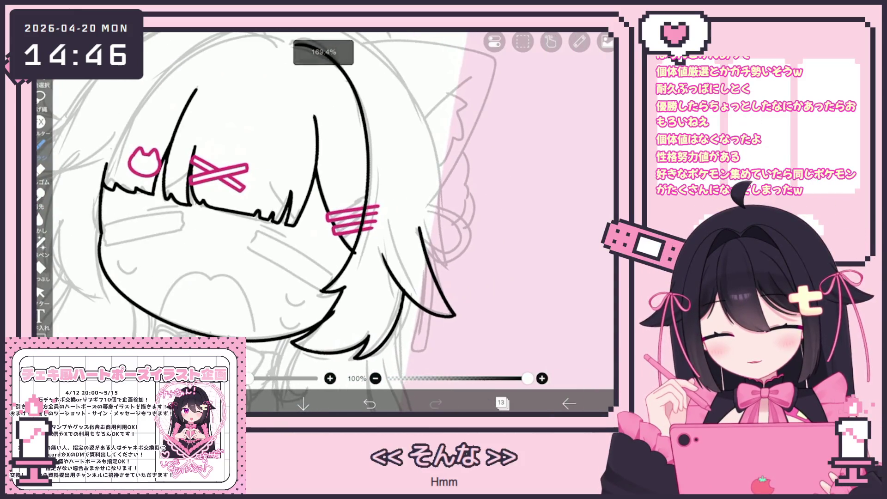
{"action": "scroll", "coordinate": [323, 208], "scroll_direction": "down", "scroll_amount": 2}
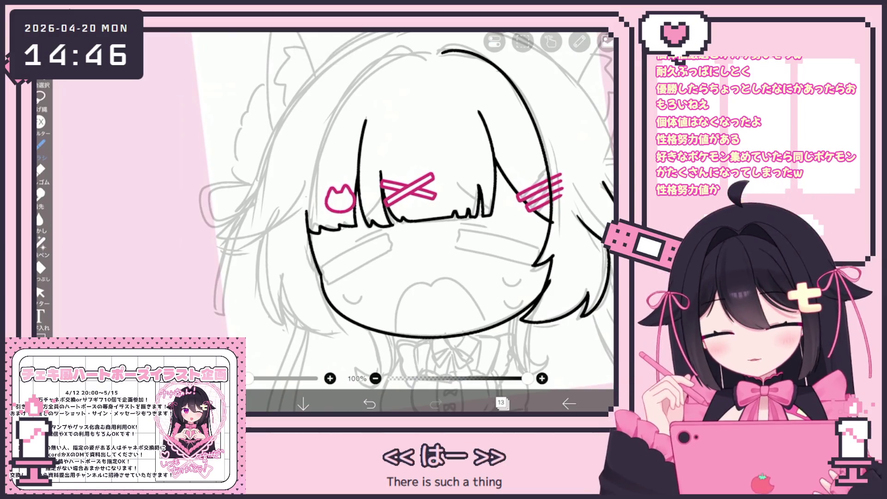
{"action": "scroll", "coordinate": [402, 222], "scroll_direction": "down", "scroll_amount": 2}
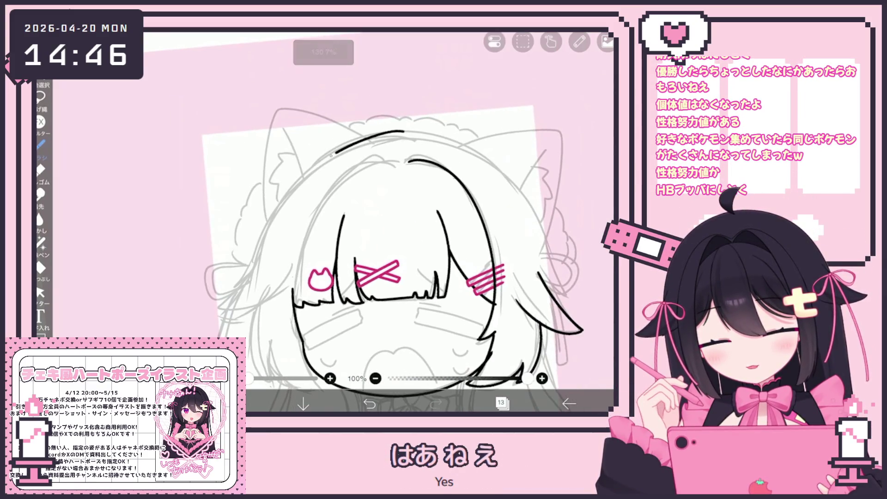
{"action": "scroll", "coordinate": [384, 249], "scroll_direction": "up", "scroll_amount": 2}
{"action": "key", "text": "ctrl+z"}
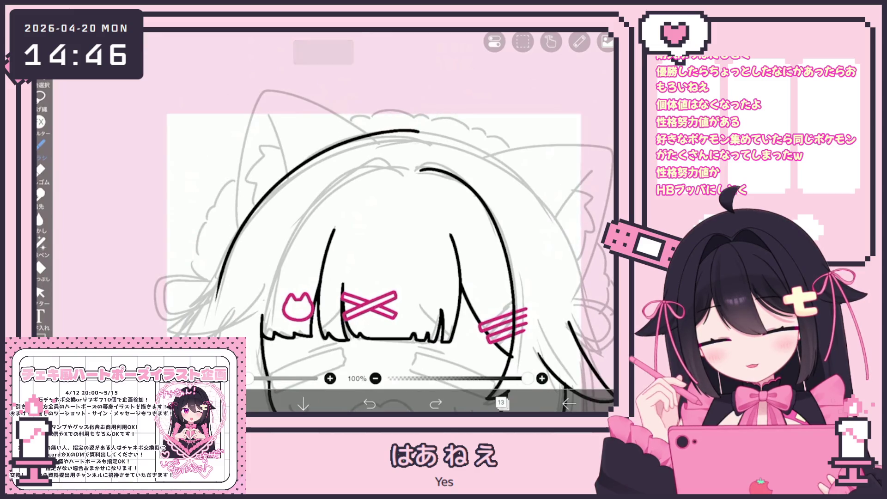
{"action": "scroll", "coordinate": [383, 249], "scroll_direction": "down", "scroll_amount": 2}
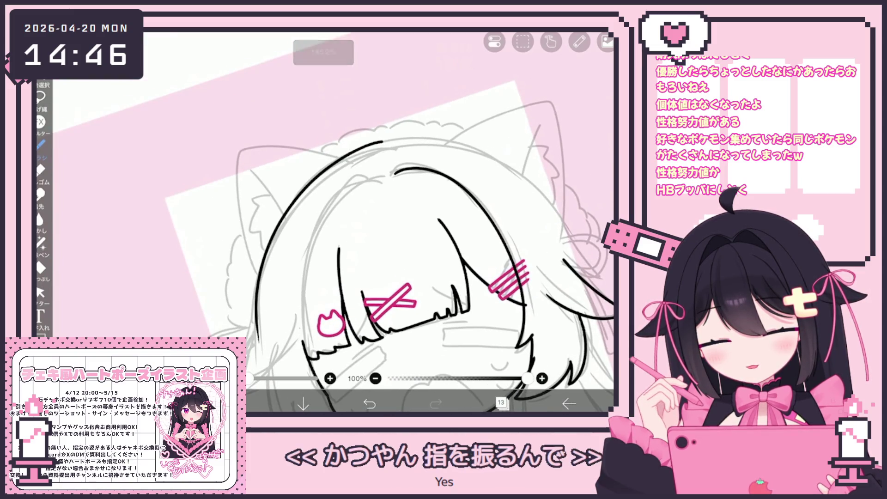
{"action": "scroll", "coordinate": [388, 245], "scroll_direction": "up", "scroll_amount": 1}
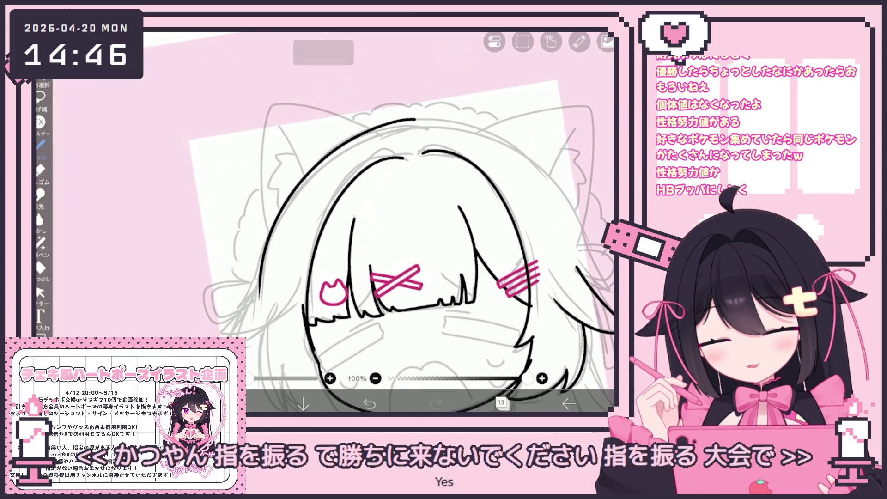
{"action": "scroll", "coordinate": [401, 234], "scroll_direction": "up", "scroll_amount": 1}
{"action": "left_click_drag", "start_coordinate": [338, 182], "coordinate": [319, 345]}
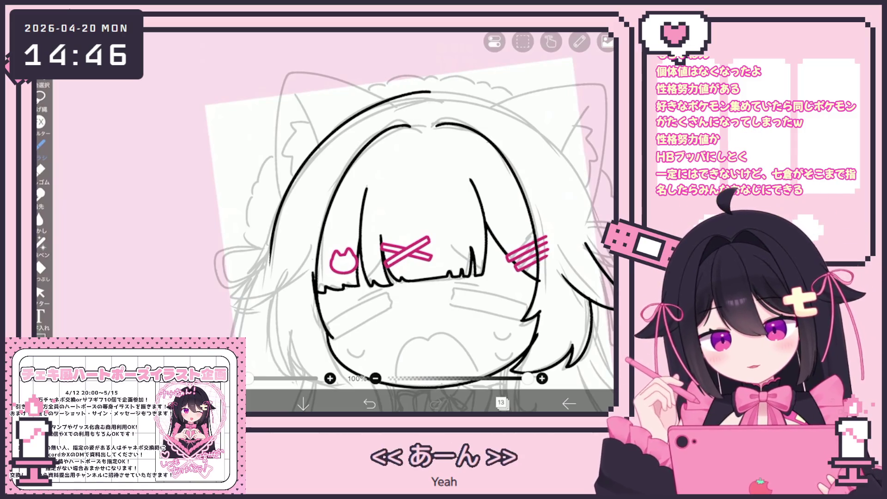
Add a short line beside the left face, select it and trim it with the vector eraser
{"action": "scroll", "coordinate": [409, 225], "scroll_direction": "up", "scroll_amount": 3}
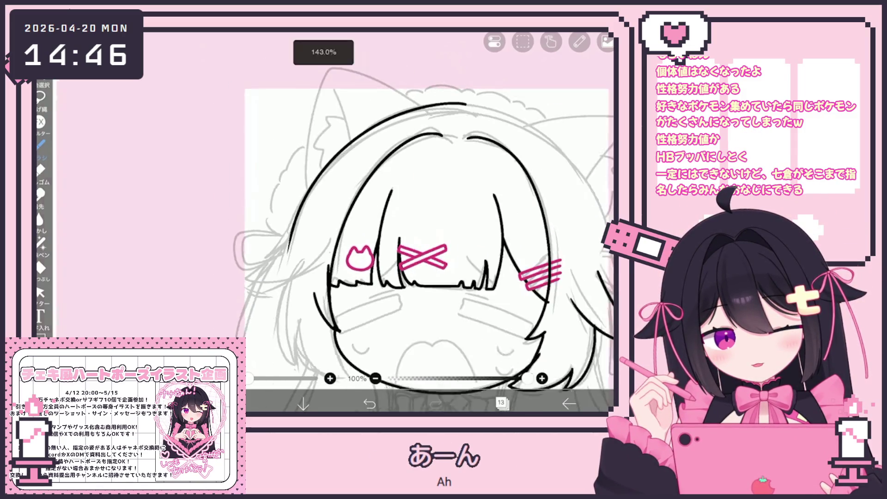
{"action": "mouse_move", "coordinate": [310, 257]}
{"action": "left_mouse_down"}
{"action": "mouse_move", "coordinate": [308, 289]}
{"action": "mouse_move", "coordinate": [319, 298]}
{"action": "left_mouse_up"}
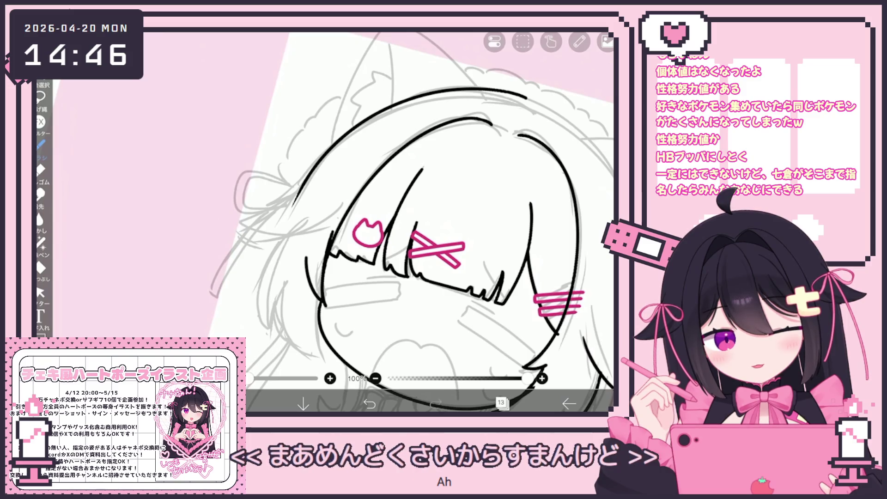
{"action": "scroll", "coordinate": [416, 221], "scroll_direction": "up", "scroll_amount": 3}
{"action": "left_click", "coordinate": [40, 292]}
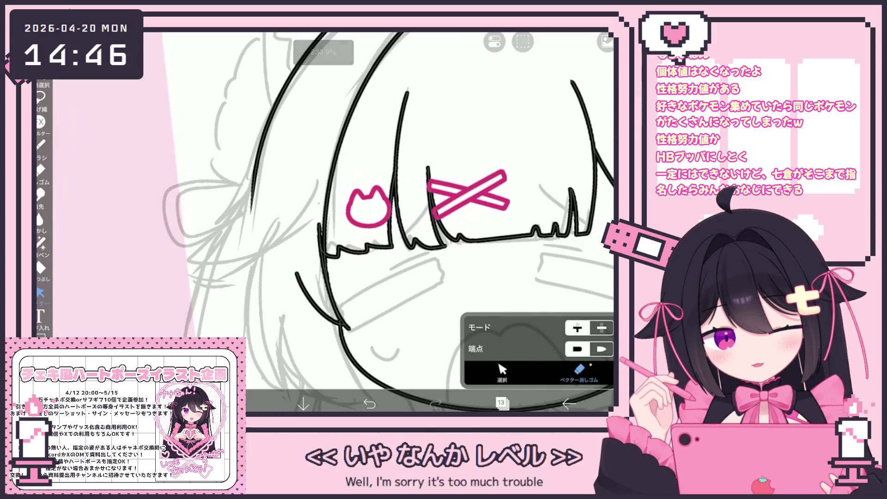
{"action": "left_click", "coordinate": [502, 370]}
{"action": "left_click_drag", "start_coordinate": [295, 259], "coordinate": [348, 332]}
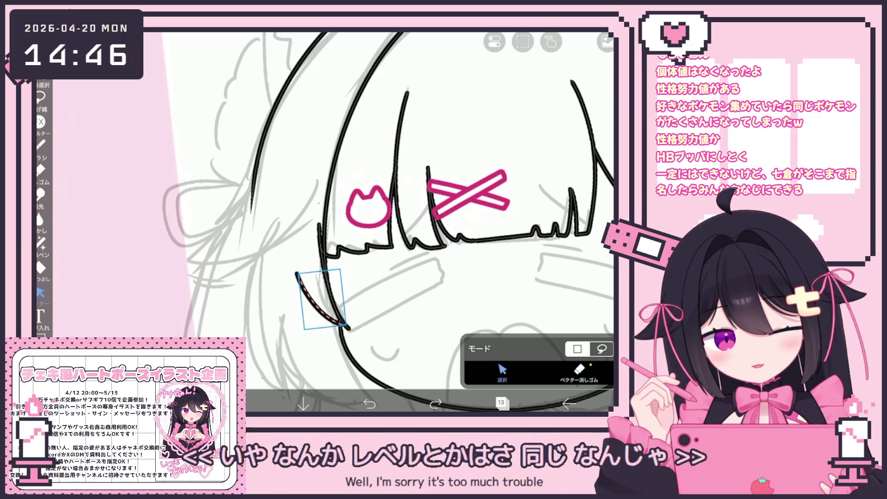
{"action": "left_click", "coordinate": [579, 372]}
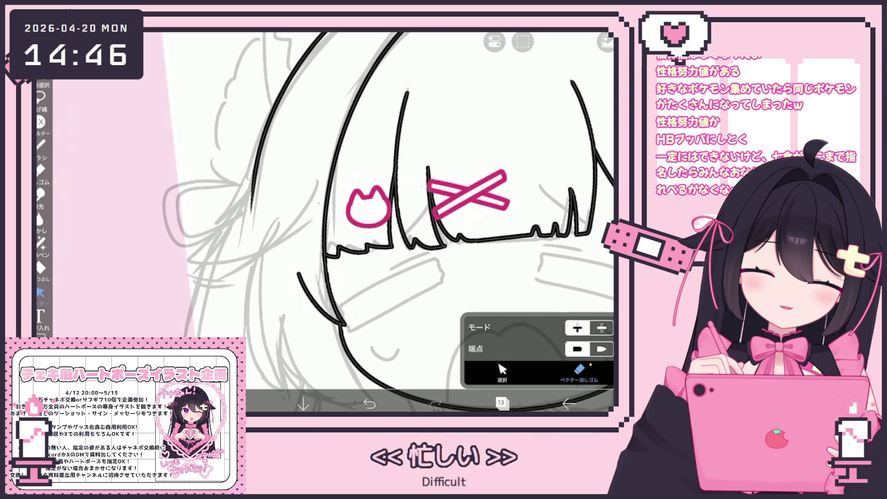
{"action": "left_click", "coordinate": [41, 144]}
{"action": "scroll", "coordinate": [388, 221], "scroll_direction": "down", "scroll_amount": 3}
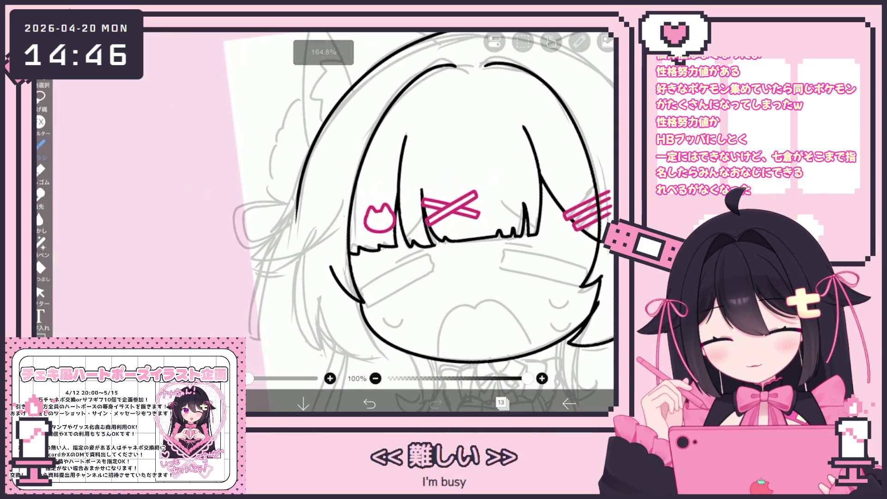
Undo the last ear stroke and rotate the canvas for easier inking
{"action": "scroll", "coordinate": [429, 221], "scroll_direction": "down", "scroll_amount": 5}
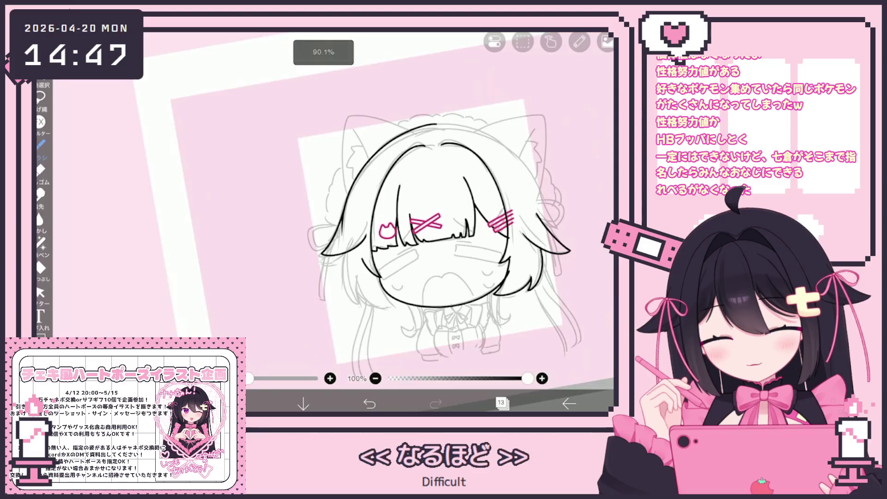
{"action": "scroll", "coordinate": [430, 222], "scroll_direction": "up", "scroll_amount": 5}
{"action": "key", "text": "ctrl+z"}
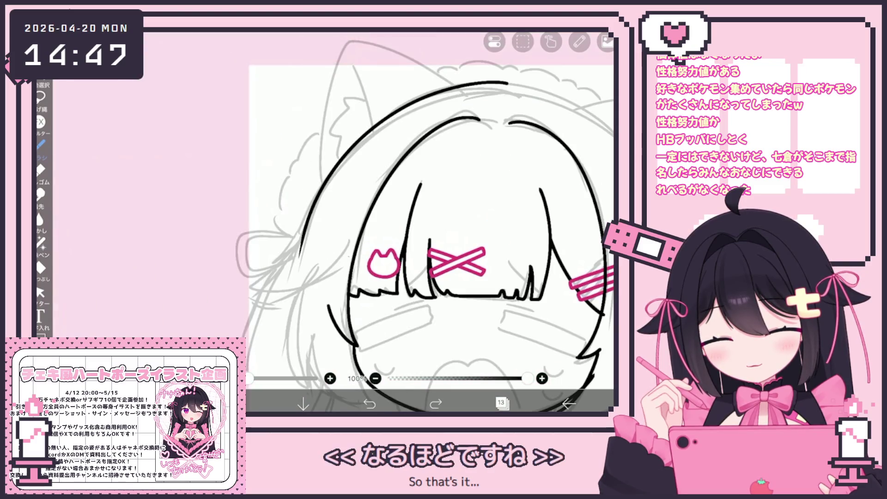
{"action": "left_click_drag", "start_coordinate": [430, 222], "coordinate": [444, 194]}
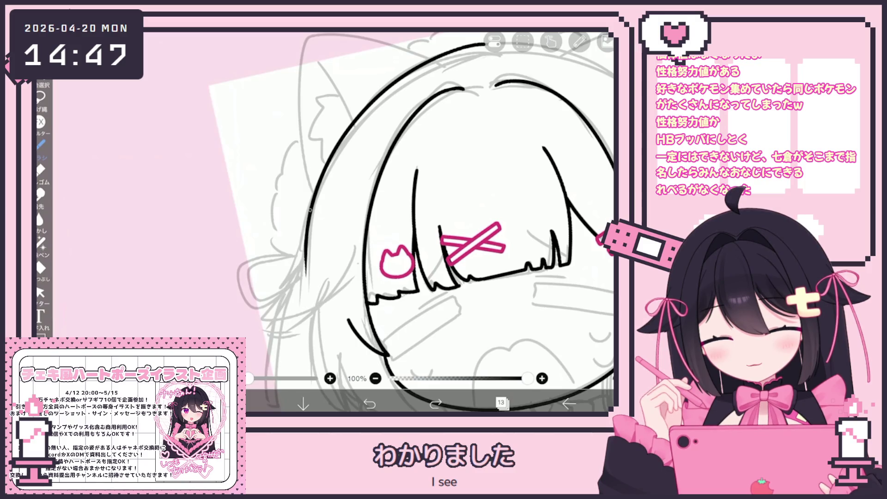
Extend the left outer hair line downward and ink two strands curving down the left hair
{"action": "left_click_drag", "start_coordinate": [306, 263], "coordinate": [268, 318]}
{"action": "scroll", "coordinate": [416, 222], "scroll_direction": "down", "scroll_amount": 5}
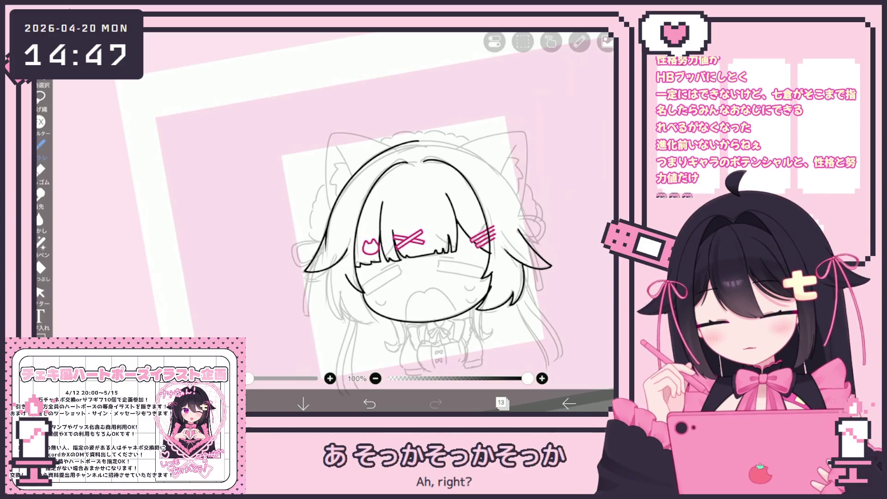
{"action": "scroll", "coordinate": [416, 207], "scroll_direction": "up", "scroll_amount": 5}
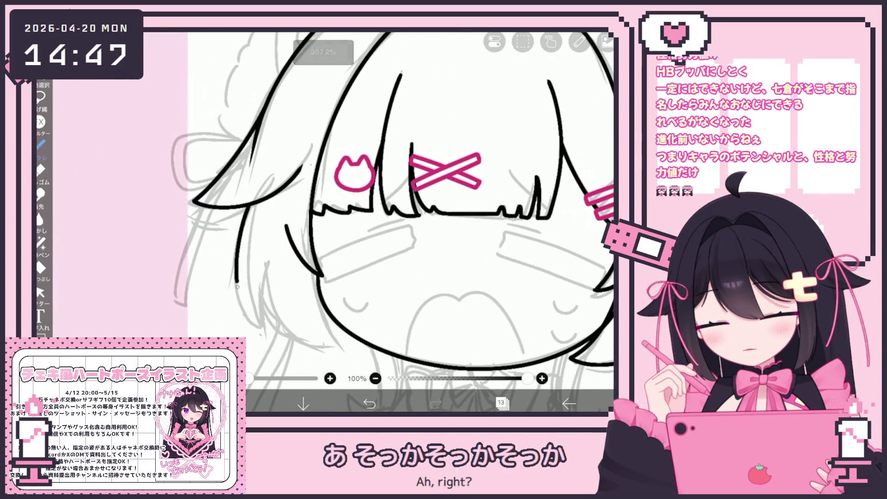
{"action": "left_click_drag", "start_coordinate": [249, 202], "coordinate": [239, 320]}
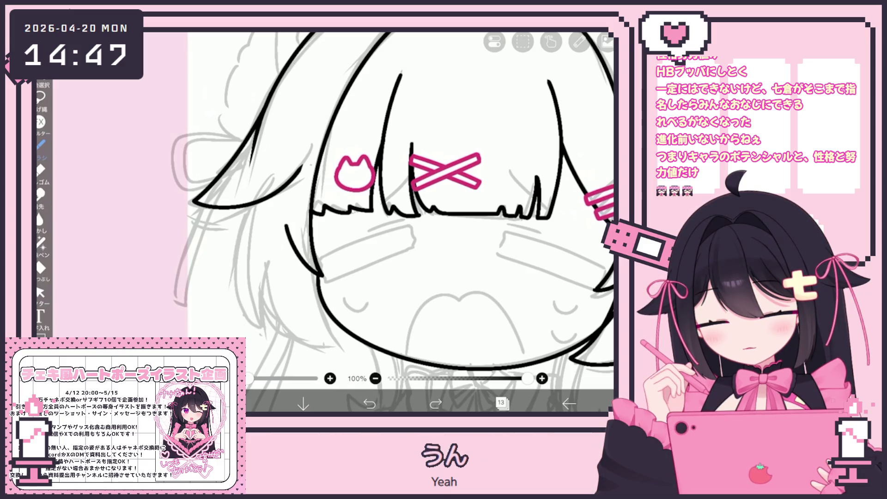
{"action": "left_click_drag", "start_coordinate": [251, 220], "coordinate": [238, 333]}
{"action": "scroll", "coordinate": [416, 208], "scroll_direction": "down", "scroll_amount": 1}
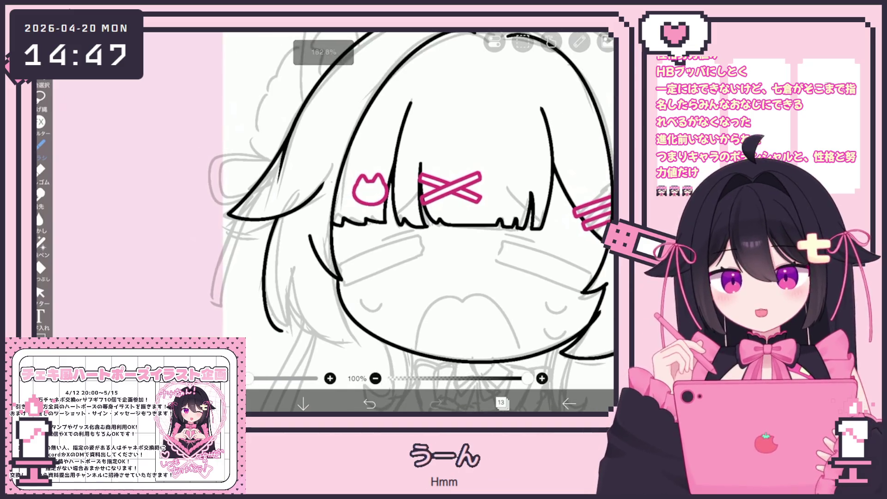
{"action": "scroll", "coordinate": [416, 208], "scroll_direction": "up", "scroll_amount": 1}
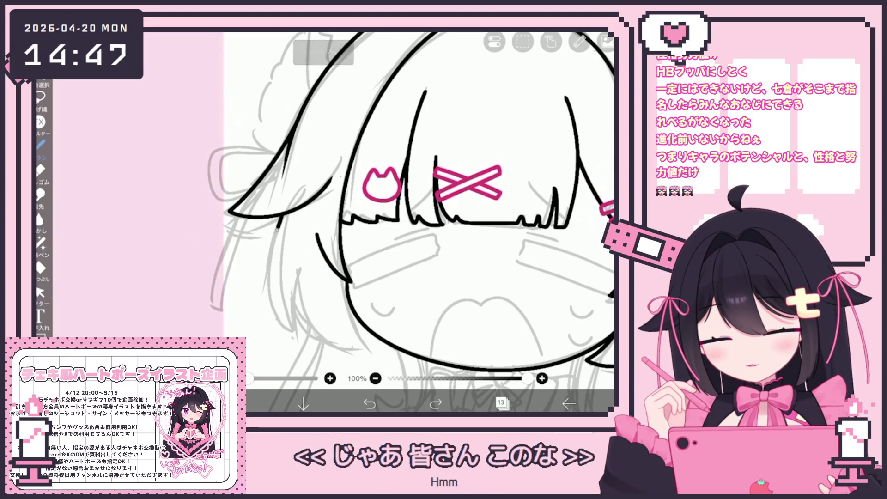
Add a short stroke and two more flowing strands to the lower left hair
{"action": "mouse_move", "coordinate": [286, 313]}
{"action": "left_mouse_down"}
{"action": "mouse_move", "coordinate": [277, 335]}
{"action": "mouse_move", "coordinate": [339, 347]}
{"action": "left_mouse_up"}
{"action": "left_click_drag", "start_coordinate": [335, 274], "coordinate": [352, 336]}
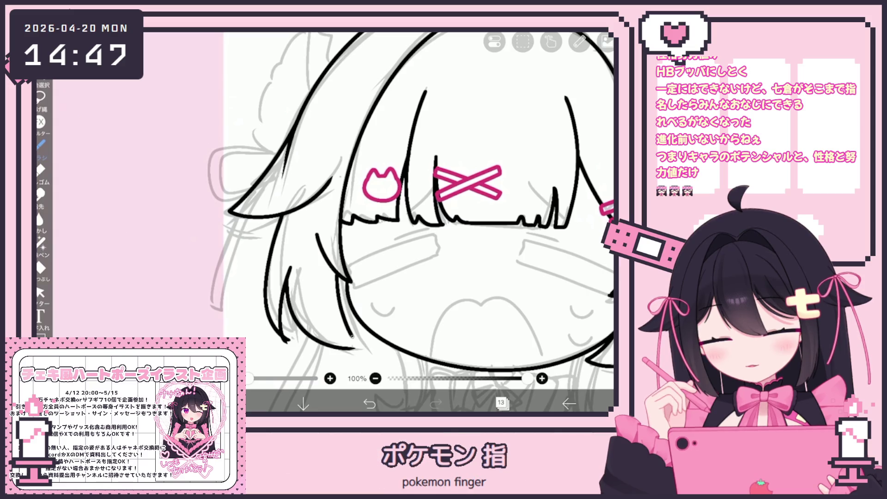
{"action": "left_click_drag", "start_coordinate": [336, 266], "coordinate": [351, 340]}
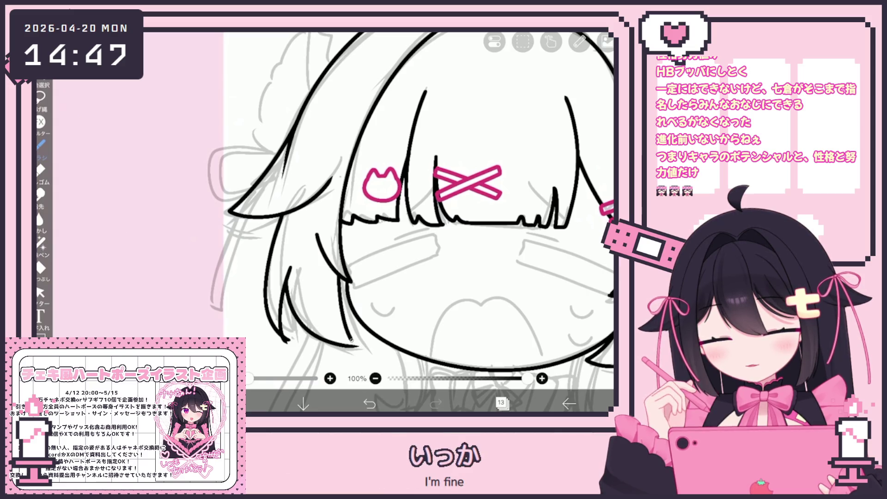
{"action": "scroll", "coordinate": [374, 222], "scroll_direction": "down", "scroll_amount": 3}
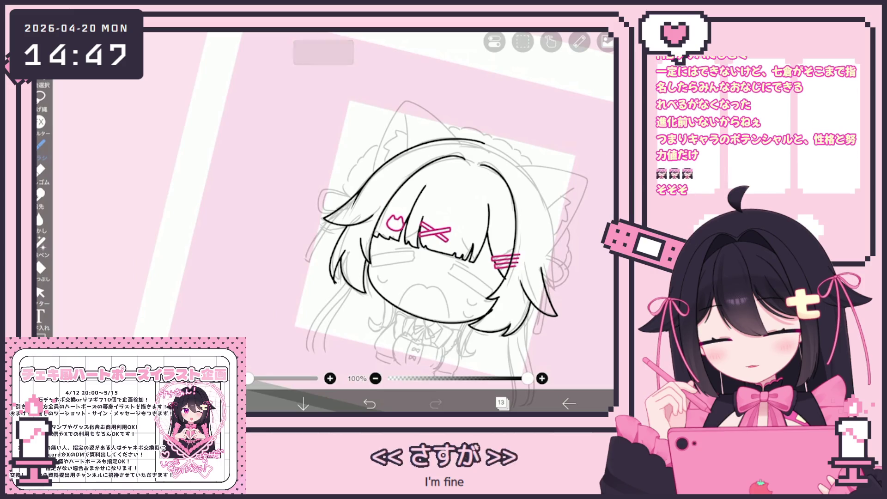
{"action": "left_click", "coordinate": [41, 292]}
{"action": "scroll", "coordinate": [429, 222], "scroll_direction": "up", "scroll_amount": 5}
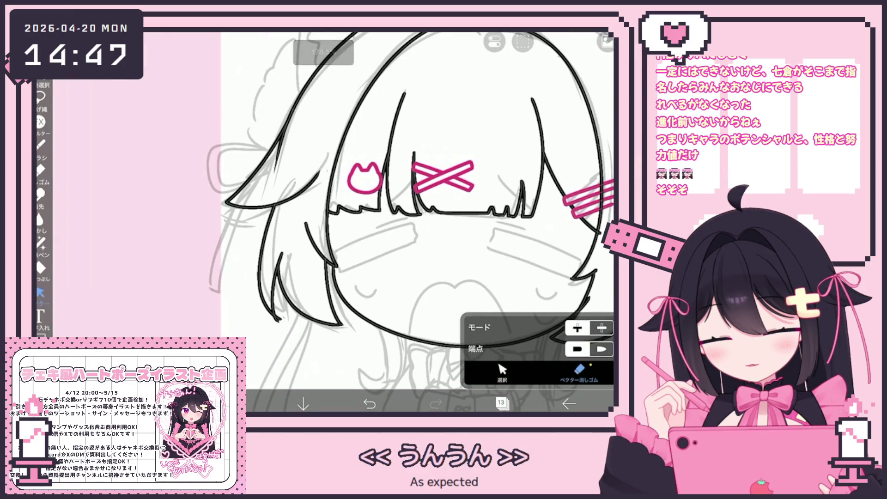
Select and delete the stray stroke at the right hair end, then resume brush inking
{"action": "scroll", "coordinate": [417, 222], "scroll_direction": "down", "scroll_amount": 3}
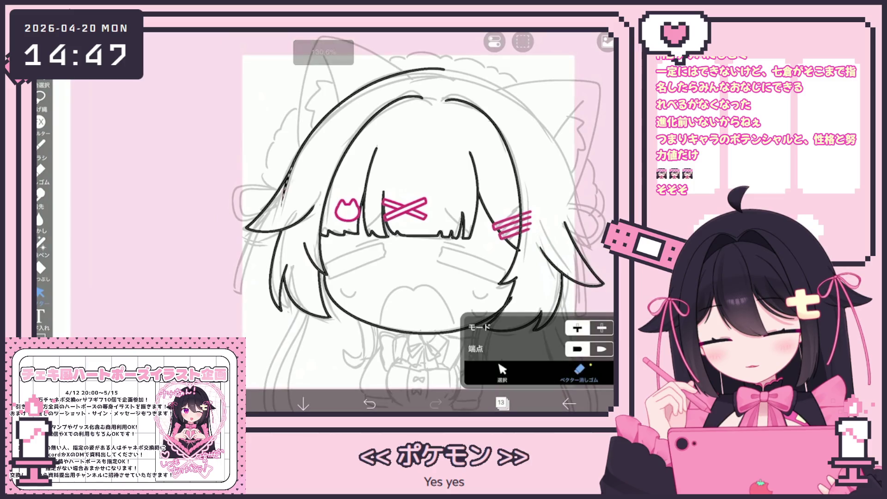
{"action": "scroll", "coordinate": [429, 222], "scroll_direction": "down", "scroll_amount": 2}
{"action": "left_click", "coordinate": [40, 144]}
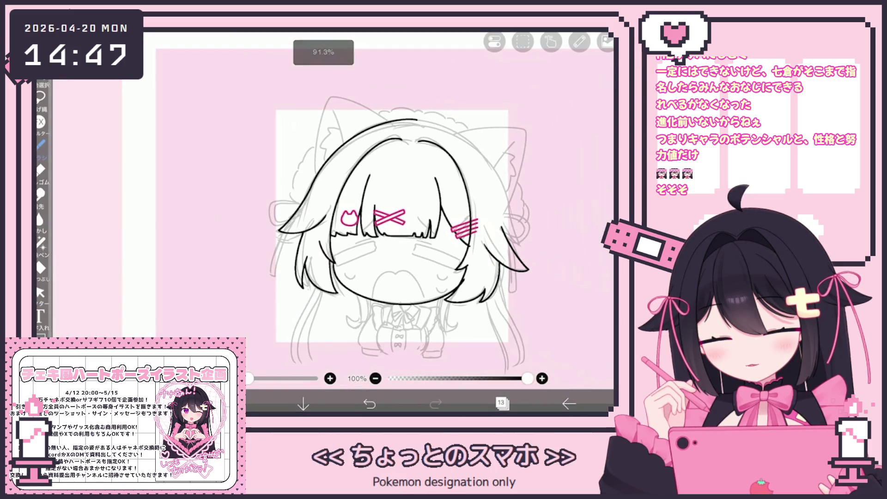
{"action": "scroll", "coordinate": [365, 221], "scroll_direction": "down", "scroll_amount": 1}
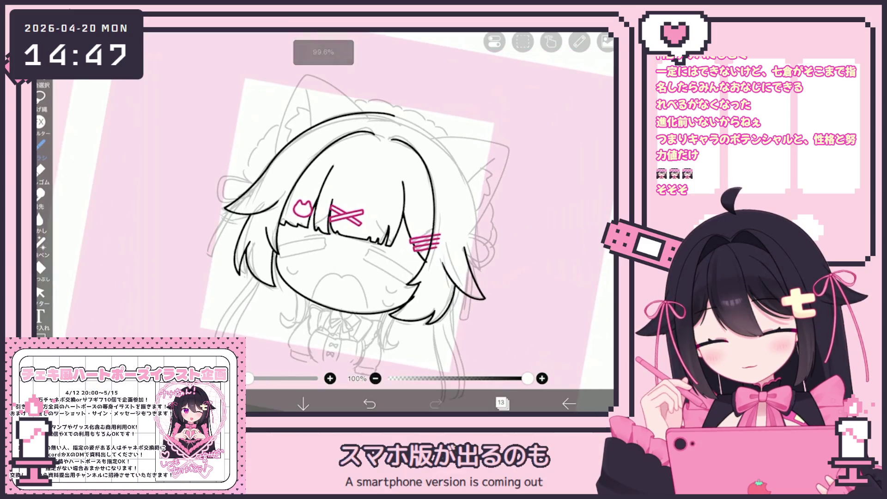
{"action": "left_click", "coordinate": [41, 292]}
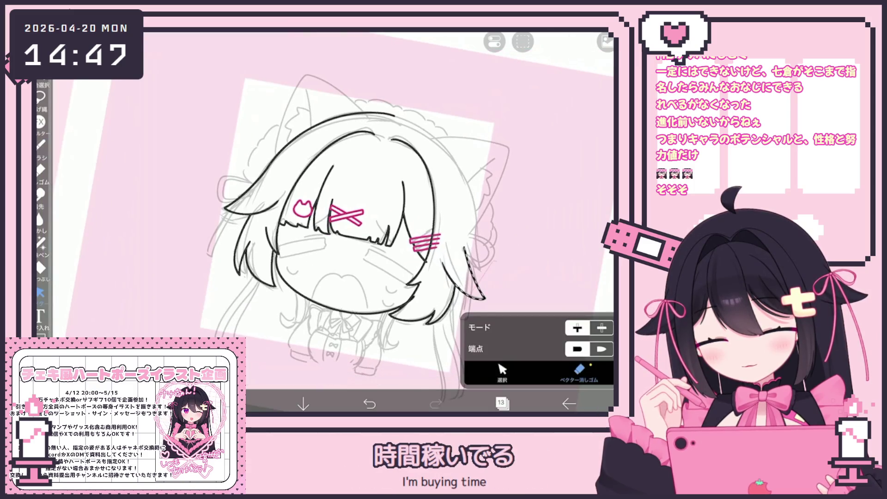
{"action": "left_click", "coordinate": [502, 369]}
{"action": "left_click", "coordinate": [467, 268]}
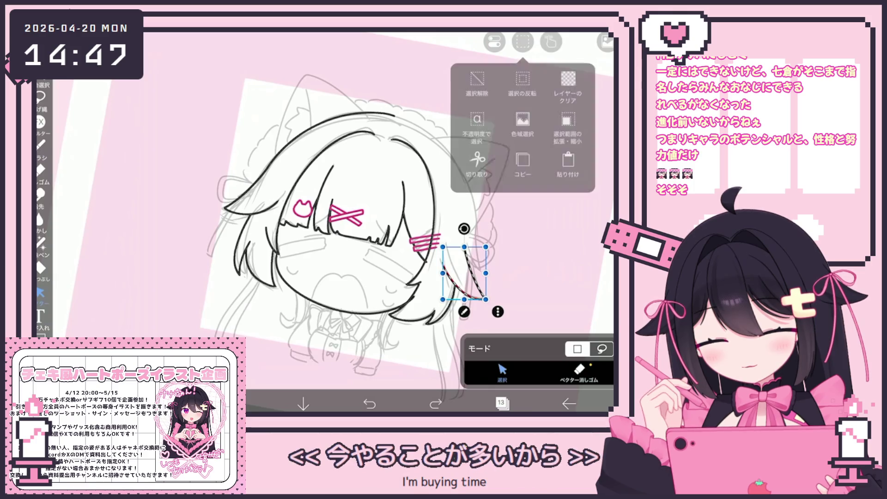
{"action": "left_click", "coordinate": [569, 123]}
{"action": "left_click", "coordinate": [41, 144]}
Turn the canvas back upright and select the long stroke on the right hair for erasing
{"action": "scroll", "coordinate": [365, 222], "scroll_direction": "up", "scroll_amount": 3}
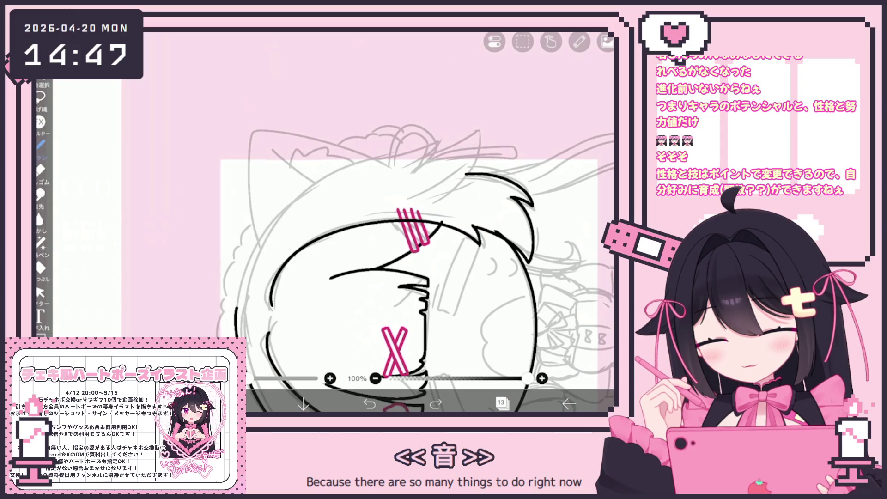
{"action": "scroll", "coordinate": [416, 277], "scroll_direction": "up", "scroll_amount": 1}
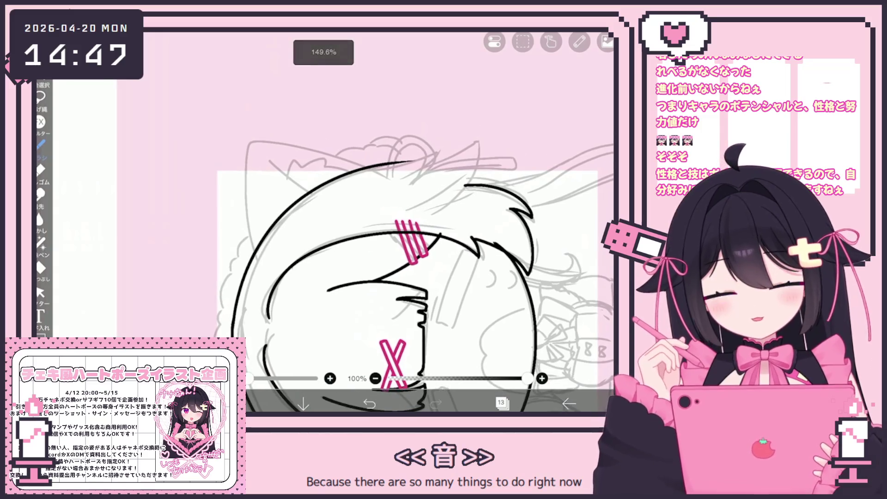
{"action": "scroll", "coordinate": [416, 277], "scroll_direction": "down", "scroll_amount": 1}
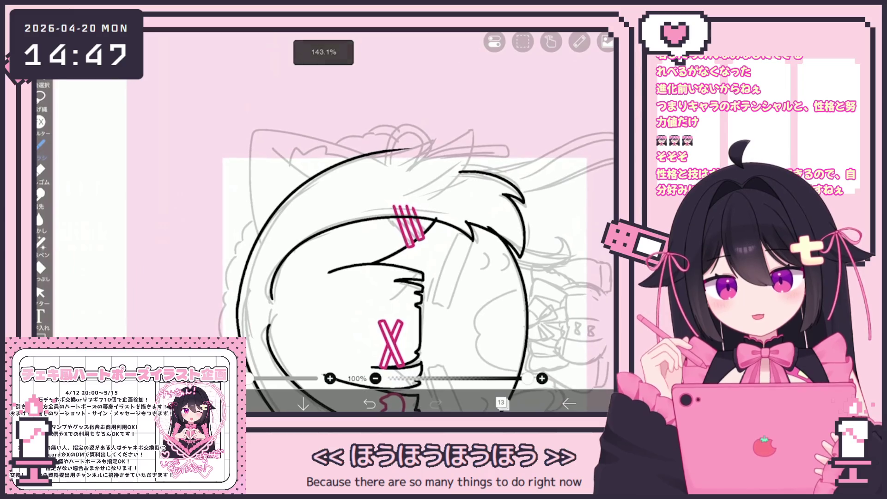
{"action": "scroll", "coordinate": [398, 226], "scroll_direction": "down", "scroll_amount": 2}
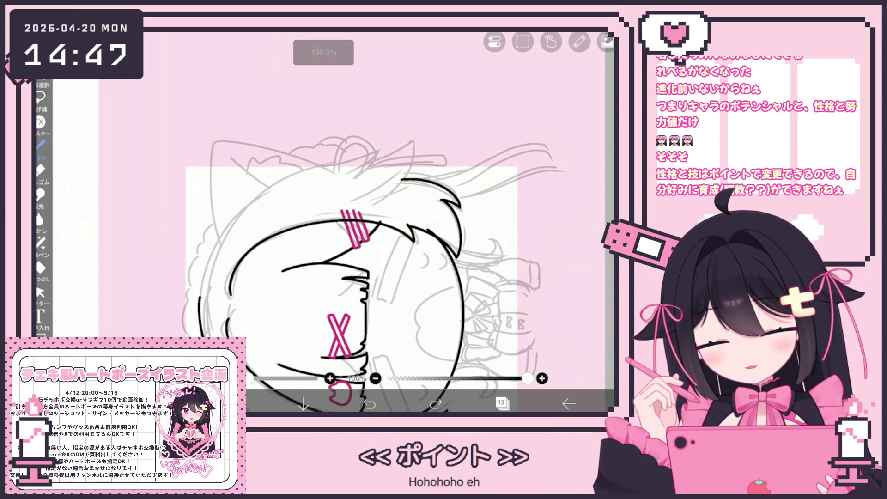
{"action": "mouse_move", "coordinate": [351, 259]}
{"action": "left_mouse_down"}
{"action": "mouse_move", "coordinate": [323, 222]}
{"action": "mouse_move", "coordinate": [295, 218]}
{"action": "left_mouse_up"}
{"action": "left_click", "coordinate": [40, 292]}
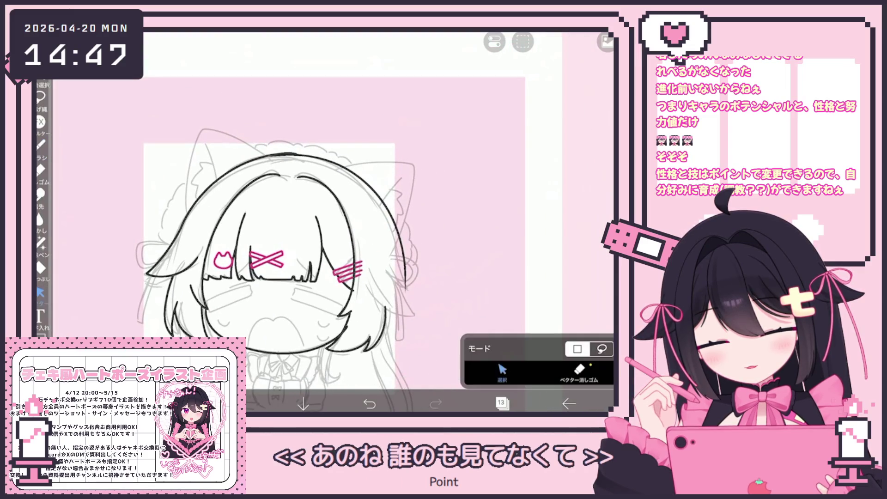
{"action": "scroll", "coordinate": [324, 231], "scroll_direction": "up", "scroll_amount": 1}
{"action": "left_click", "coordinate": [400, 231]}
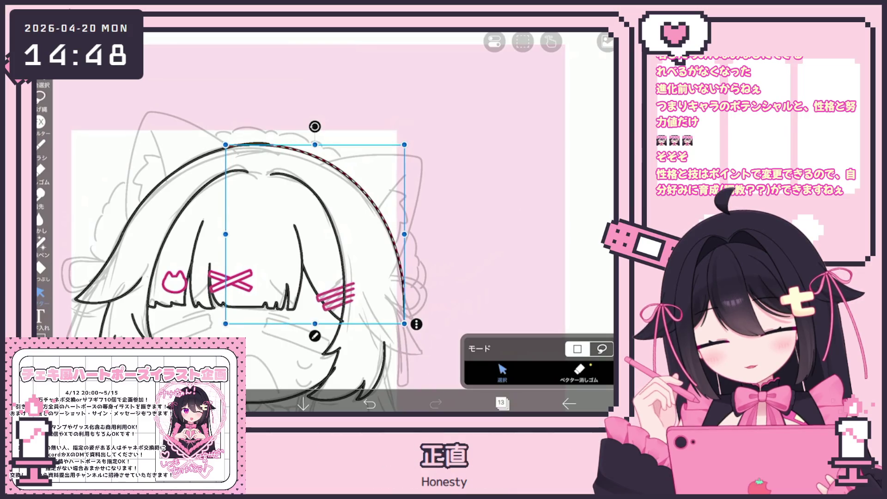
{"action": "left_click", "coordinate": [578, 369]}
{"action": "scroll", "coordinate": [324, 231], "scroll_direction": "up", "scroll_amount": 5}
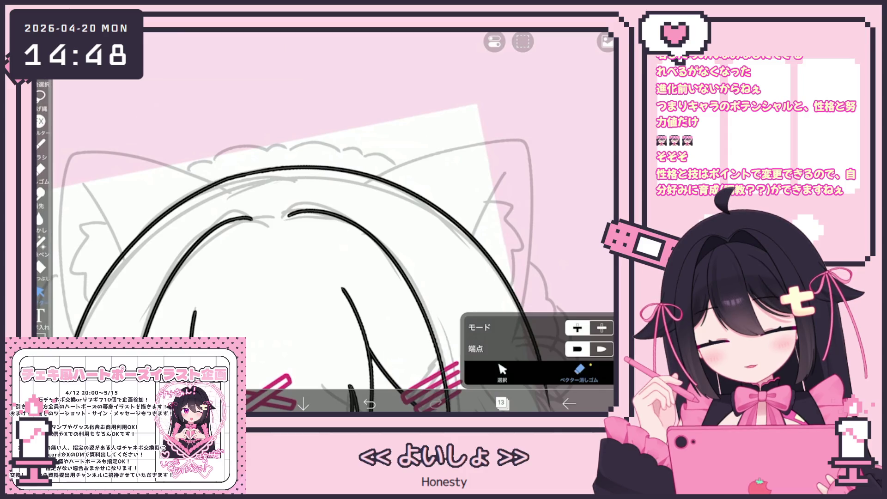
Ink the lower right edge of the hair with two brush strokes
{"action": "left_click", "coordinate": [40, 143]}
{"action": "scroll", "coordinate": [324, 222], "scroll_direction": "down", "scroll_amount": 2}
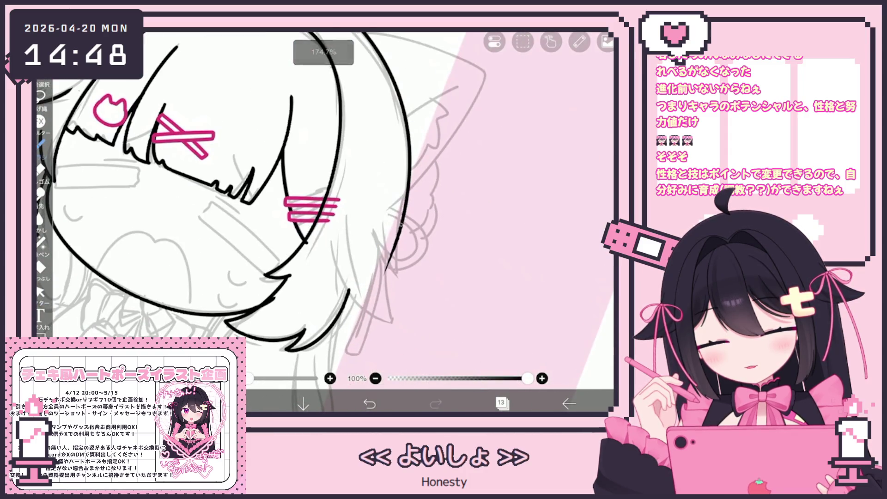
{"action": "left_click_drag", "start_coordinate": [392, 303], "coordinate": [400, 335]}
{"action": "left_click_drag", "start_coordinate": [341, 282], "coordinate": [394, 330]}
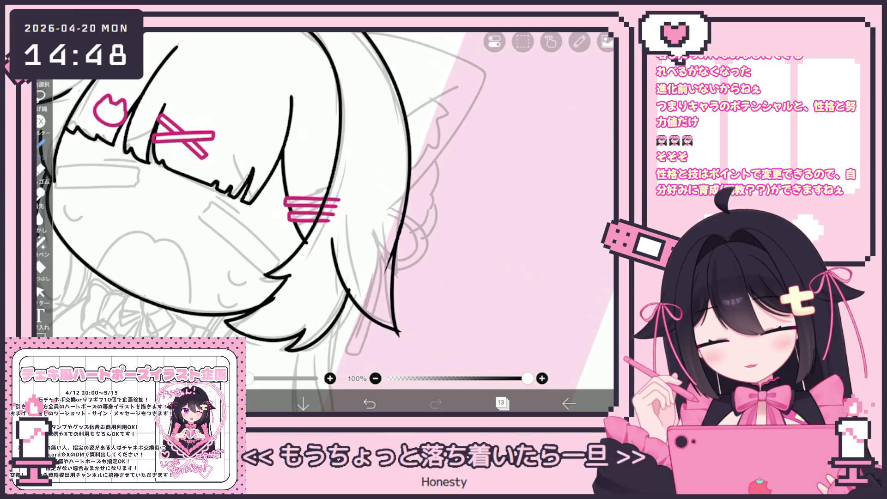
Undo the last hair stroke and move the right-side hair stroke down-left to fit the sketch
{"action": "left_click", "coordinate": [40, 292]}
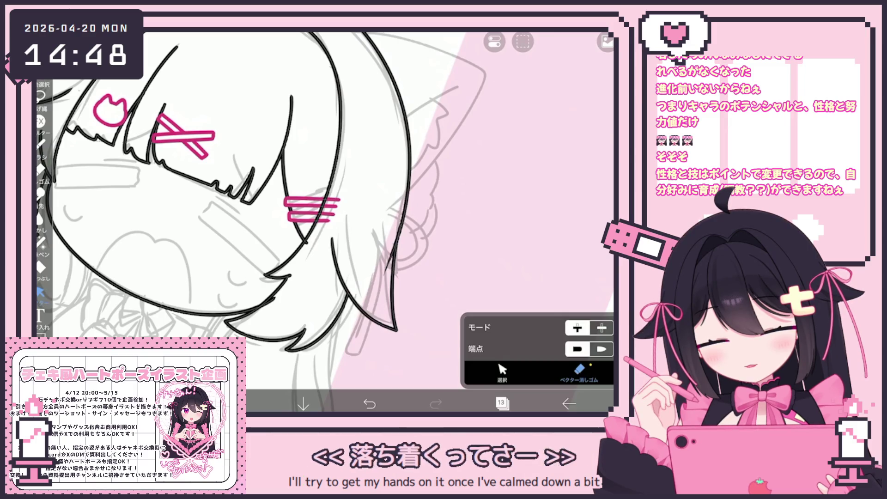
{"action": "scroll", "coordinate": [277, 222], "scroll_direction": "down", "scroll_amount": 5}
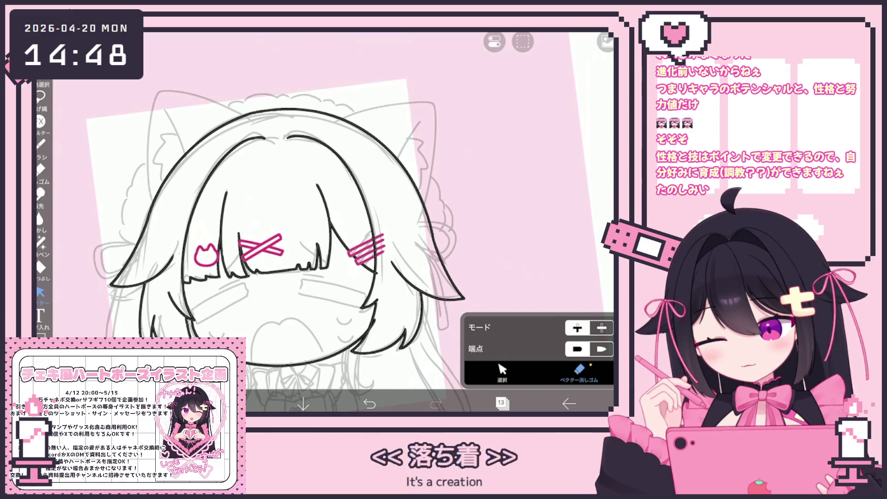
{"action": "left_click", "coordinate": [370, 403]}
{"action": "left_click", "coordinate": [503, 370]}
{"action": "left_click", "coordinate": [446, 263]}
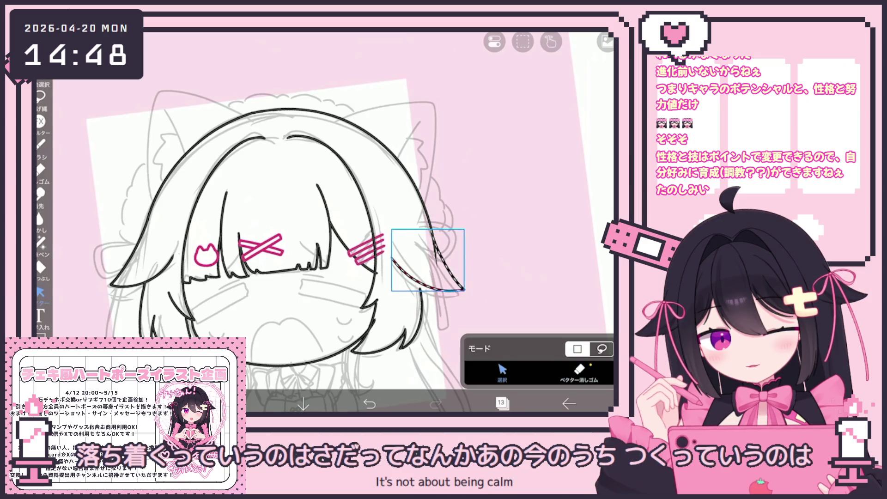
{"action": "left_click_drag", "start_coordinate": [427, 261], "coordinate": [411, 318]}
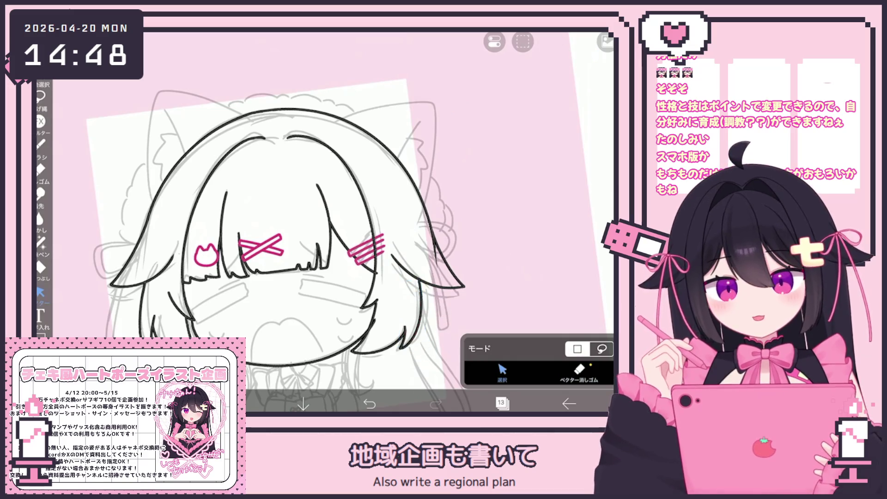
{"action": "scroll", "coordinate": [250, 222], "scroll_direction": "up", "scroll_amount": 3}
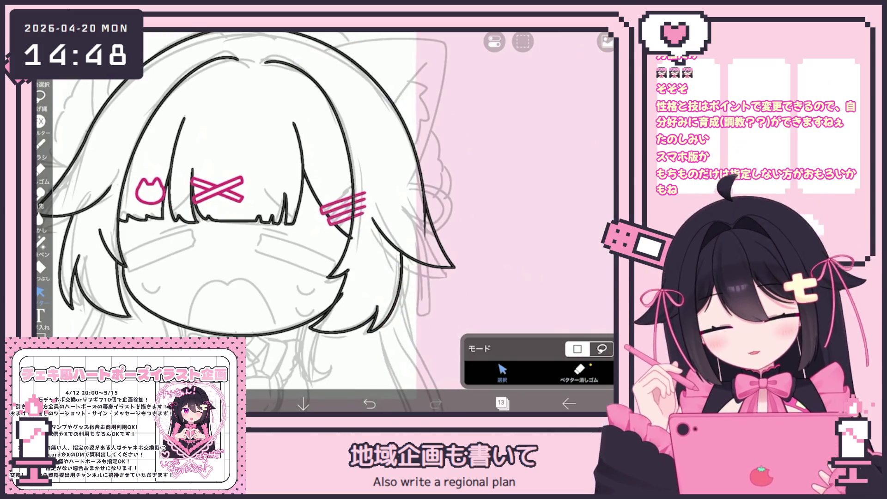
{"action": "left_click", "coordinate": [579, 370]}
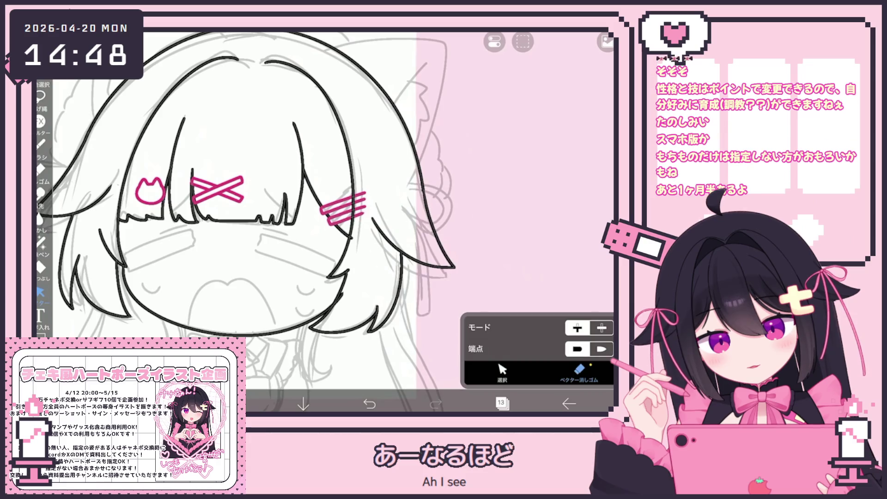
{"action": "scroll", "coordinate": [287, 291], "scroll_direction": "down", "scroll_amount": 5}
{"action": "scroll", "coordinate": [287, 290], "scroll_direction": "up", "scroll_amount": 8}
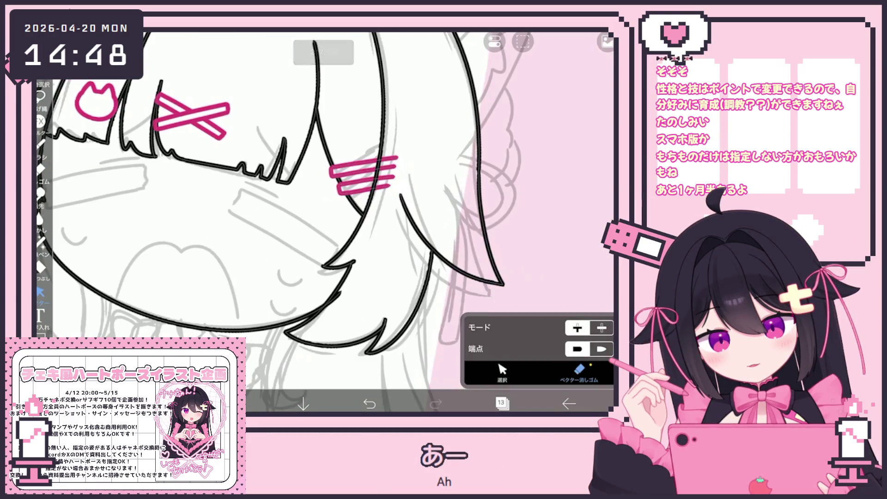
{"action": "scroll", "coordinate": [323, 208], "scroll_direction": "down", "scroll_amount": 5}
{"action": "left_click", "coordinate": [41, 144]}
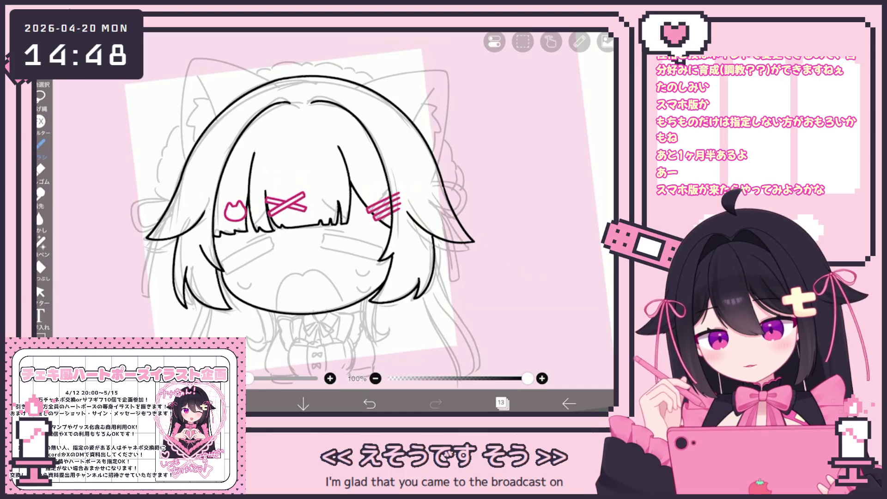
{"action": "scroll", "coordinate": [318, 221], "scroll_direction": "up", "scroll_amount": 3}
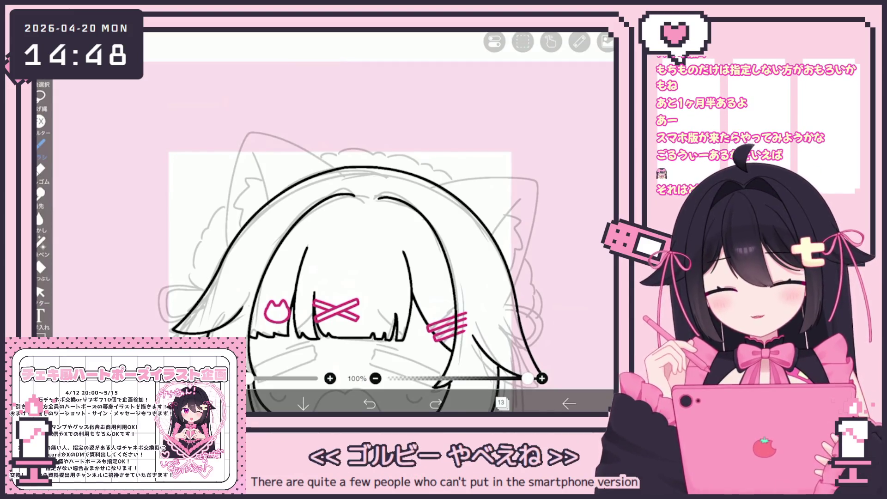
{"action": "scroll", "coordinate": [340, 259], "scroll_direction": "up", "scroll_amount": 3}
Draw the line from the head top over the left ear, undoing and redoing attempts
{"action": "mouse_move", "coordinate": [341, 185]}
{"action": "left_mouse_down"}
{"action": "mouse_move", "coordinate": [212, 136]}
{"action": "mouse_move", "coordinate": [196, 272]}
{"action": "left_mouse_up"}
{"action": "key", "text": "ctrl+z"}
{"action": "mouse_move", "coordinate": [335, 175]}
{"action": "left_mouse_down"}
{"action": "mouse_move", "coordinate": [258, 134]}
{"action": "mouse_move", "coordinate": [204, 264]}
{"action": "left_mouse_up"}
{"action": "key", "text": "ctrl+z"}
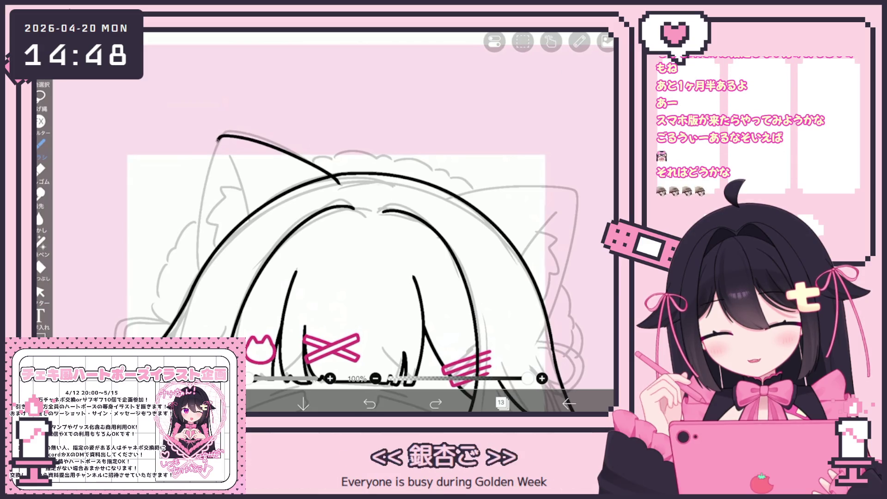
{"action": "key", "text": "ctrl+y"}
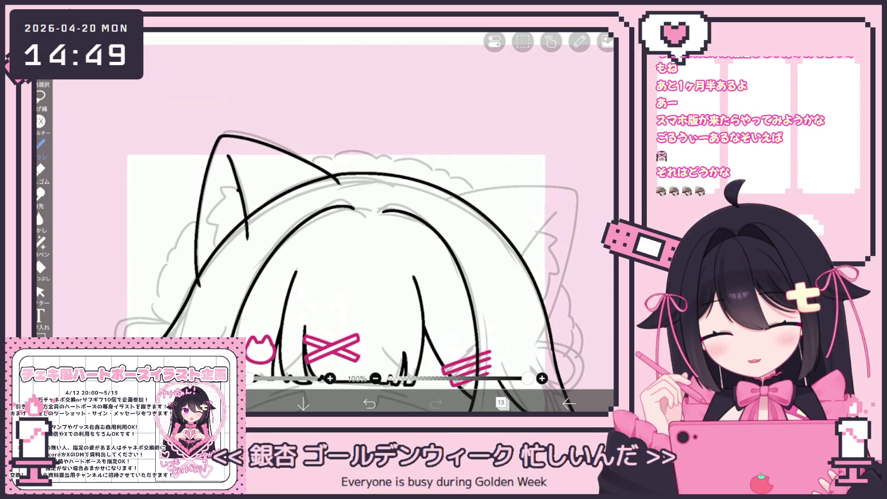
{"action": "scroll", "coordinate": [362, 271], "scroll_direction": "up", "scroll_amount": 2}
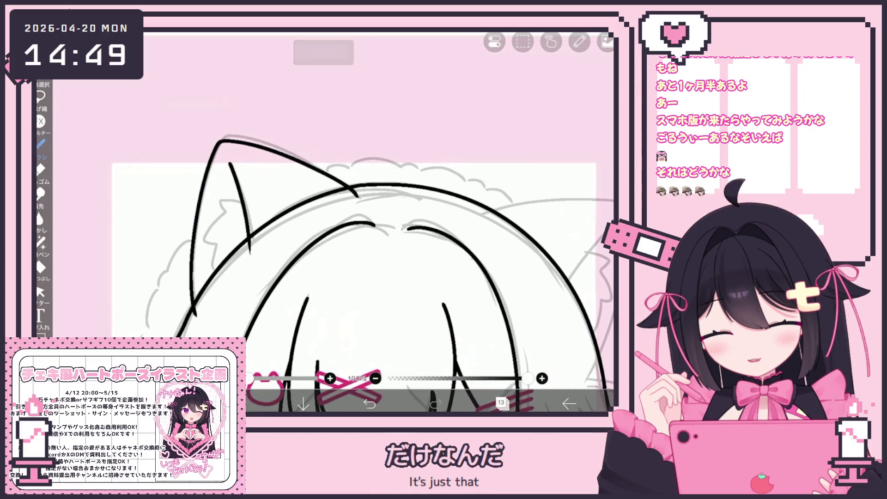
Add a jagged fur stroke inside the left ear and discard a trial left-hair extension
{"action": "mouse_move", "coordinate": [220, 201]}
{"action": "left_mouse_down"}
{"action": "mouse_move", "coordinate": [209, 240]}
{"action": "mouse_move", "coordinate": [214, 267]}
{"action": "left_mouse_up"}
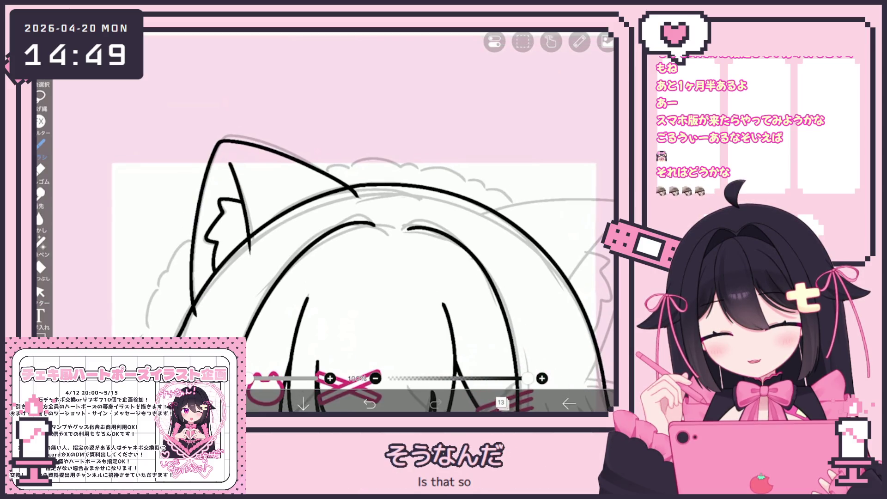
{"action": "left_click", "coordinate": [40, 292]}
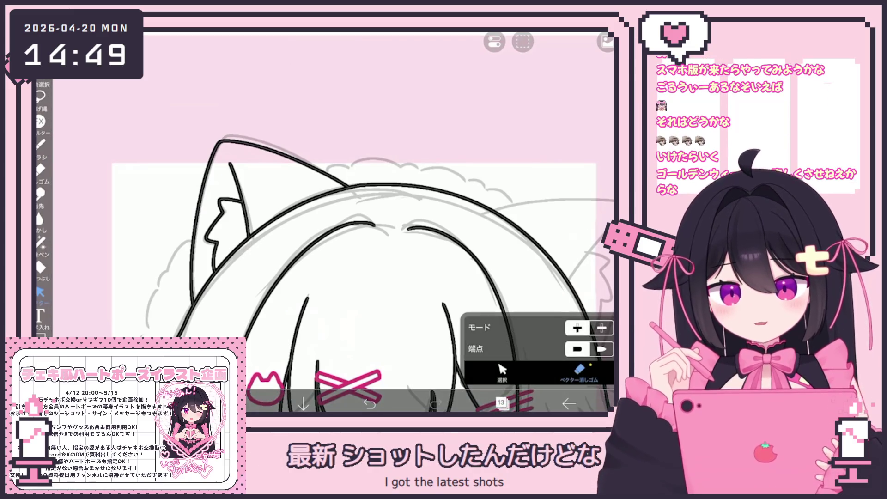
{"action": "key", "text": "b"}
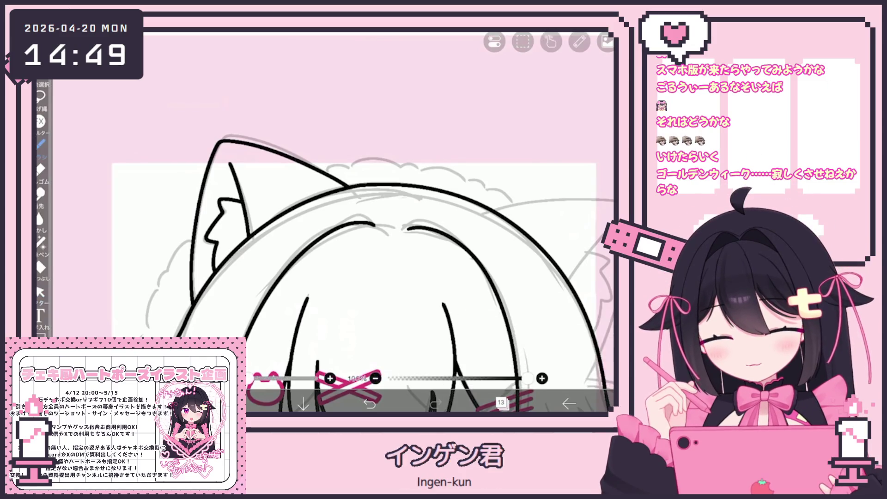
{"action": "scroll", "coordinate": [362, 252], "scroll_direction": "up", "scroll_amount": 3}
{"action": "mouse_move", "coordinate": [196, 262]}
{"action": "left_mouse_down"}
{"action": "mouse_move", "coordinate": [171, 305]}
{"action": "mouse_move", "coordinate": [175, 337]}
{"action": "left_mouse_up"}
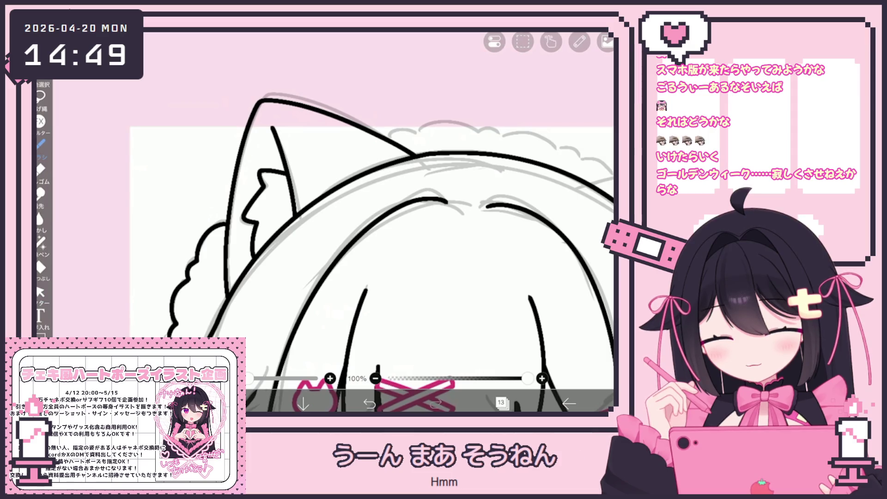
{"action": "scroll", "coordinate": [372, 232], "scroll_direction": "down", "scroll_amount": 2}
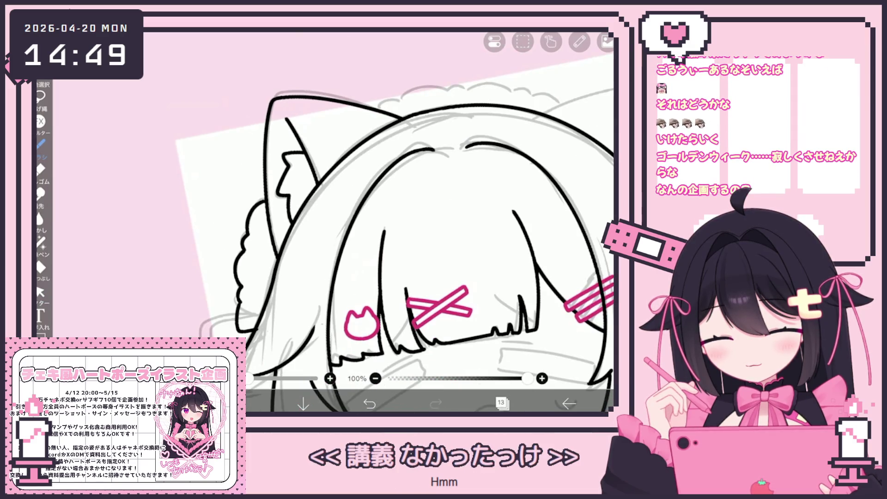
{"action": "left_click", "coordinate": [369, 404]}
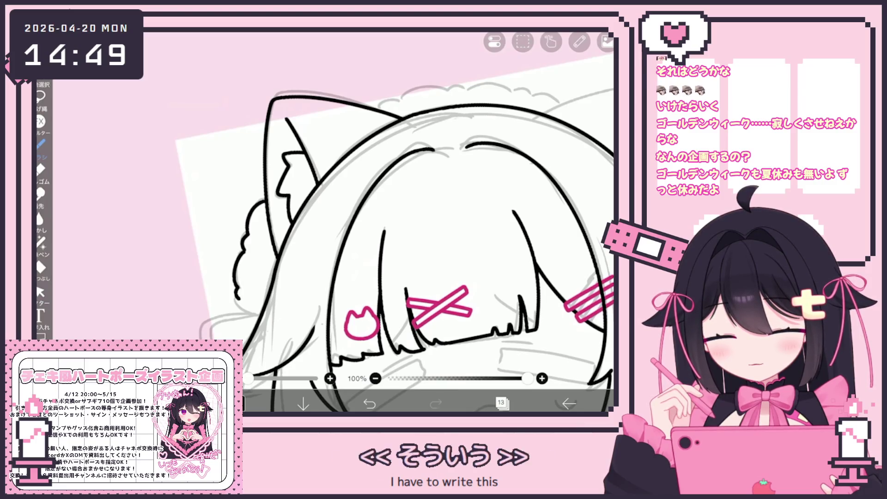
{"action": "scroll", "coordinate": [394, 239], "scroll_direction": "down", "scroll_amount": 5}
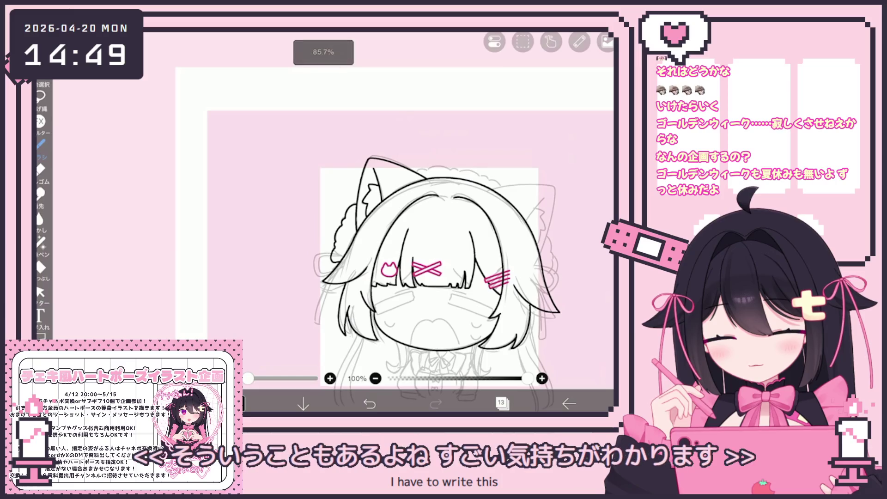
Extend the ink line along the sketch near the right ear, undoing an unwanted stroke
{"action": "scroll", "coordinate": [394, 238], "scroll_direction": "up", "scroll_amount": 5}
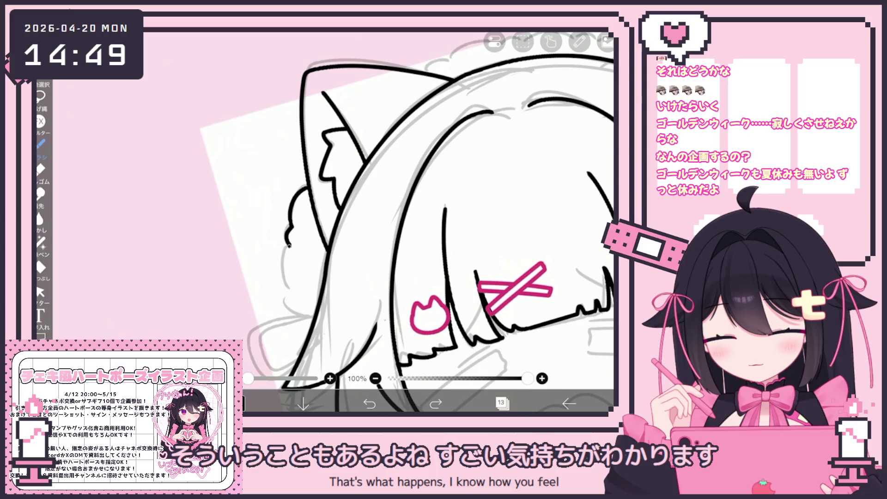
{"action": "scroll", "coordinate": [326, 222], "scroll_direction": "down", "scroll_amount": 2}
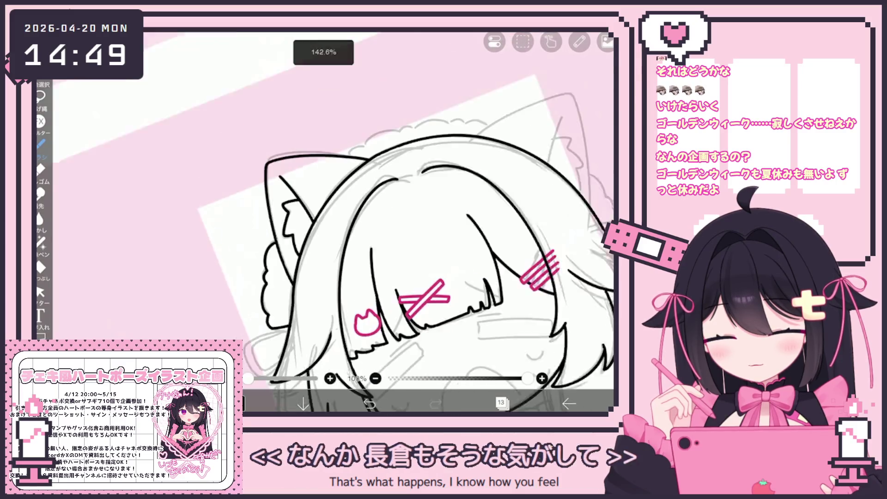
{"action": "scroll", "coordinate": [333, 221], "scroll_direction": "up", "scroll_amount": 5}
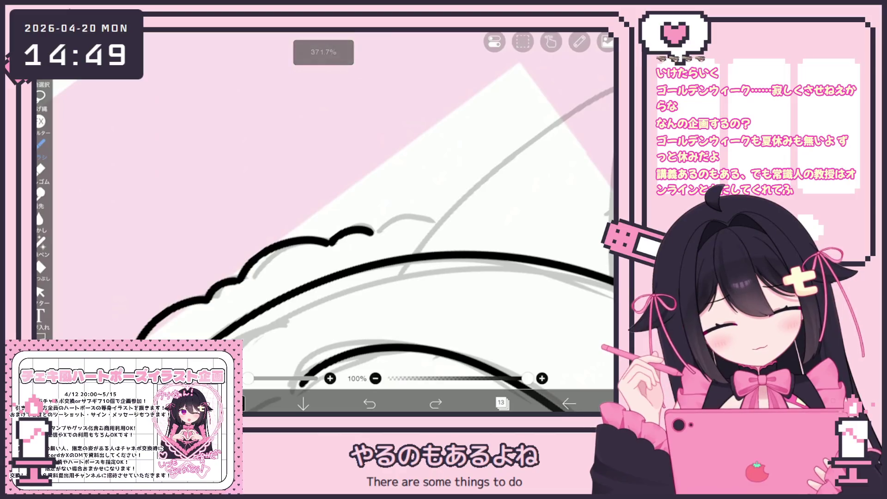
{"action": "left_click_drag", "start_coordinate": [328, 242], "coordinate": [369, 231]}
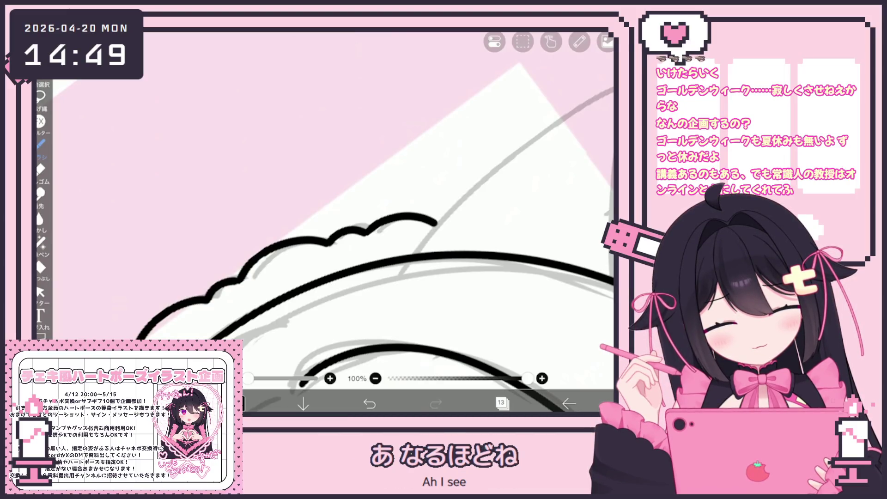
{"action": "scroll", "coordinate": [326, 221], "scroll_direction": "down", "scroll_amount": 4}
{"action": "mouse_move", "coordinate": [280, 213]}
{"action": "left_mouse_down"}
{"action": "mouse_move", "coordinate": [319, 201]}
{"action": "mouse_move", "coordinate": [422, 240]}
{"action": "left_mouse_up"}
{"action": "key", "text": "ctrl+z"}
Try several strokes along the right ear outline, undoing each attempt
{"action": "mouse_move", "coordinate": [319, 201]}
{"action": "left_mouse_down"}
{"action": "mouse_move", "coordinate": [418, 295]}
{"action": "mouse_move", "coordinate": [437, 406]}
{"action": "left_mouse_up"}
{"action": "scroll", "coordinate": [278, 240], "scroll_direction": "down", "scroll_amount": 3}
{"action": "scroll", "coordinate": [277, 240], "scroll_direction": "up", "scroll_amount": 3}
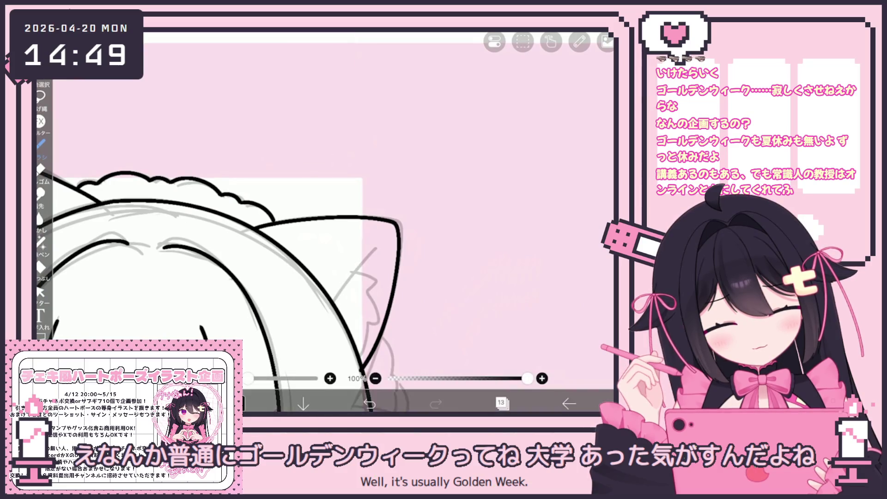
{"action": "key", "text": "ctrl+z"}
{"action": "scroll", "coordinate": [323, 222], "scroll_direction": "up", "scroll_amount": 2}
{"action": "mouse_move", "coordinate": [231, 213]}
{"action": "left_mouse_down"}
{"action": "mouse_move", "coordinate": [397, 215]}
{"action": "mouse_move", "coordinate": [377, 369]}
{"action": "left_mouse_up"}
{"action": "scroll", "coordinate": [278, 240], "scroll_direction": "down", "scroll_amount": 1}
{"action": "key", "text": "ctrl+z"}
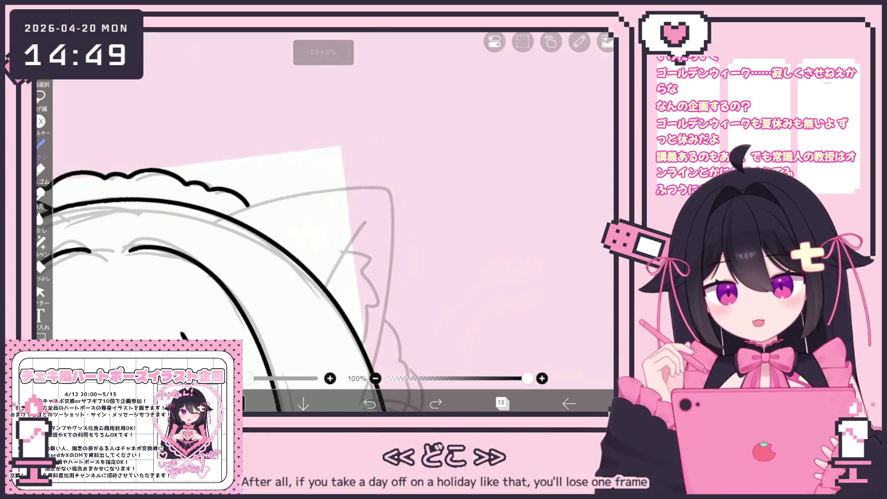
{"action": "left_click_drag", "start_coordinate": [224, 216], "coordinate": [377, 370]}
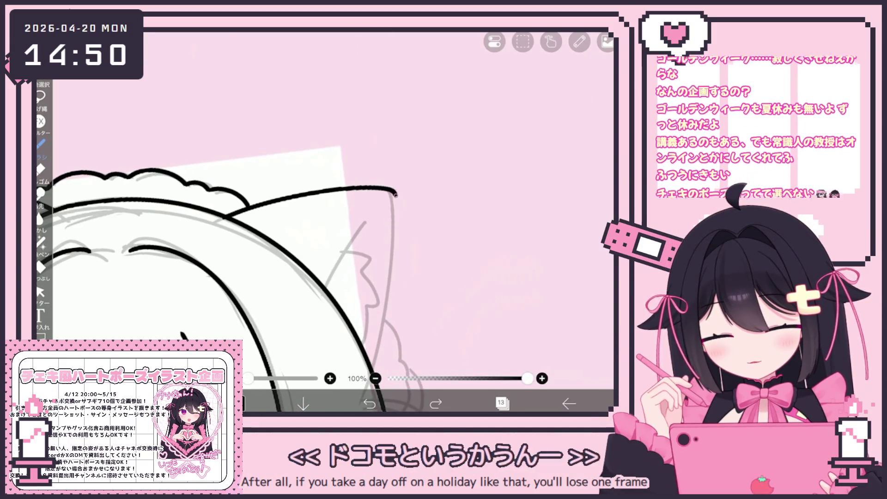
{"action": "key", "text": "ctrl+z"}
{"action": "left_click_drag", "start_coordinate": [388, 192], "coordinate": [392, 319]}
{"action": "scroll", "coordinate": [277, 240], "scroll_direction": "down", "scroll_amount": 1}
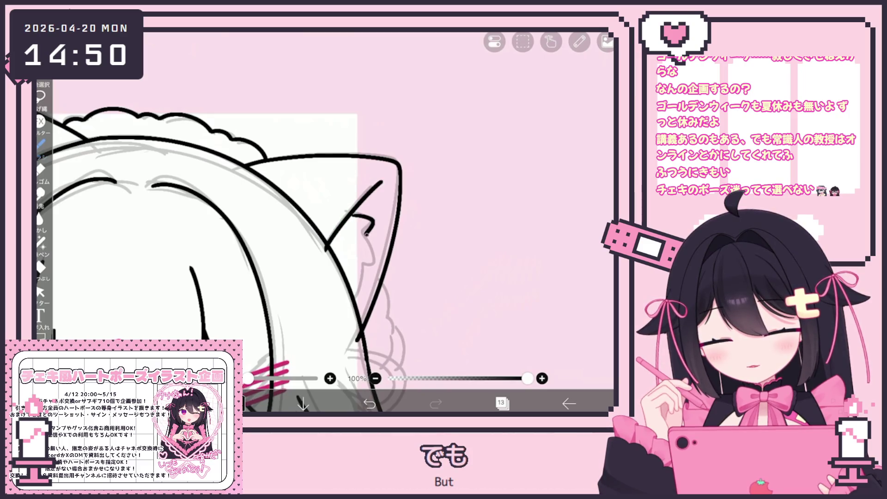
{"action": "key", "text": "ctrl+z"}
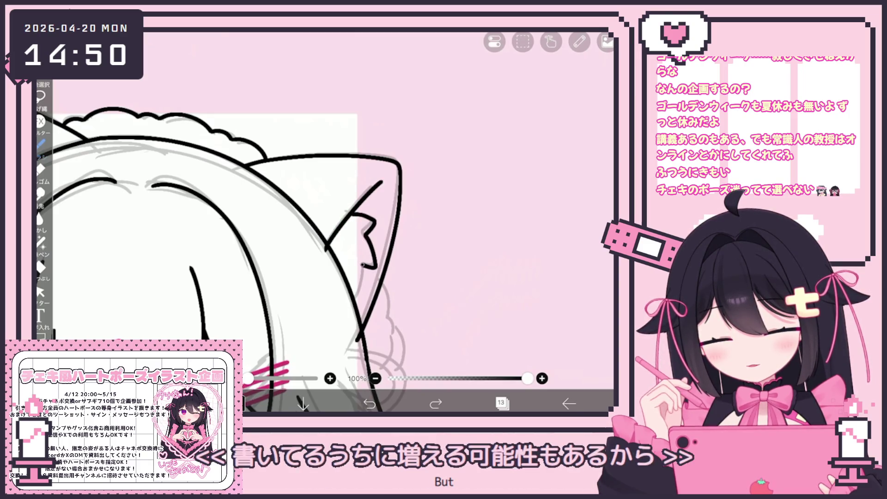
Ink lines along the right ear's outer edge, then undo them
{"action": "scroll", "coordinate": [277, 241], "scroll_direction": "down", "scroll_amount": 3}
{"action": "scroll", "coordinate": [278, 240], "scroll_direction": "up", "scroll_amount": 1}
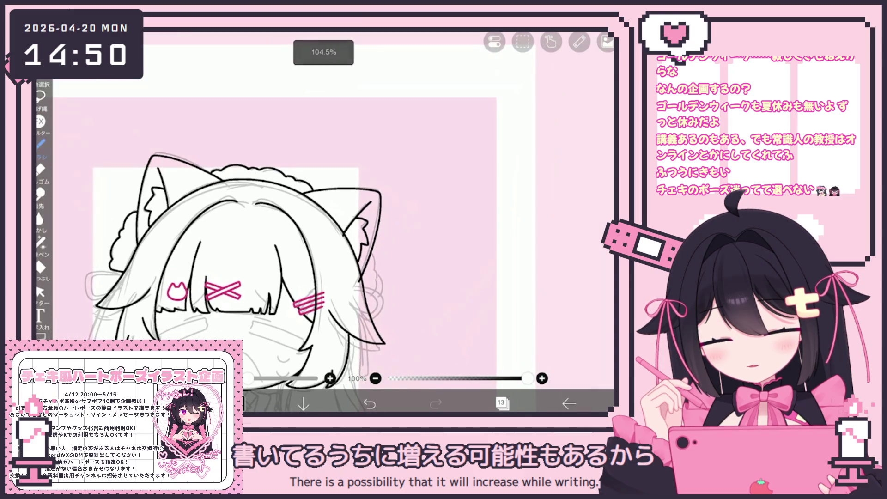
{"action": "scroll", "coordinate": [277, 240], "scroll_direction": "up", "scroll_amount": 5}
{"action": "left_click", "coordinate": [40, 292]}
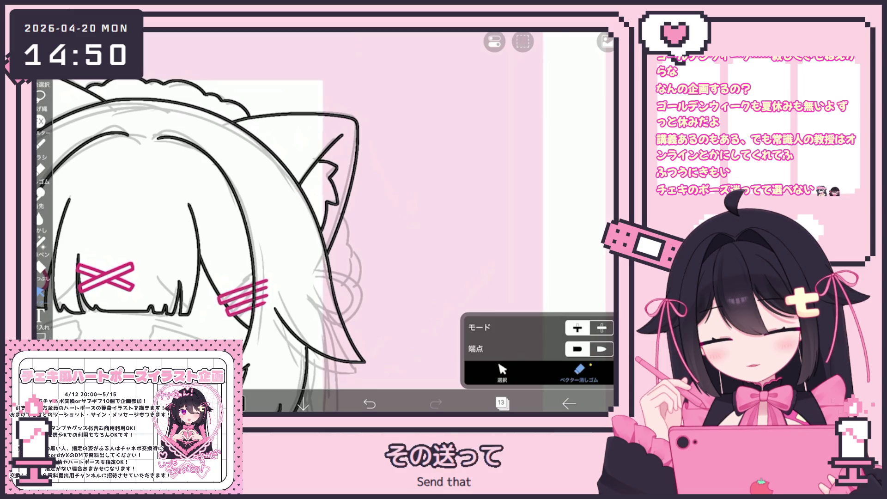
{"action": "left_click", "coordinate": [40, 144]}
{"action": "scroll", "coordinate": [203, 222], "scroll_direction": "up", "scroll_amount": 3}
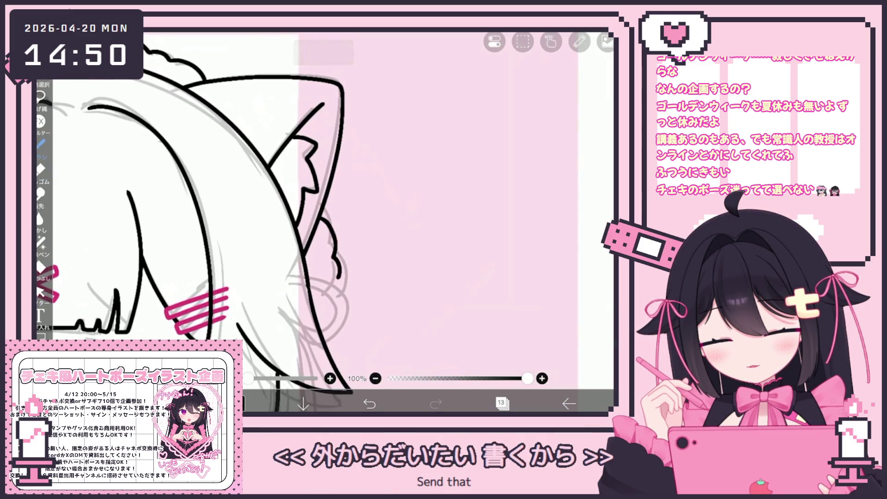
{"action": "mouse_move", "coordinate": [321, 218]}
{"action": "left_mouse_down"}
{"action": "mouse_move", "coordinate": [336, 235]}
{"action": "mouse_move", "coordinate": [343, 274]}
{"action": "left_mouse_up"}
{"action": "left_click", "coordinate": [369, 403]}
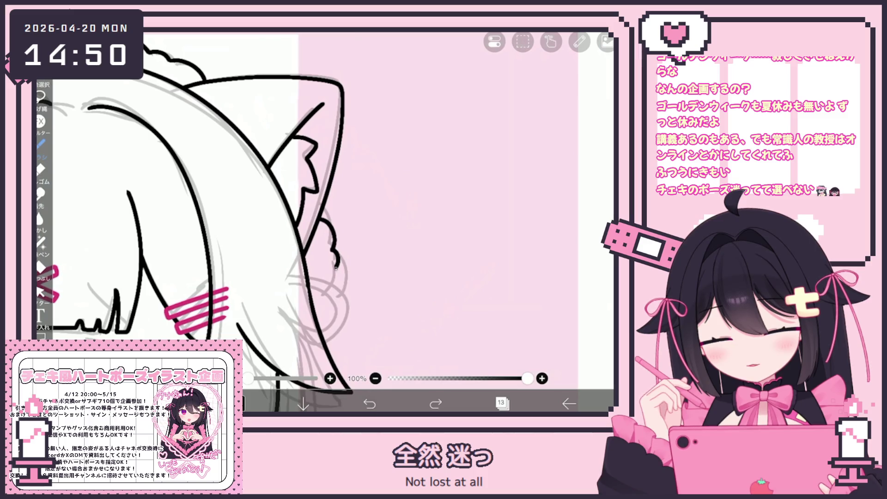
Zoom in and ink a clean line along the hair edge below the right ear
{"action": "scroll", "coordinate": [323, 221], "scroll_direction": "down", "scroll_amount": 5}
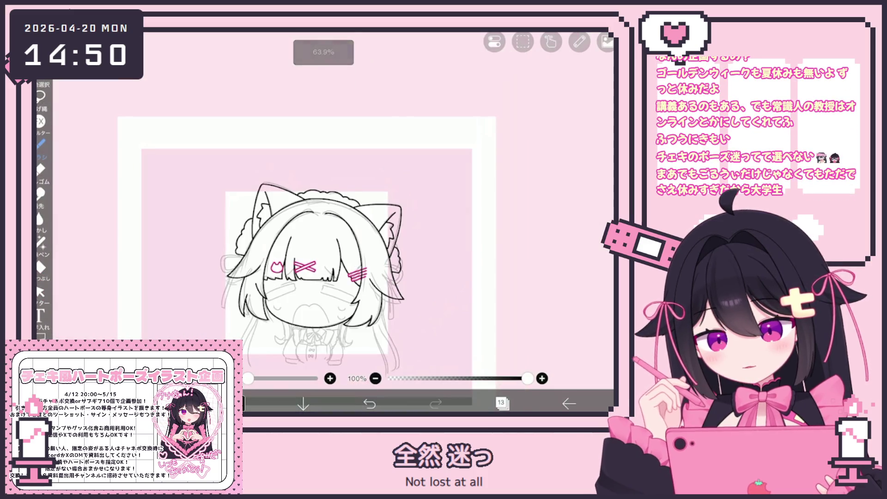
{"action": "scroll", "coordinate": [300, 240], "scroll_direction": "up", "scroll_amount": 2}
{"action": "scroll", "coordinate": [323, 222], "scroll_direction": "up", "scroll_amount": 3}
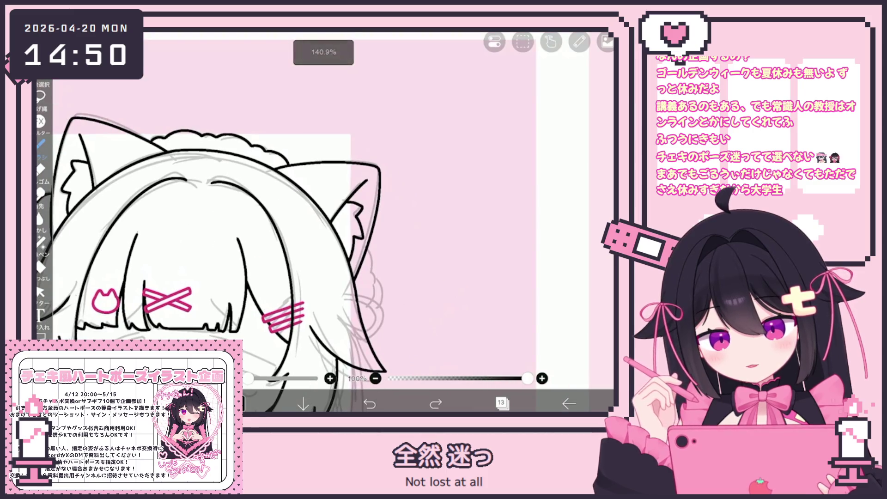
{"action": "scroll", "coordinate": [213, 231], "scroll_direction": "up", "scroll_amount": 2}
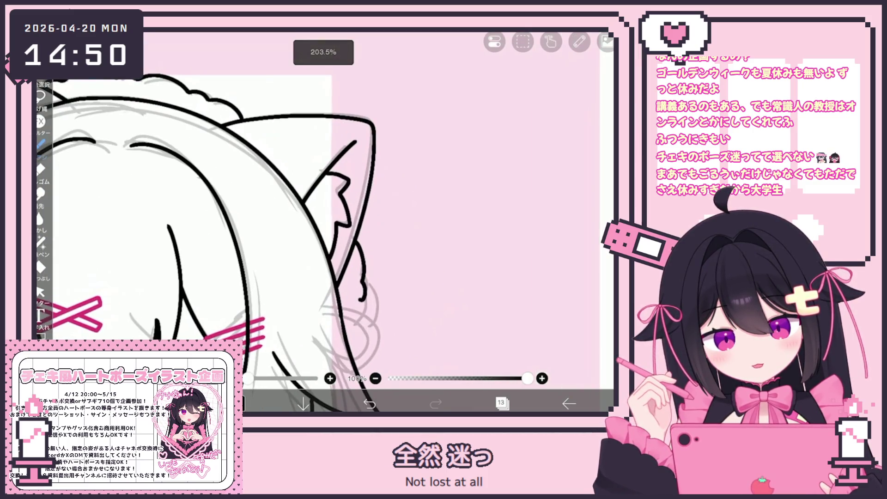
{"action": "scroll", "coordinate": [212, 231], "scroll_direction": "up", "scroll_amount": 2}
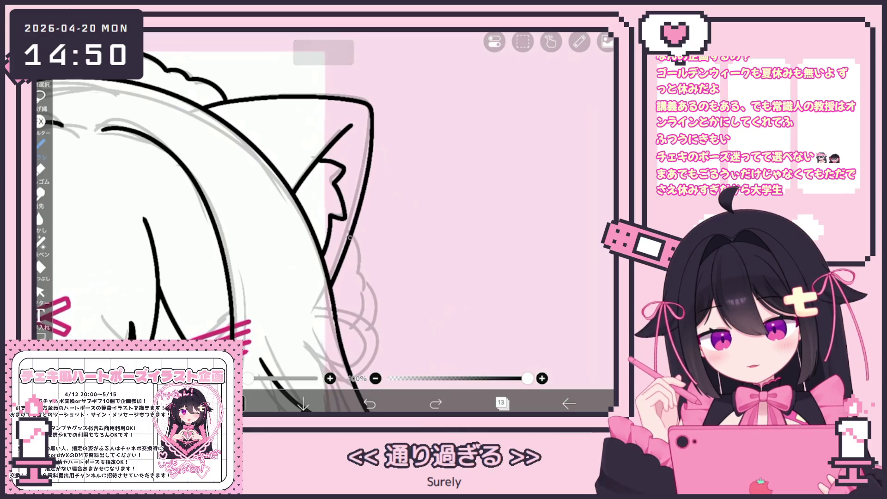
{"action": "left_click_drag", "start_coordinate": [344, 217], "coordinate": [334, 298]}
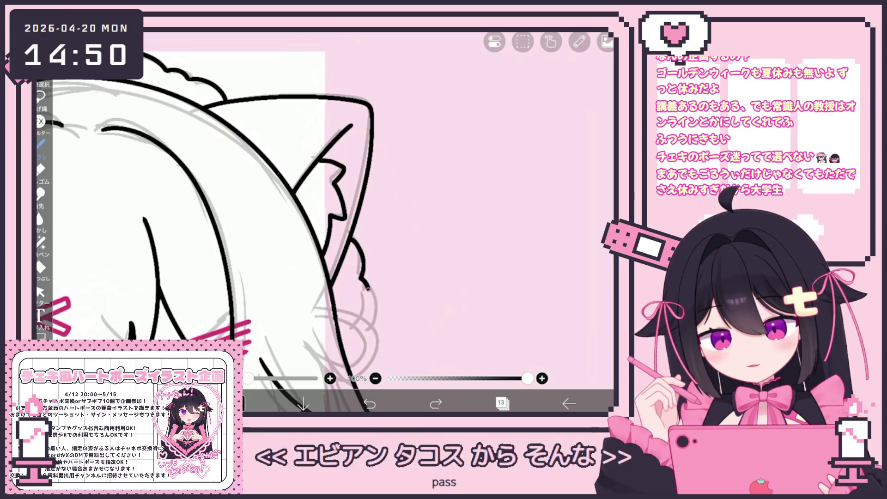
{"action": "scroll", "coordinate": [240, 258], "scroll_direction": "down", "scroll_amount": 5}
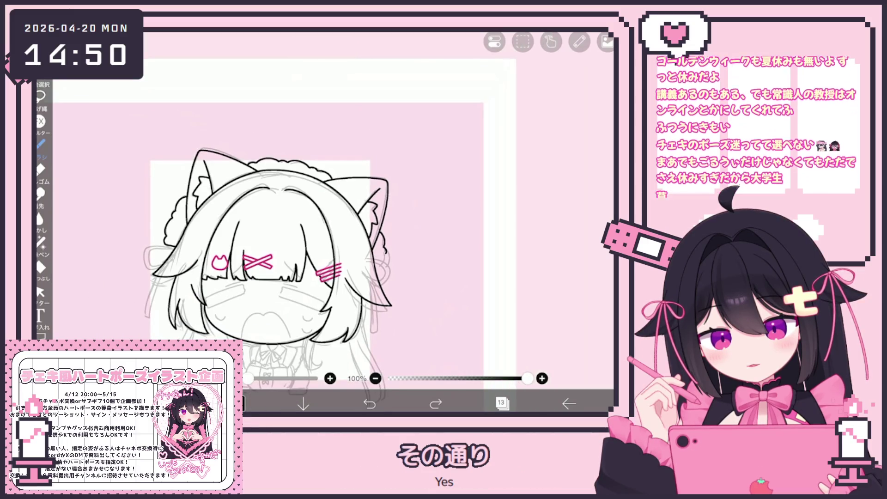
{"action": "scroll", "coordinate": [249, 273], "scroll_direction": "up", "scroll_amount": 1}
{"action": "left_click", "coordinate": [40, 292]}
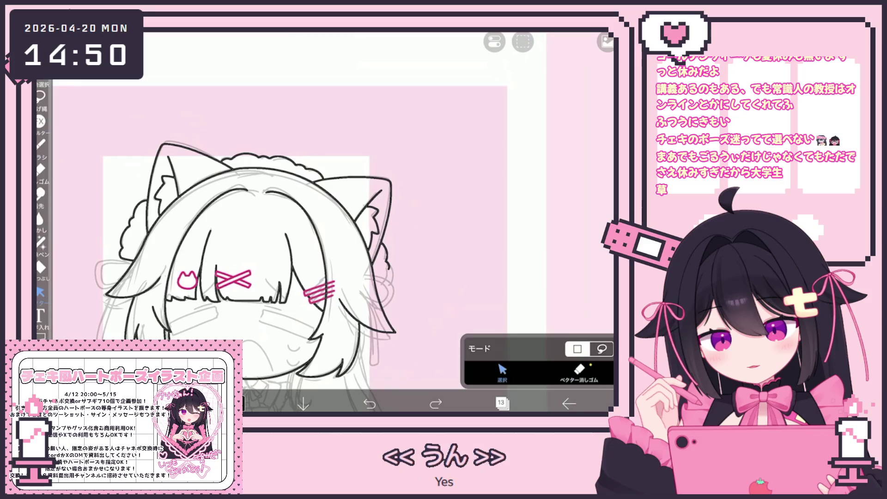
Select the frilled headdress strokes and rotate them about 2° clockwise
{"action": "scroll", "coordinate": [323, 258], "scroll_direction": "up", "scroll_amount": 2}
{"action": "left_click_drag", "start_coordinate": [302, 191], "coordinate": [317, 200]}
{"action": "left_click_drag", "start_coordinate": [438, 221], "coordinate": [434, 227]}
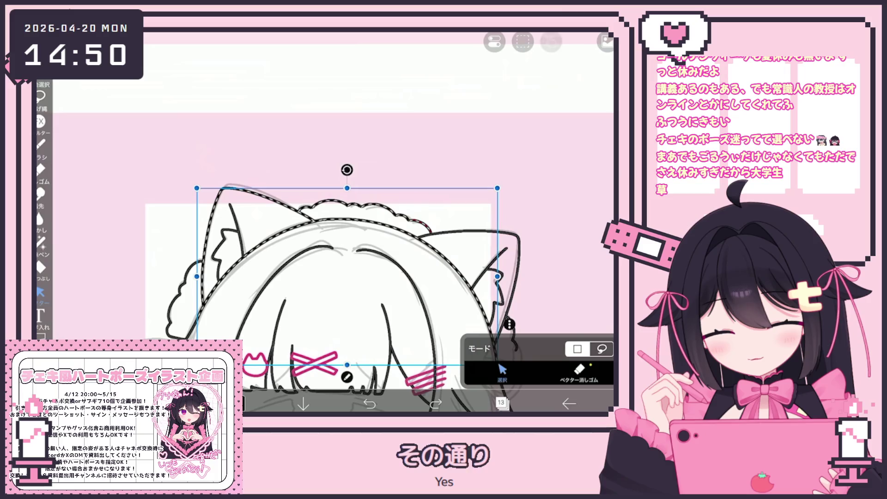
{"action": "scroll", "coordinate": [318, 272], "scroll_direction": "up", "scroll_amount": 1}
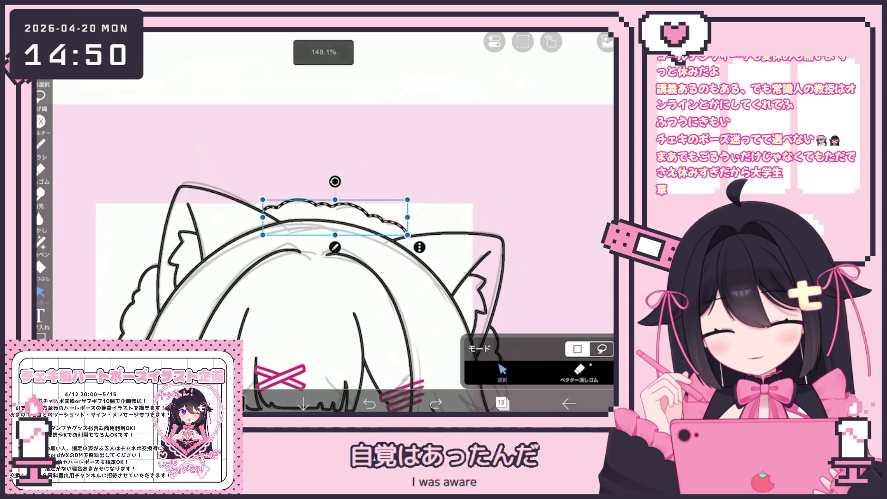
{"action": "left_click_drag", "start_coordinate": [335, 181], "coordinate": [334, 177]}
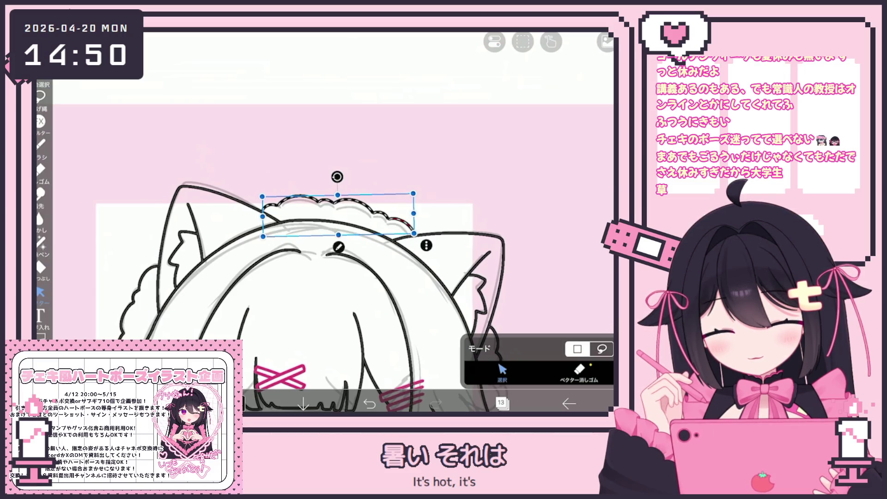
Select the small stroke beside the right ear, then return to the pen
{"action": "scroll", "coordinate": [323, 231], "scroll_direction": "down", "scroll_amount": 5}
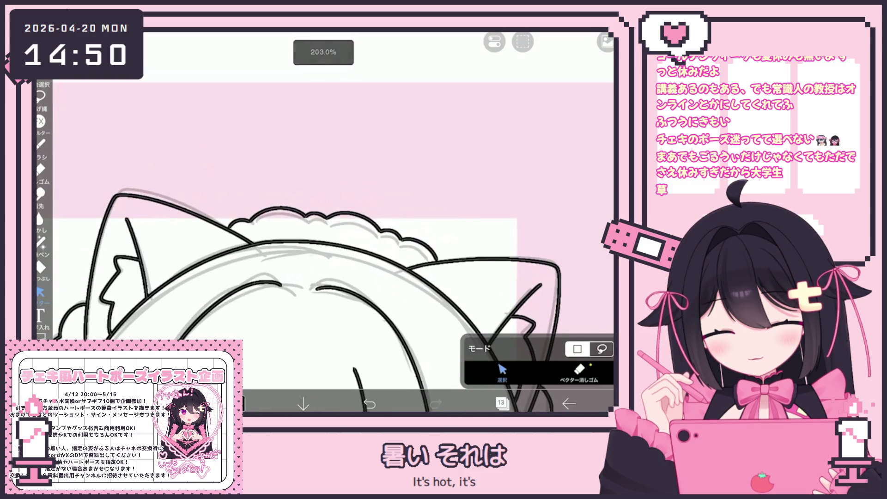
{"action": "scroll", "coordinate": [323, 231], "scroll_direction": "up", "scroll_amount": 5}
{"action": "left_click", "coordinate": [376, 233]}
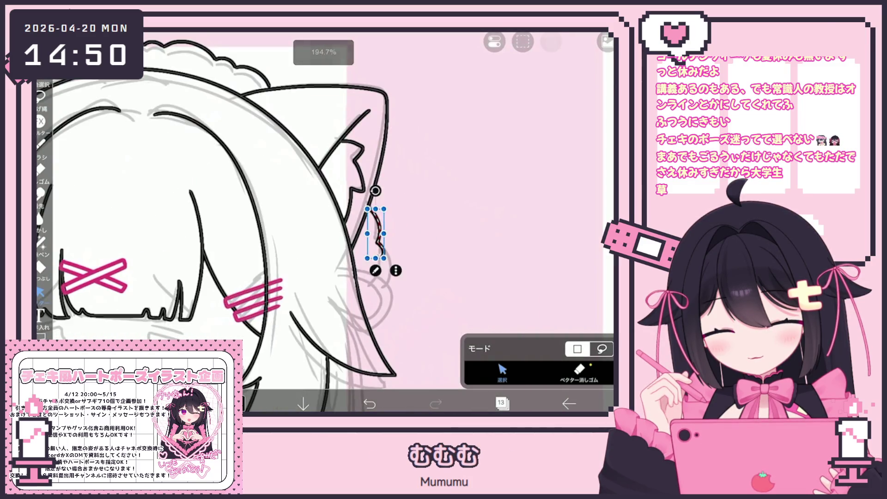
{"action": "left_click", "coordinate": [40, 144]}
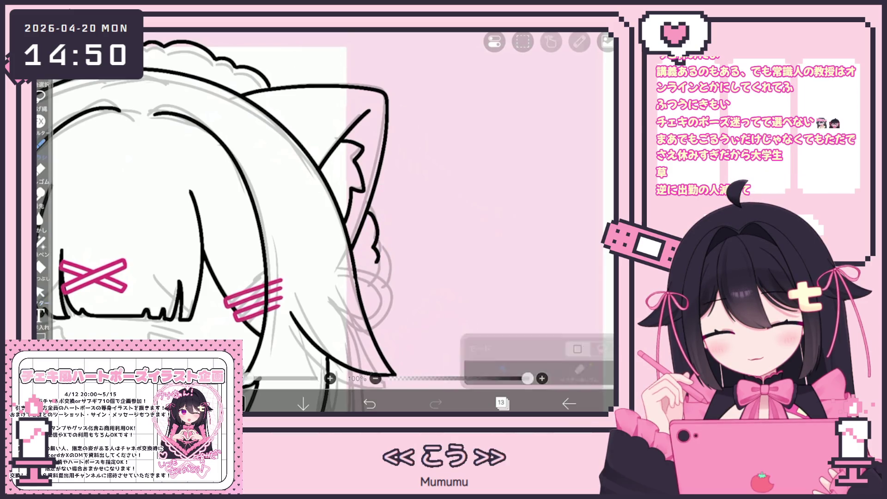
{"action": "scroll", "coordinate": [323, 231], "scroll_direction": "down", "scroll_amount": 5}
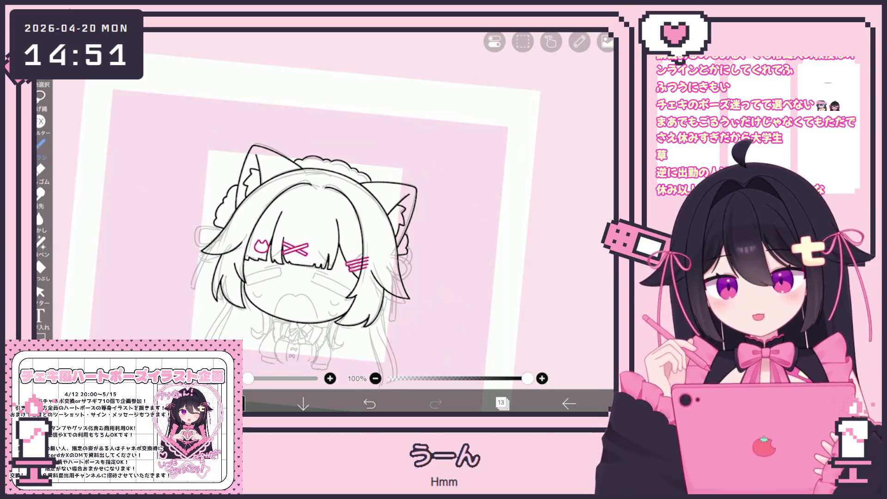
{"action": "scroll", "coordinate": [305, 231], "scroll_direction": "up", "scroll_amount": 3}
Select and then deselect the strokes beside the left ear and along its side
{"action": "left_click", "coordinate": [41, 291]}
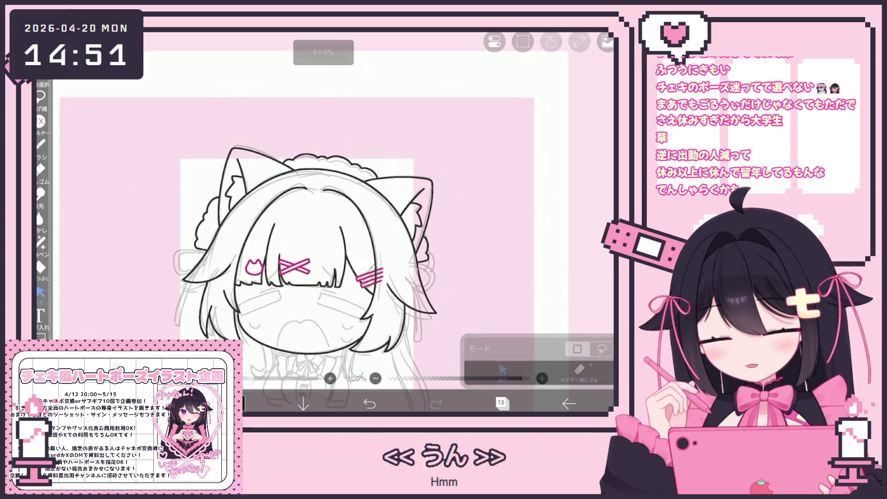
{"action": "scroll", "coordinate": [324, 222], "scroll_direction": "up", "scroll_amount": 3}
{"action": "scroll", "coordinate": [384, 222], "scroll_direction": "down", "scroll_amount": 2}
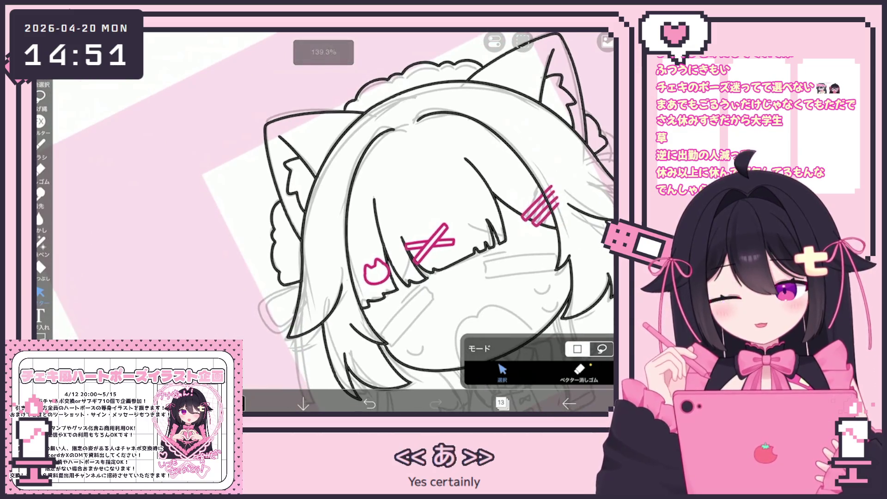
{"action": "left_click", "coordinate": [286, 231]}
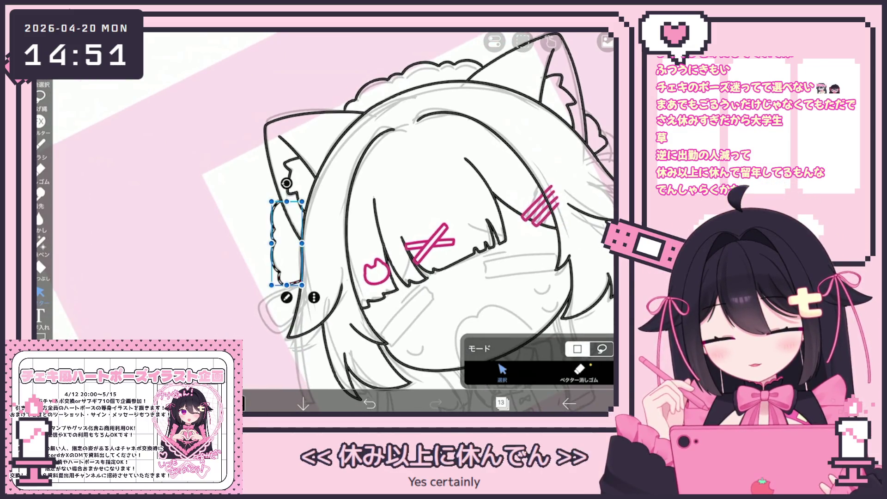
{"action": "left_click", "coordinate": [416, 139]}
{"action": "scroll", "coordinate": [415, 222], "scroll_direction": "down", "scroll_amount": 5}
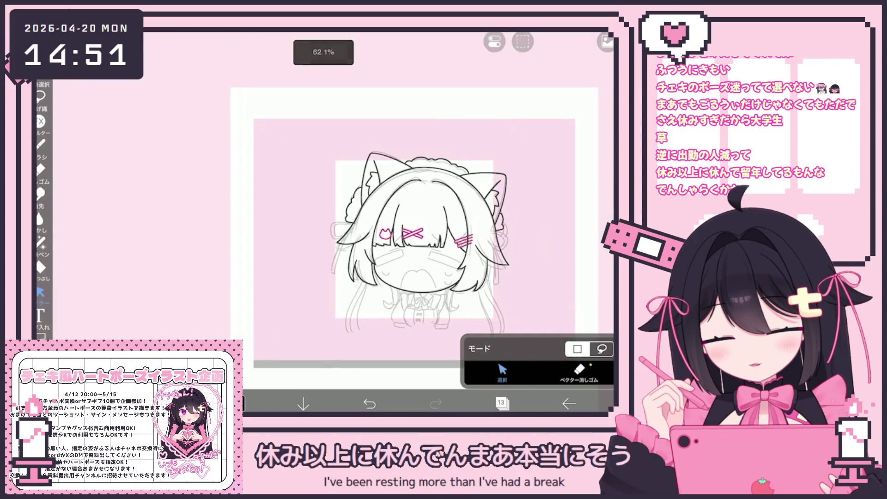
{"action": "scroll", "coordinate": [406, 249], "scroll_direction": "up", "scroll_amount": 3}
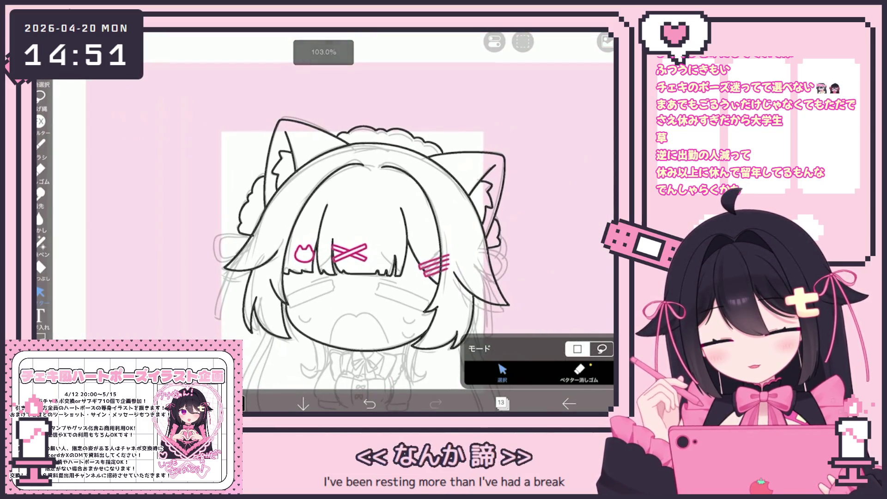
{"action": "scroll", "coordinate": [407, 249], "scroll_direction": "up", "scroll_amount": 3}
{"action": "left_click_drag", "start_coordinate": [224, 256], "coordinate": [248, 312]}
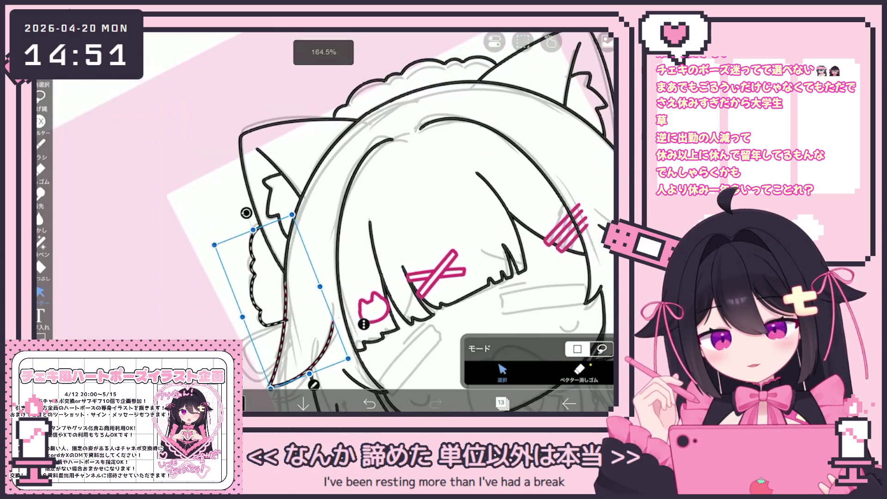
{"action": "key", "text": "Escape"}
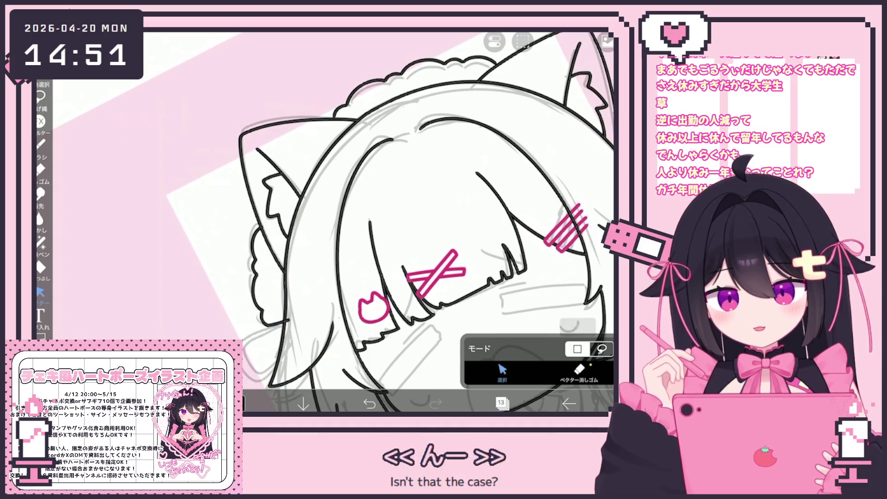
Select a stroke on the left hair, clear the selection, and switch back to the brush
{"action": "left_click", "coordinate": [579, 370]}
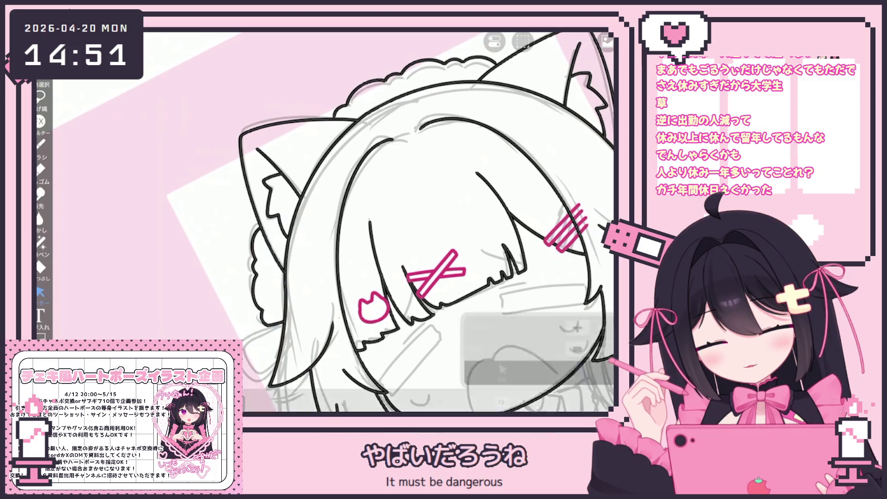
{"action": "scroll", "coordinate": [335, 221], "scroll_direction": "down", "scroll_amount": 5}
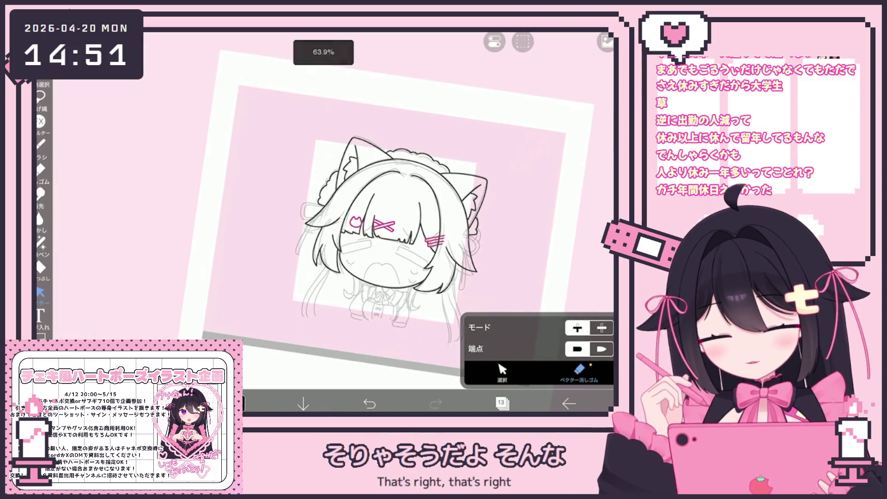
{"action": "scroll", "coordinate": [356, 239], "scroll_direction": "up", "scroll_amount": 1}
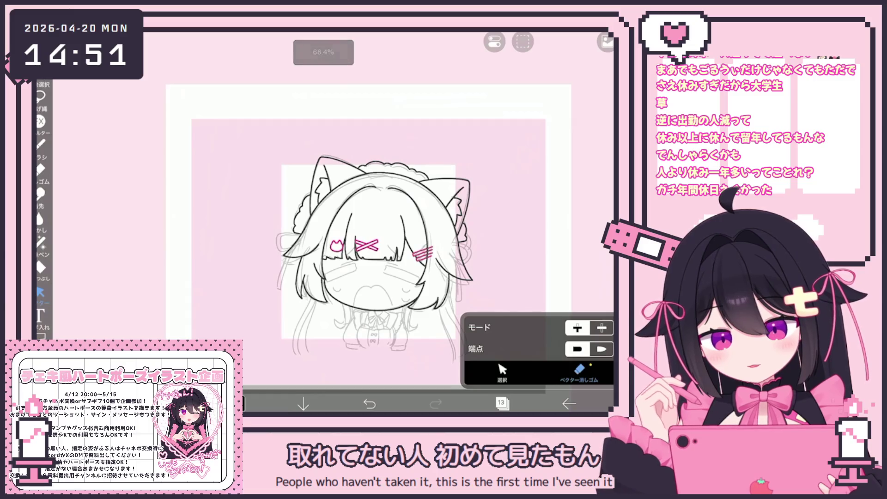
{"action": "left_click", "coordinate": [502, 370]}
{"action": "scroll", "coordinate": [407, 240], "scroll_direction": "up", "scroll_amount": 4}
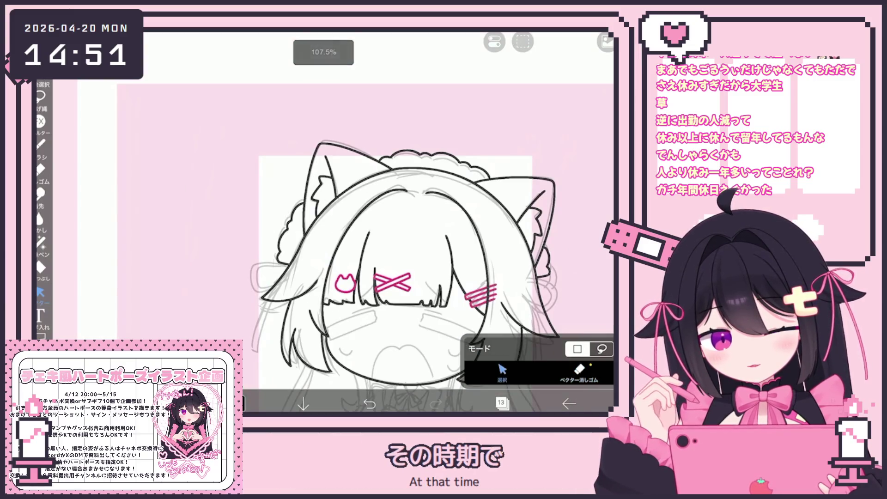
{"action": "left_click", "coordinate": [284, 258]}
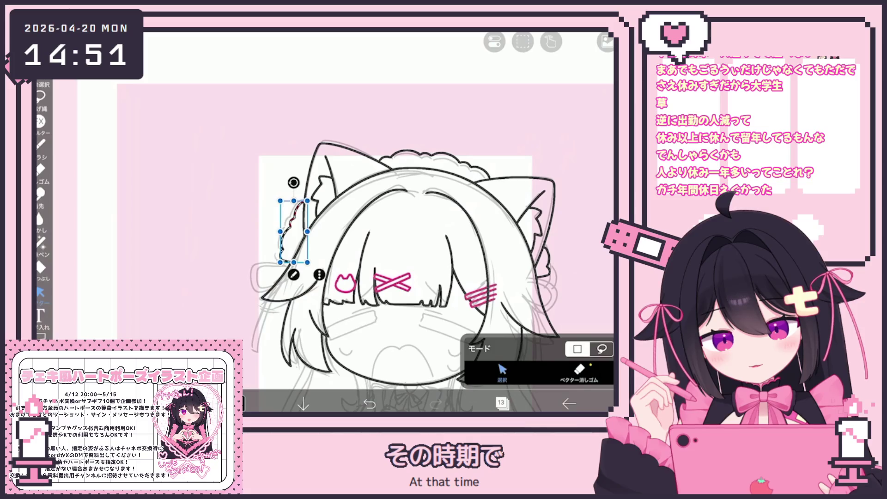
{"action": "left_click_drag", "start_coordinate": [281, 263], "coordinate": [280, 263]}
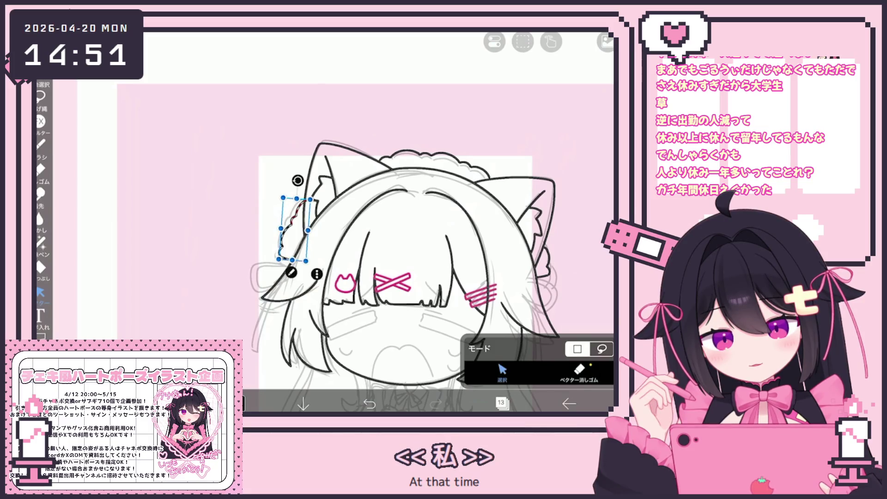
{"action": "left_click", "coordinate": [578, 369]}
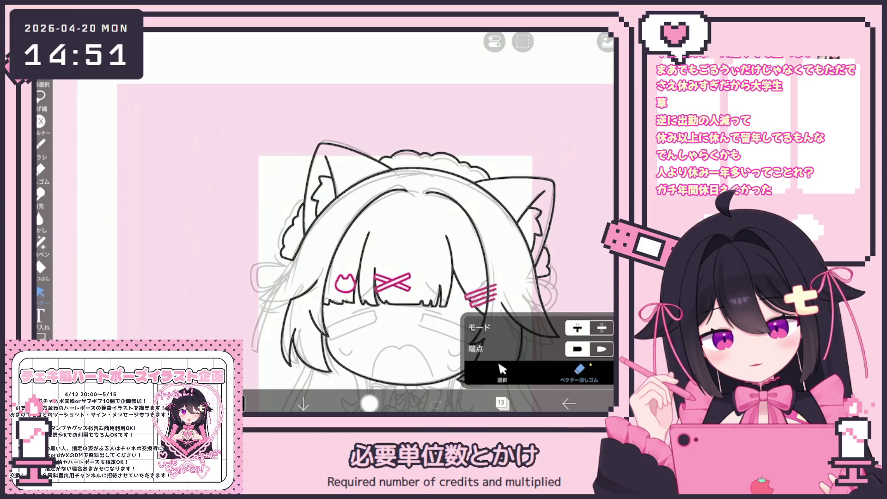
{"action": "left_click", "coordinate": [41, 144]}
{"action": "scroll", "coordinate": [379, 221], "scroll_direction": "down", "scroll_amount": 3}
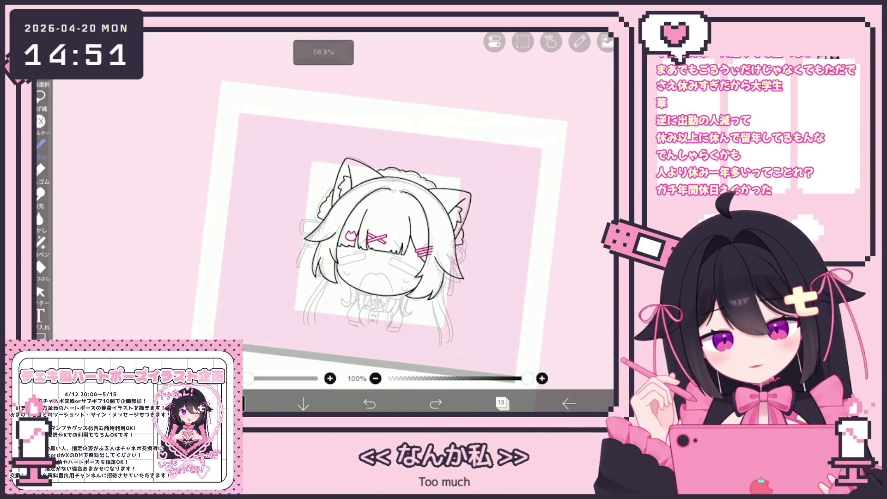
Zoom in on the right ear, check the layers, and ink two curves of the ribbon loop beside the hairclip
{"action": "scroll", "coordinate": [305, 222], "scroll_direction": "up", "scroll_amount": 3}
{"action": "left_click", "coordinate": [501, 404]}
{"action": "scroll", "coordinate": [277, 208], "scroll_direction": "up", "scroll_amount": 5}
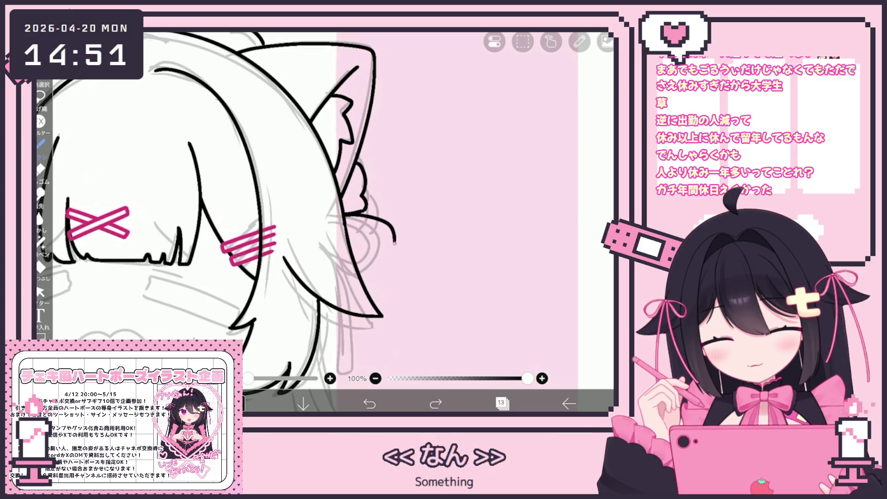
{"action": "scroll", "coordinate": [314, 229], "scroll_direction": "up", "scroll_amount": 2}
{"action": "left_click_drag", "start_coordinate": [314, 228], "coordinate": [374, 303]}
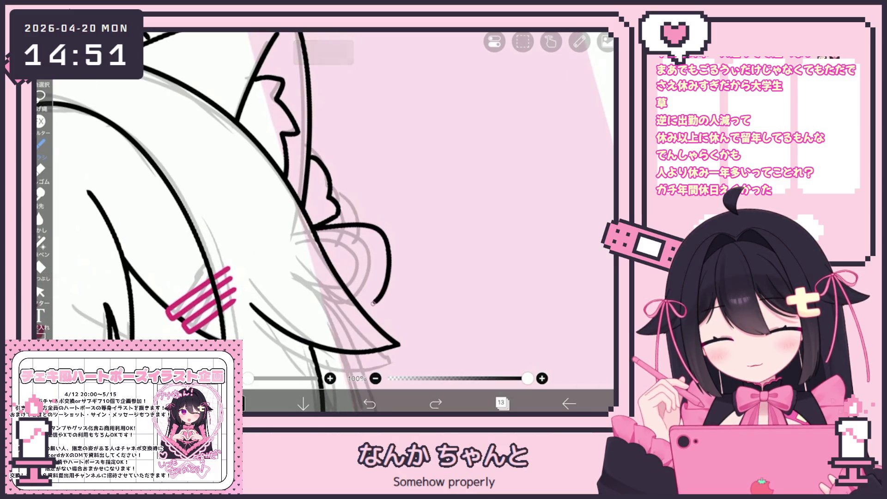
{"action": "mouse_move", "coordinate": [314, 228]}
{"action": "left_mouse_down"}
{"action": "mouse_move", "coordinate": [329, 226]}
{"action": "mouse_move", "coordinate": [347, 299]}
{"action": "left_mouse_up"}
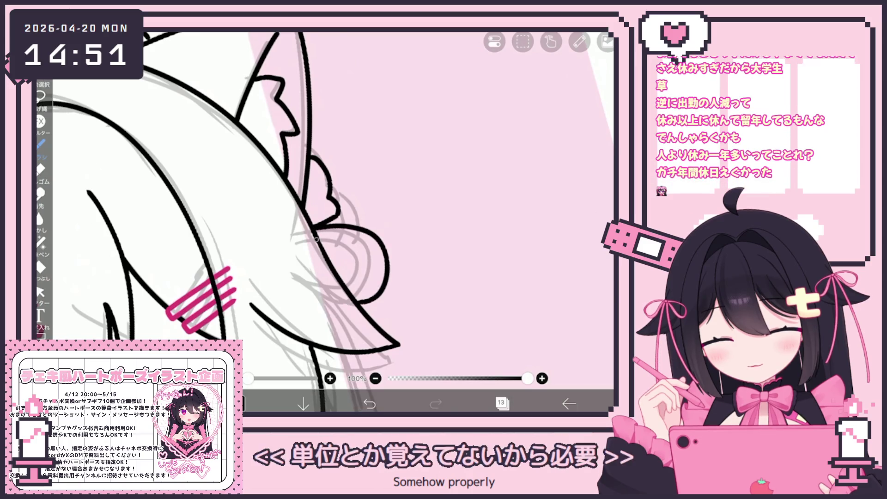
Undo the misdrawn right ribbon loop and redraw it as one cleaner curve
{"action": "left_click", "coordinate": [370, 403]}
{"action": "scroll", "coordinate": [314, 228], "scroll_direction": "up", "scroll_amount": 1}
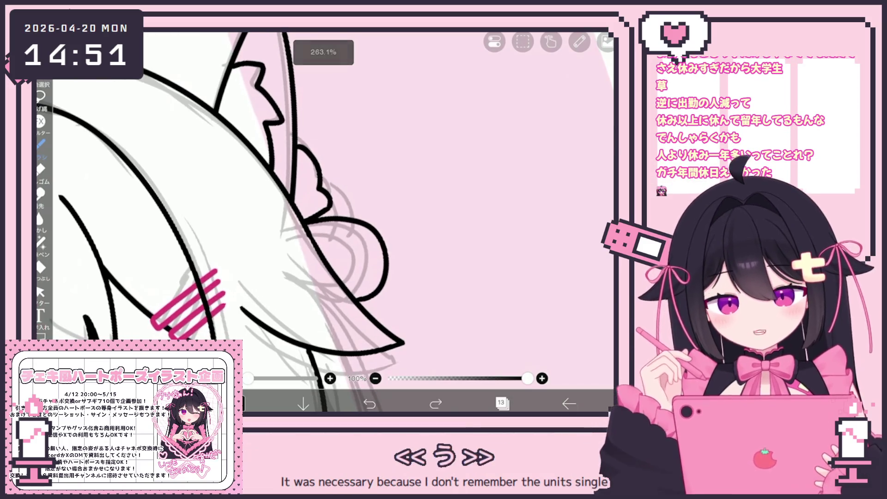
{"action": "left_click_drag", "start_coordinate": [313, 231], "coordinate": [373, 263]}
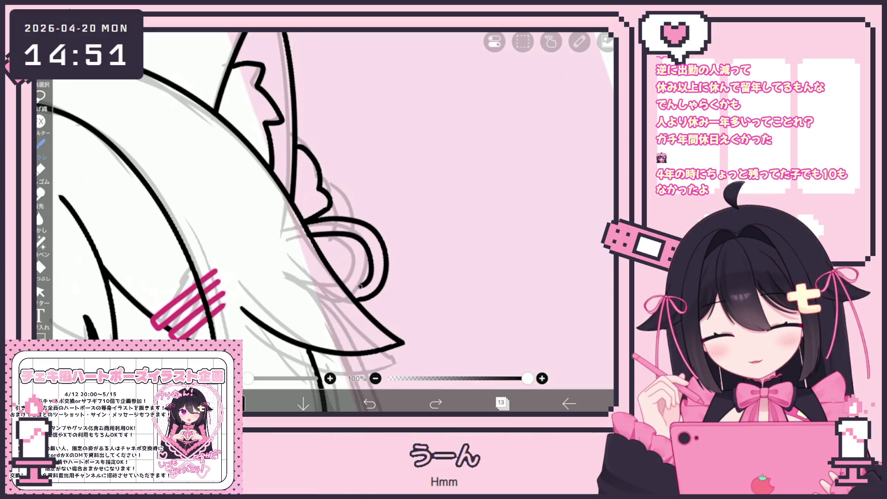
{"action": "scroll", "coordinate": [282, 222], "scroll_direction": "down", "scroll_amount": 5}
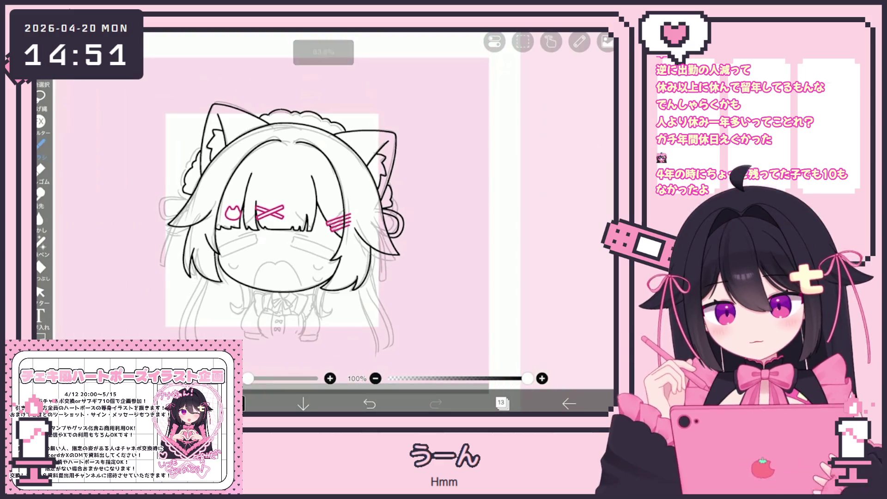
{"action": "scroll", "coordinate": [378, 277], "scroll_direction": "up", "scroll_amount": 5}
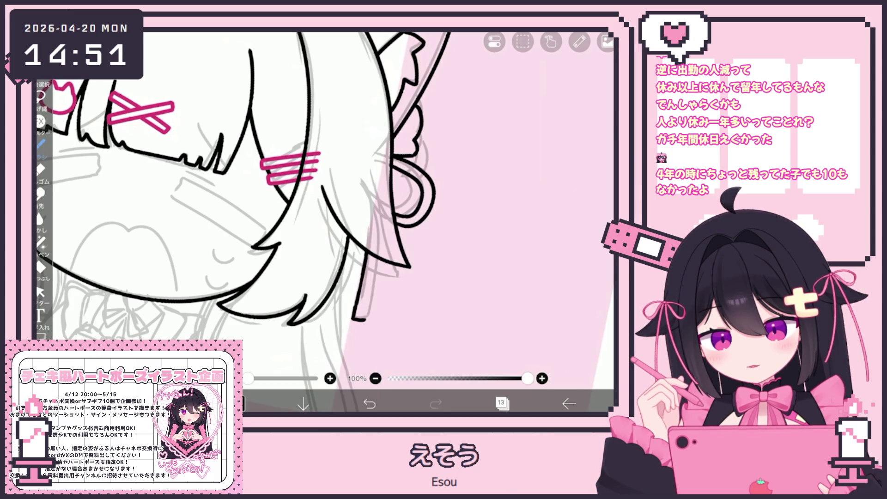
{"action": "scroll", "coordinate": [379, 222], "scroll_direction": "down", "scroll_amount": 5}
{"action": "scroll", "coordinate": [378, 222], "scroll_direction": "up", "scroll_amount": 2}
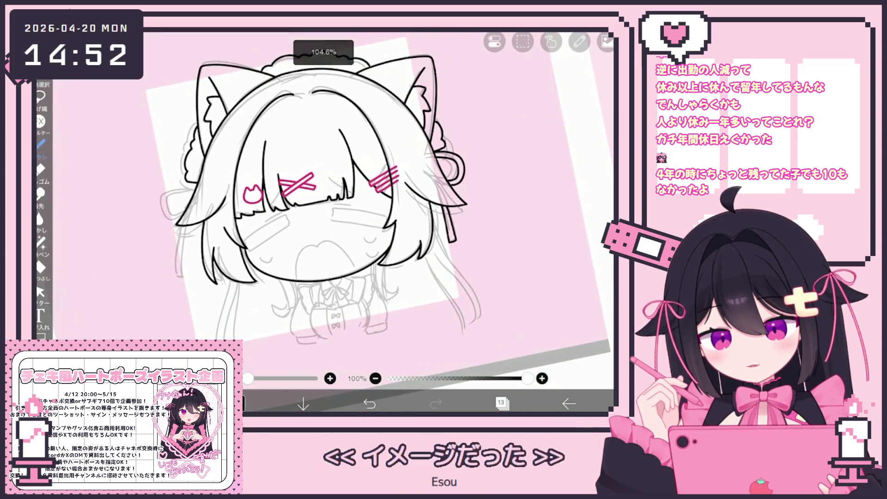
{"action": "scroll", "coordinate": [378, 221], "scroll_direction": "up", "scroll_amount": 2}
{"action": "scroll", "coordinate": [379, 221], "scroll_direction": "up", "scroll_amount": 2}
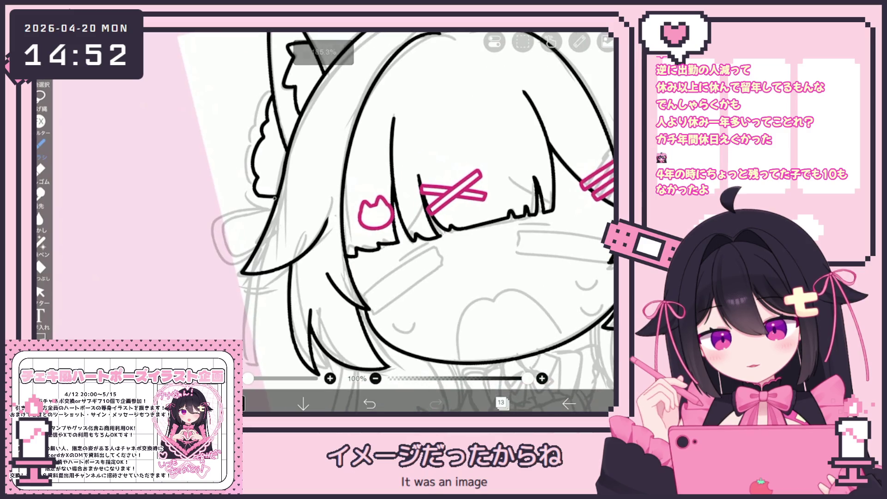
{"action": "scroll", "coordinate": [378, 222], "scroll_direction": "up", "scroll_amount": 2}
Ink the outer and inner curves of the left bow loop, undoing and redrawing bad strokes
{"action": "mouse_move", "coordinate": [303, 205]}
{"action": "left_mouse_down"}
{"action": "mouse_move", "coordinate": [245, 265]}
{"action": "mouse_move", "coordinate": [283, 294]}
{"action": "left_mouse_up"}
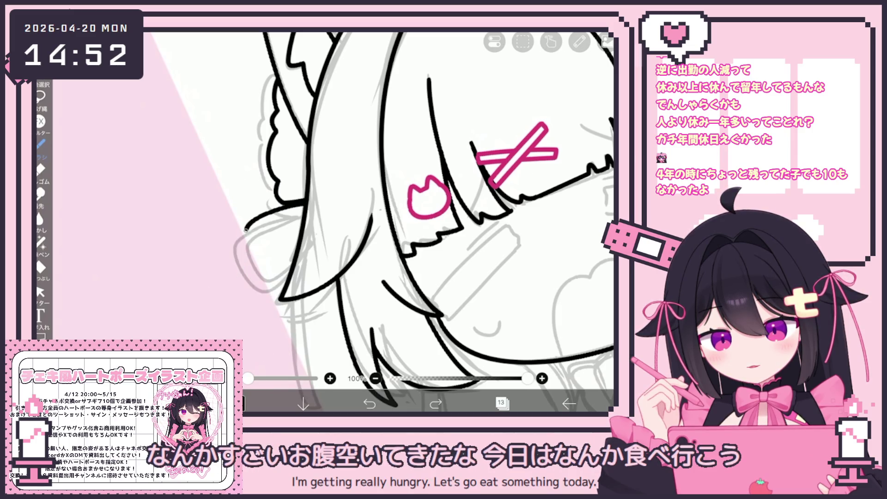
{"action": "left_click_drag", "start_coordinate": [277, 228], "coordinate": [245, 287]}
{"action": "mouse_move", "coordinate": [303, 212]}
{"action": "left_mouse_down"}
{"action": "mouse_move", "coordinate": [289, 219]}
{"action": "mouse_move", "coordinate": [273, 268]}
{"action": "left_mouse_up"}
{"action": "scroll", "coordinate": [261, 232], "scroll_direction": "up", "scroll_amount": 3}
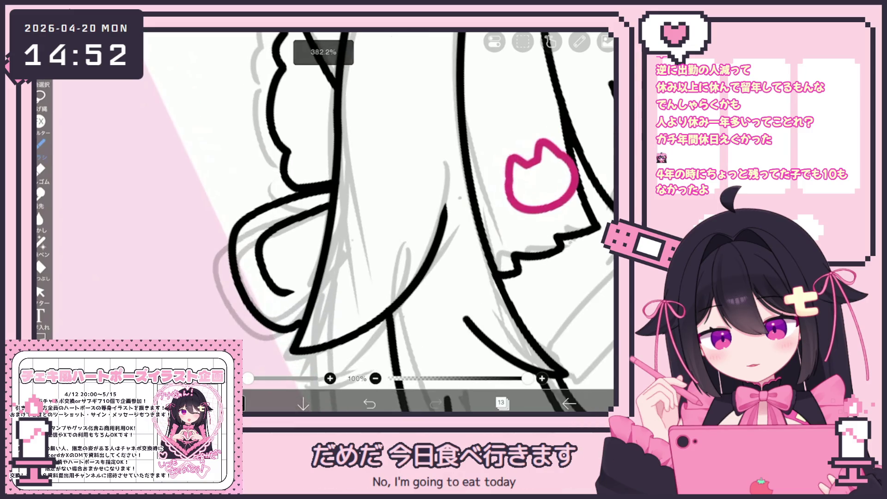
{"action": "left_click", "coordinate": [369, 403]}
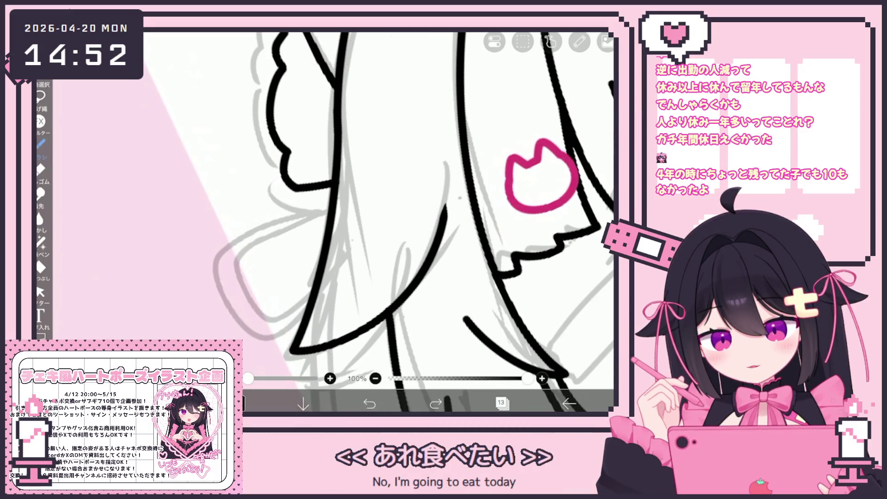
{"action": "left_click_drag", "start_coordinate": [331, 186], "coordinate": [247, 286]}
{"action": "left_click", "coordinate": [369, 403]}
{"action": "mouse_move", "coordinate": [331, 186]}
{"action": "left_mouse_down"}
{"action": "mouse_move", "coordinate": [248, 285]}
{"action": "mouse_move", "coordinate": [304, 312]}
{"action": "left_mouse_up"}
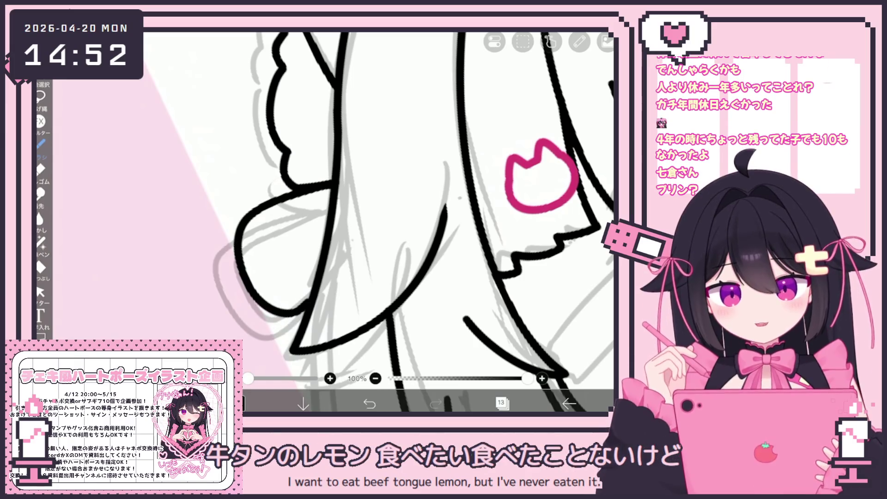
{"action": "scroll", "coordinate": [374, 222], "scroll_direction": "up", "scroll_amount": 2}
{"action": "mouse_move", "coordinate": [331, 189]}
{"action": "left_mouse_down"}
{"action": "mouse_move", "coordinate": [260, 228]}
{"action": "mouse_move", "coordinate": [279, 299]}
{"action": "mouse_move", "coordinate": [322, 263]}
{"action": "left_mouse_up"}
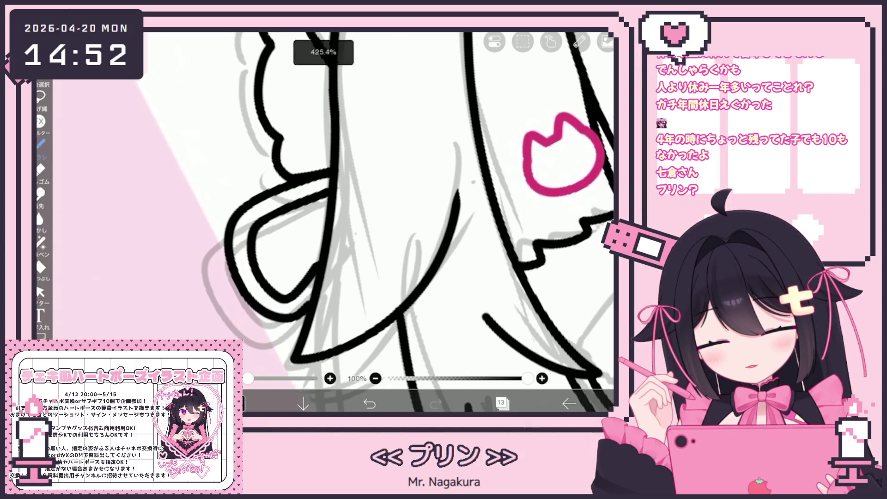
Add two parallel lines along the left hair strand
{"action": "scroll", "coordinate": [374, 221], "scroll_direction": "up", "scroll_amount": 2}
{"action": "scroll", "coordinate": [374, 222], "scroll_direction": "down", "scroll_amount": 3}
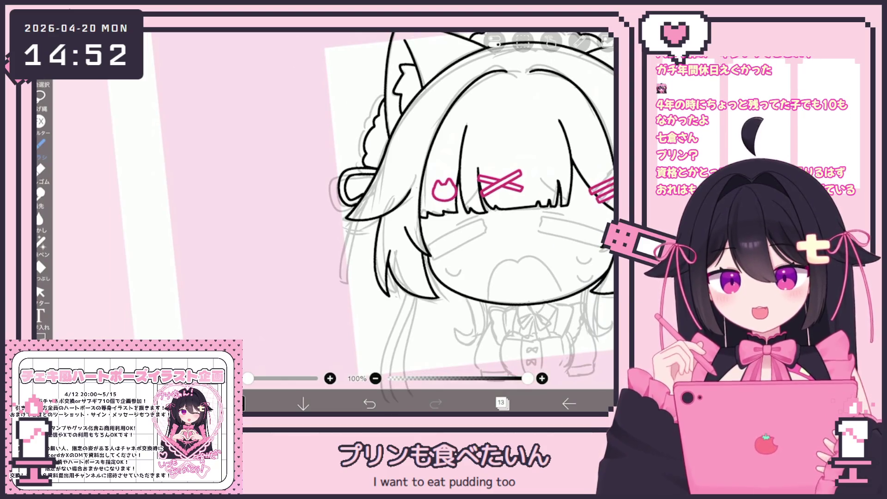
{"action": "scroll", "coordinate": [374, 222], "scroll_direction": "down", "scroll_amount": 5}
{"action": "scroll", "coordinate": [282, 268], "scroll_direction": "up", "scroll_amount": 3}
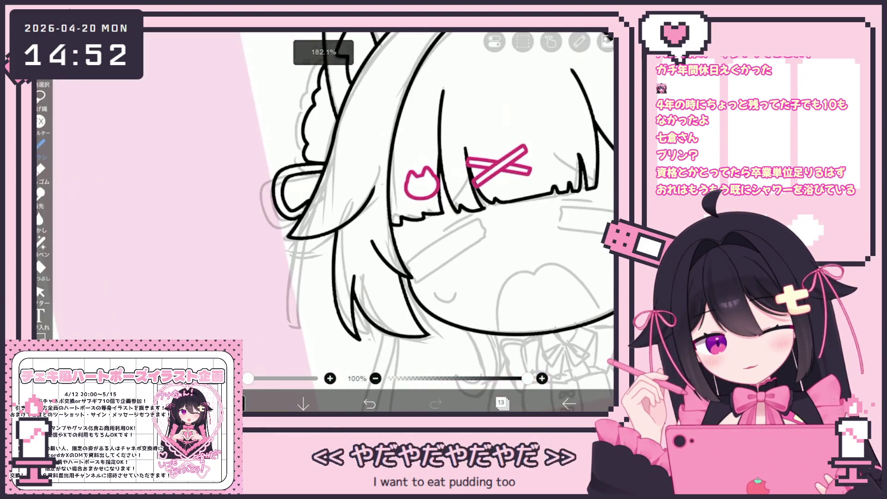
{"action": "left_click_drag", "start_coordinate": [305, 241], "coordinate": [308, 329]}
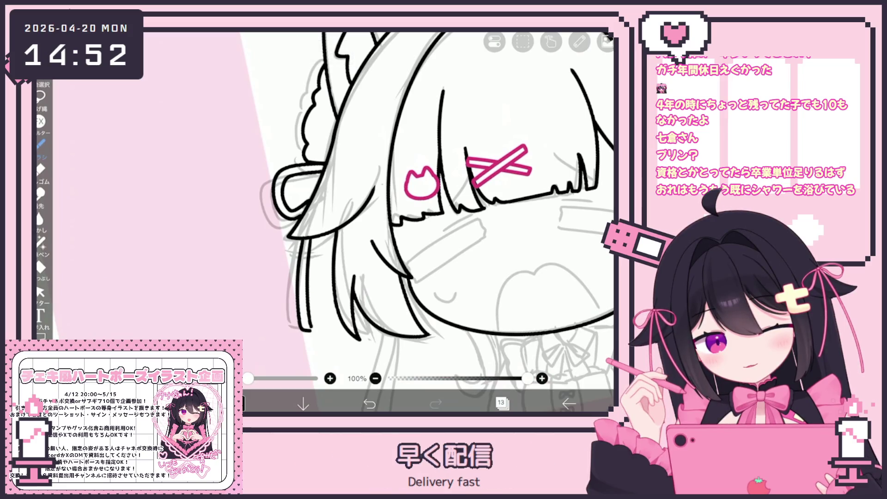
{"action": "left_click_drag", "start_coordinate": [306, 237], "coordinate": [316, 319]}
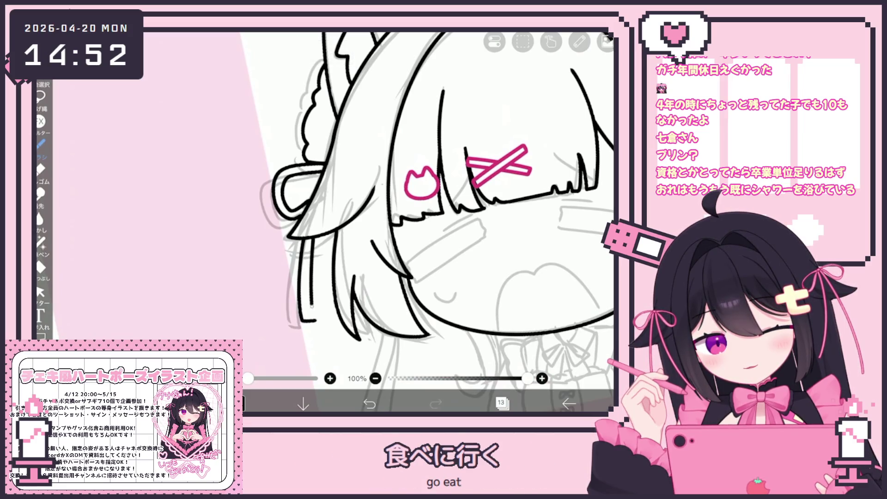
{"action": "scroll", "coordinate": [429, 221], "scroll_direction": "down", "scroll_amount": 5}
{"action": "left_click", "coordinate": [40, 292]}
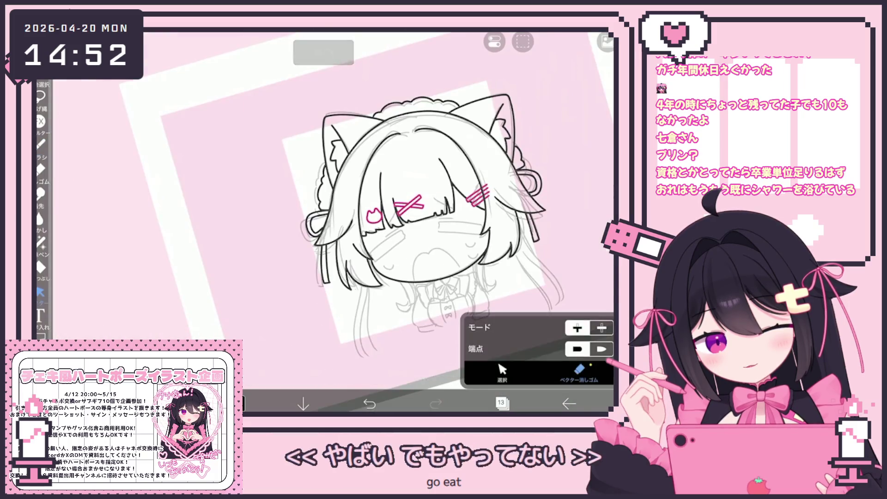
Select the left hair-strand stroke with the vector Select tool, deselect it, and return to the brush
{"action": "scroll", "coordinate": [415, 208], "scroll_direction": "up", "scroll_amount": 5}
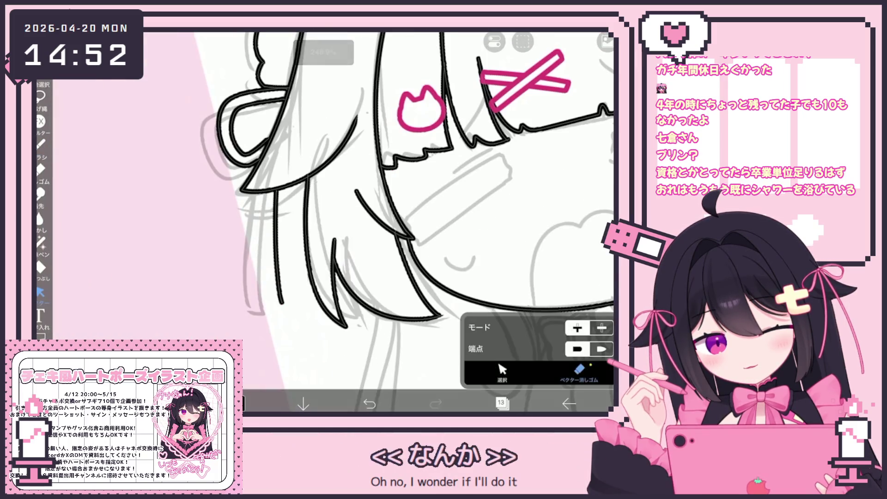
{"action": "left_click", "coordinate": [502, 372]}
{"action": "scroll", "coordinate": [416, 208], "scroll_direction": "up", "scroll_amount": 3}
{"action": "left_click", "coordinate": [270, 213]}
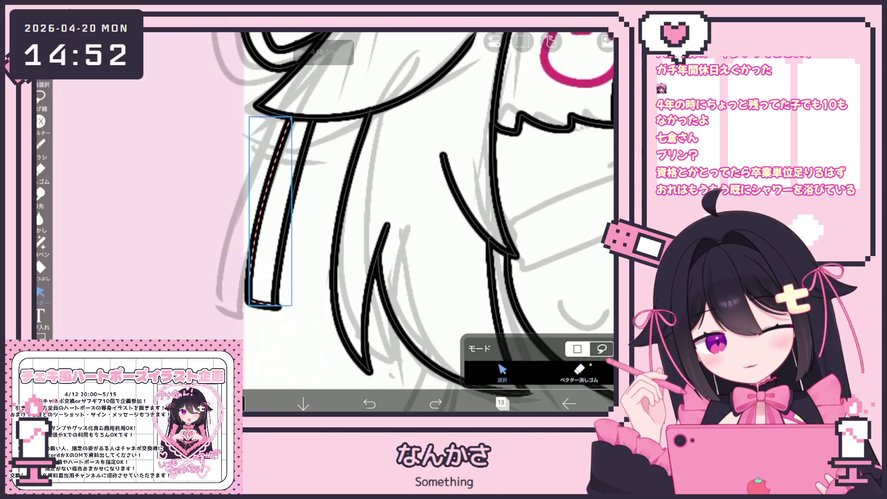
{"action": "left_click", "coordinate": [579, 370]}
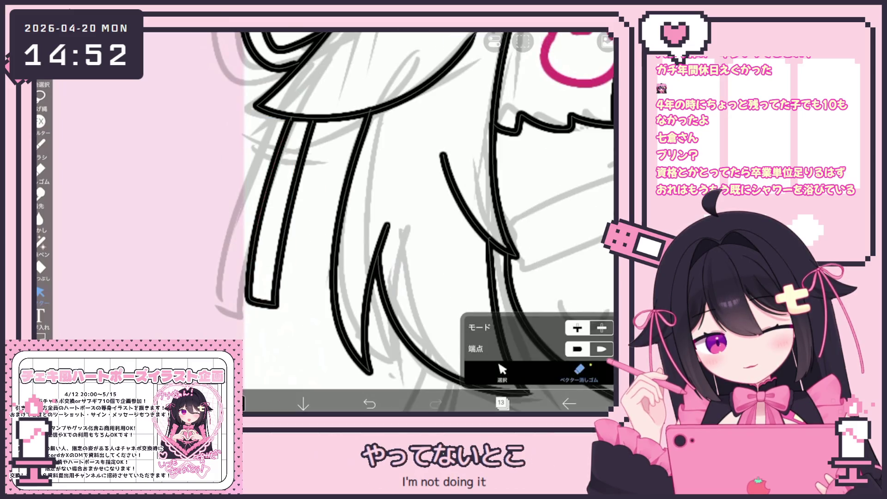
{"action": "left_click", "coordinate": [41, 145]}
{"action": "scroll", "coordinate": [416, 208], "scroll_direction": "down", "scroll_amount": 5}
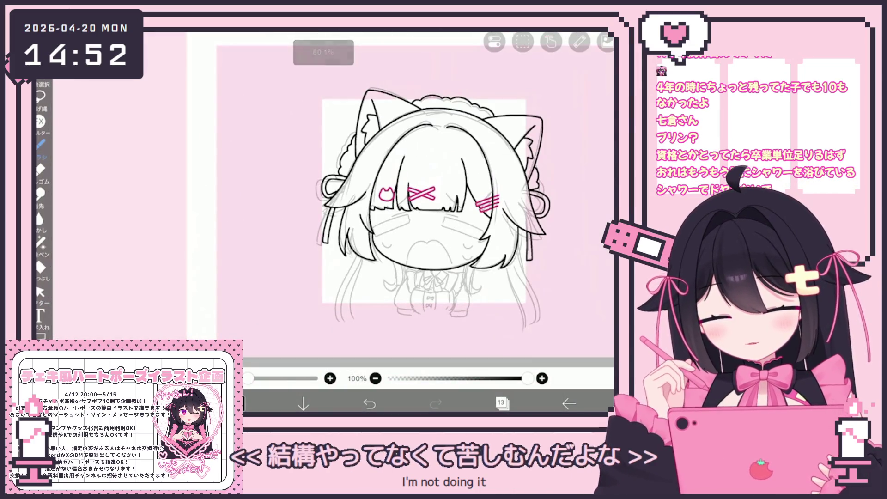
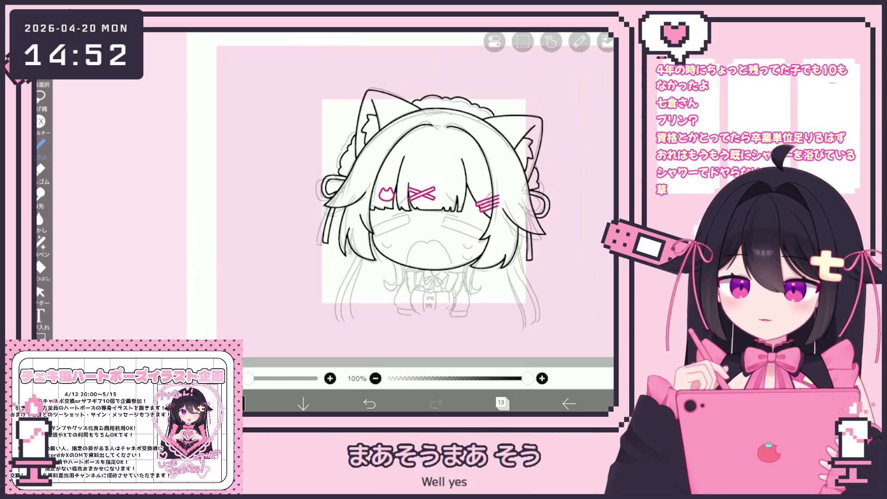
Ink the long hair strands hanging down both sides of the face, undoing two misstrokes
{"action": "scroll", "coordinate": [432, 195], "scroll_direction": "up", "scroll_amount": 3}
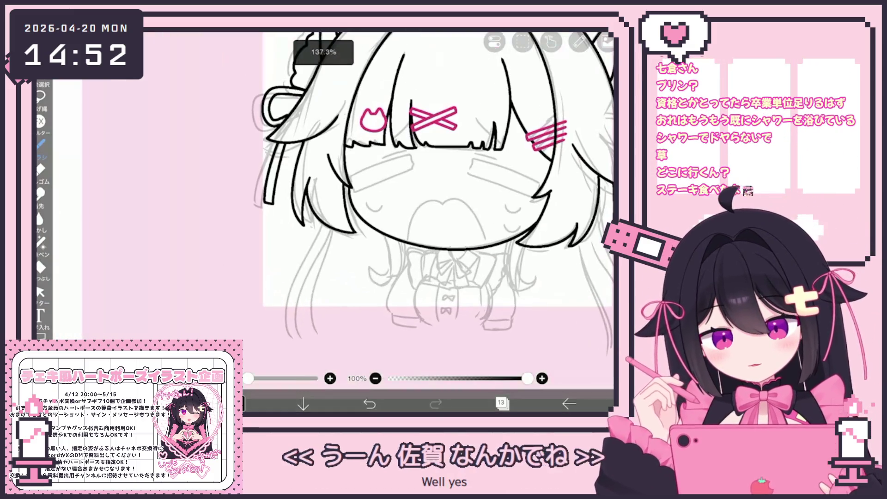
{"action": "left_click_drag", "start_coordinate": [303, 249], "coordinate": [292, 332]}
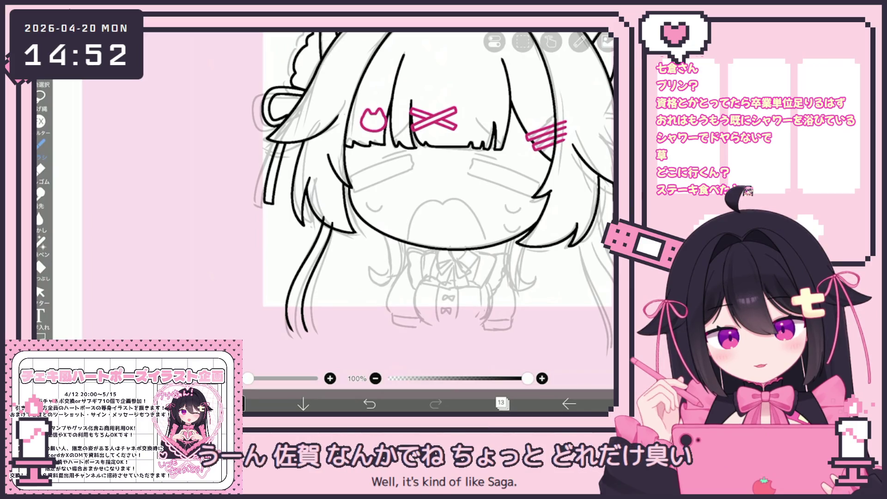
{"action": "left_click_drag", "start_coordinate": [331, 245], "coordinate": [318, 323]}
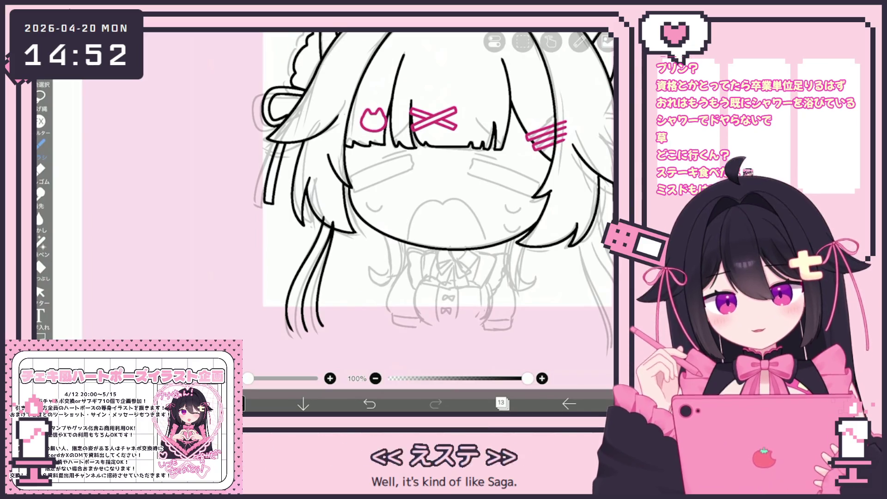
{"action": "scroll", "coordinate": [414, 194], "scroll_direction": "down", "scroll_amount": 1}
{"action": "key", "text": "ctrl+z"}
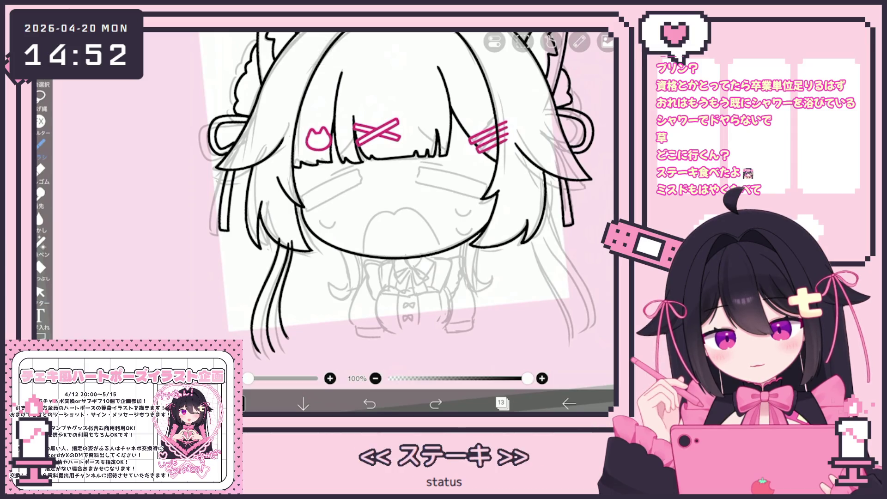
{"action": "scroll", "coordinate": [331, 189], "scroll_direction": "up", "scroll_amount": 3}
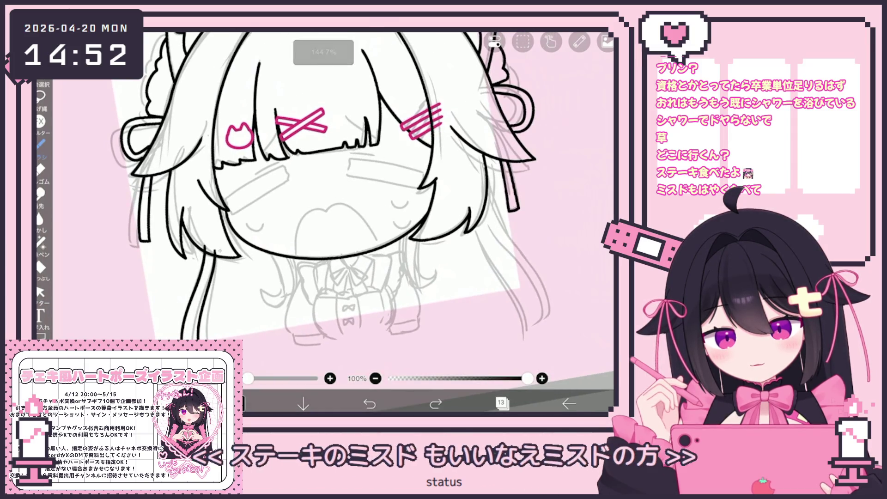
{"action": "scroll", "coordinate": [323, 194], "scroll_direction": "up", "scroll_amount": 2}
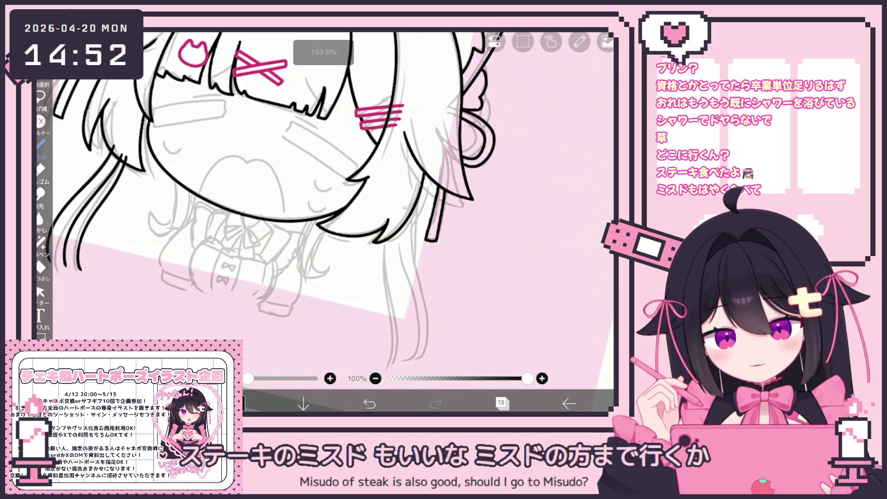
{"action": "left_click_drag", "start_coordinate": [417, 210], "coordinate": [406, 355]}
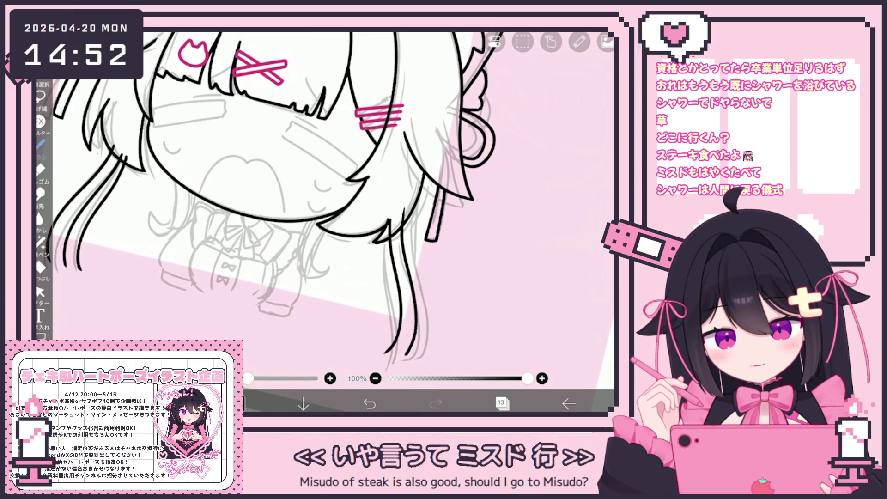
{"action": "left_click_drag", "start_coordinate": [383, 227], "coordinate": [373, 298]}
{"action": "key", "text": "ctrl+z"}
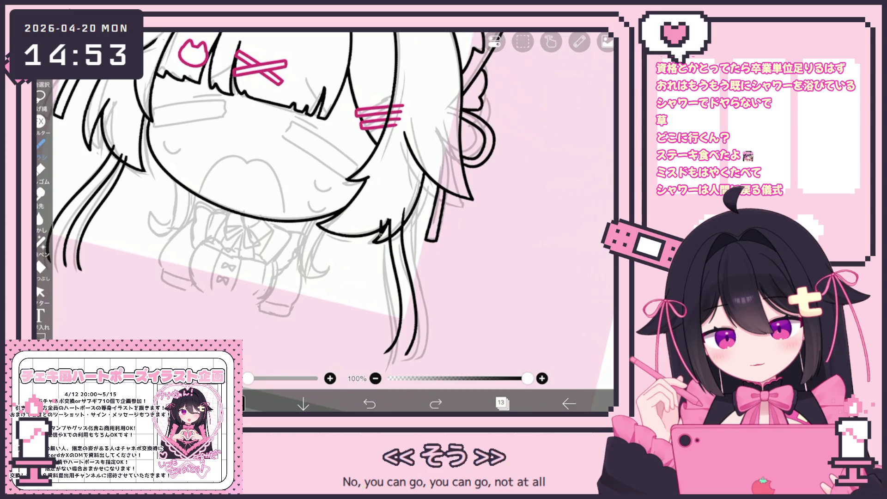
Try the vector eraser on a line near the hair, then return to the brush and zoom out
{"action": "left_click", "coordinate": [40, 292]}
{"action": "left_click_drag", "start_coordinate": [323, 185], "coordinate": [294, 194]}
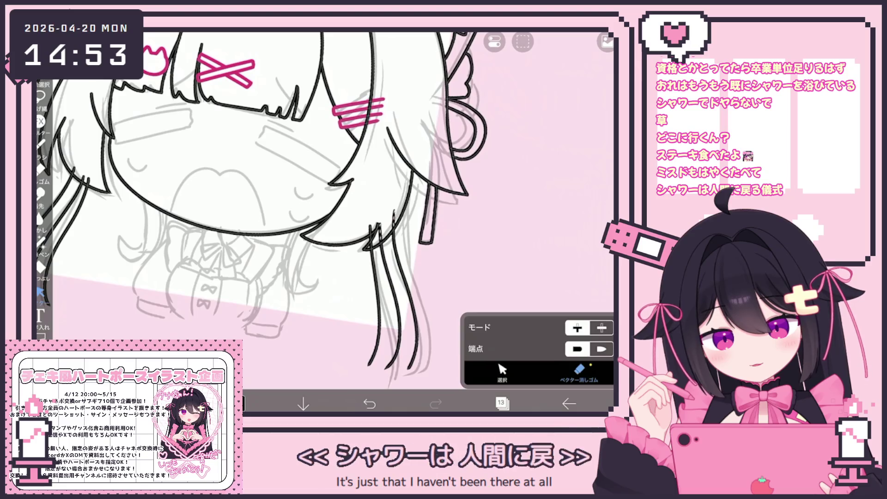
{"action": "scroll", "coordinate": [323, 213], "scroll_direction": "down", "scroll_amount": 3}
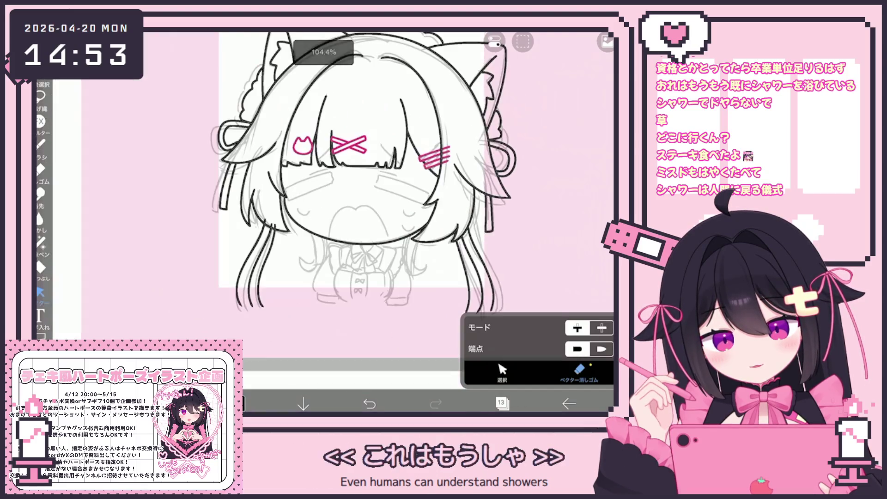
{"action": "left_click", "coordinate": [41, 144]}
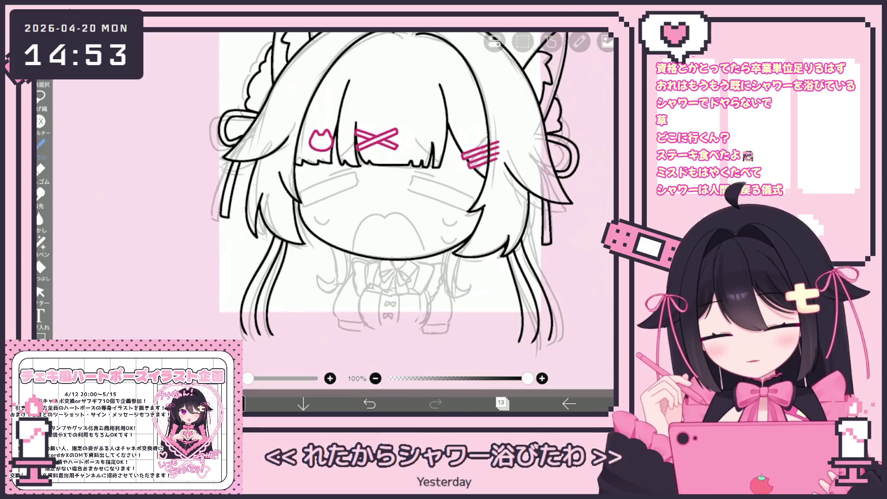
{"action": "scroll", "coordinate": [397, 217], "scroll_direction": "down", "scroll_amount": 5}
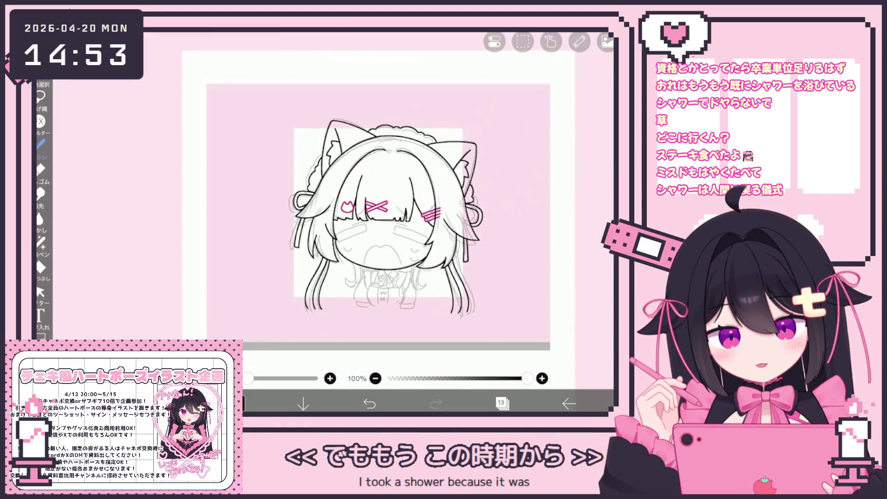
Add a new Vector Layer from the Layers panel's special-layer options
{"action": "left_click", "coordinate": [502, 404]}
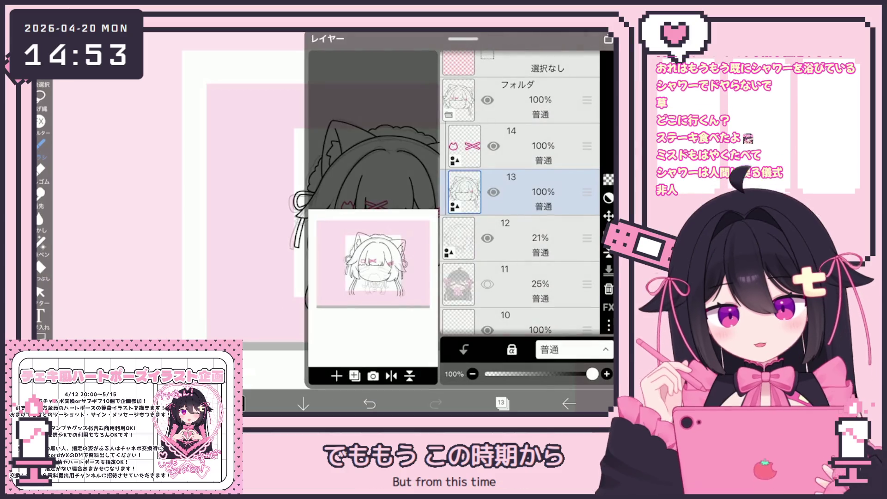
{"action": "left_click", "coordinate": [355, 376]}
{"action": "left_click", "coordinate": [360, 294]}
{"action": "left_click", "coordinate": [501, 403]}
{"action": "scroll", "coordinate": [324, 208], "scroll_direction": "up", "scroll_amount": 5}
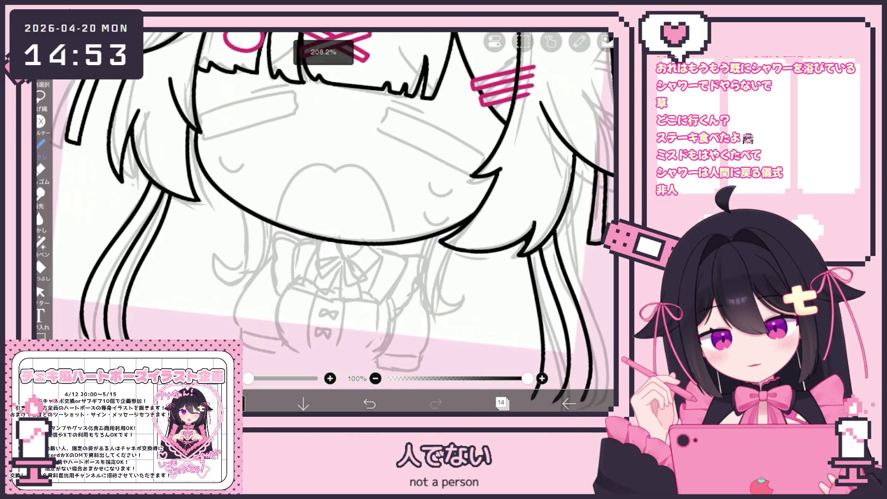
Ink the V-shaped collar point and its left edge under the chin
{"action": "left_click_drag", "start_coordinate": [339, 243], "coordinate": [361, 248]}
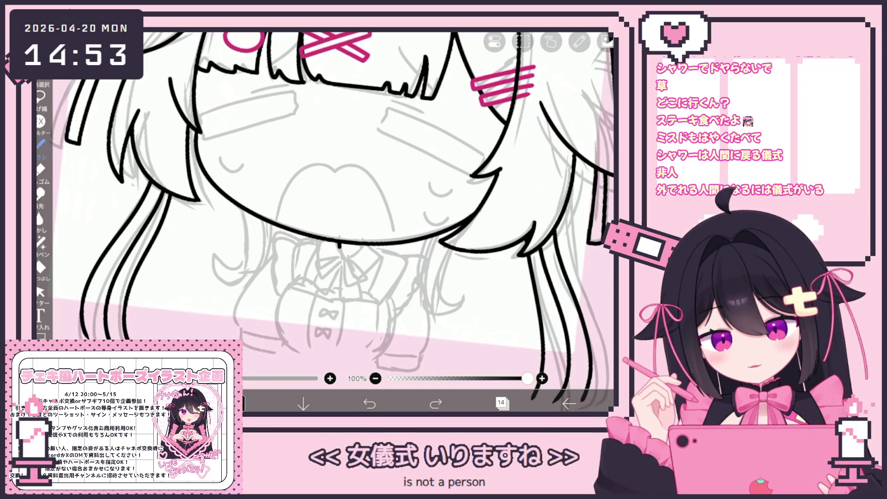
{"action": "mouse_move", "coordinate": [343, 252]}
{"action": "left_mouse_down"}
{"action": "mouse_move", "coordinate": [387, 270]}
{"action": "mouse_move", "coordinate": [352, 305]}
{"action": "left_mouse_up"}
{"action": "scroll", "coordinate": [367, 231], "scroll_direction": "up", "scroll_amount": 3}
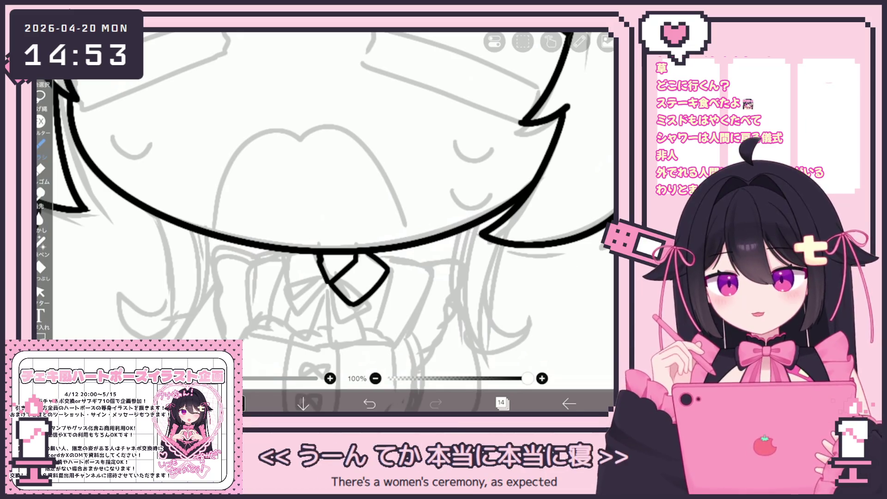
{"action": "scroll", "coordinate": [323, 222], "scroll_direction": "up", "scroll_amount": 1}
{"action": "left_click_drag", "start_coordinate": [299, 244], "coordinate": [304, 285]}
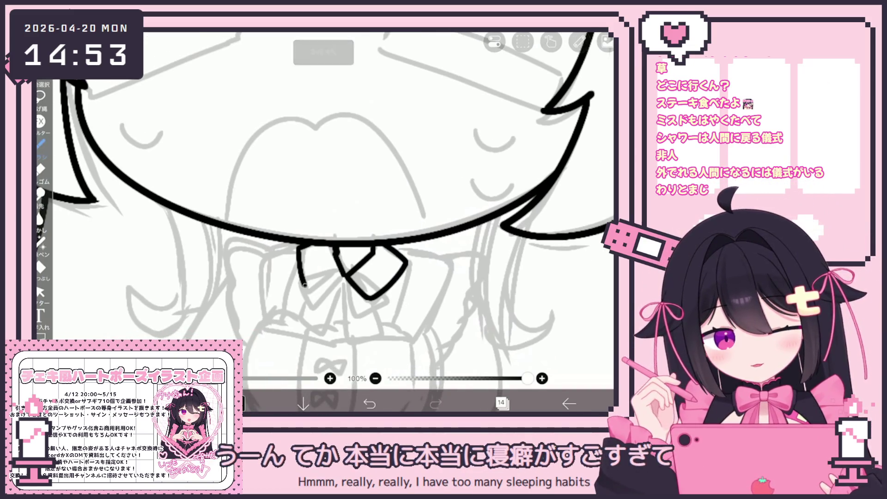
{"action": "key", "text": "ctrl+z"}
{"action": "mouse_move", "coordinate": [302, 245]}
{"action": "left_mouse_down"}
{"action": "mouse_move", "coordinate": [306, 284]}
{"action": "mouse_move", "coordinate": [341, 275]}
{"action": "left_mouse_up"}
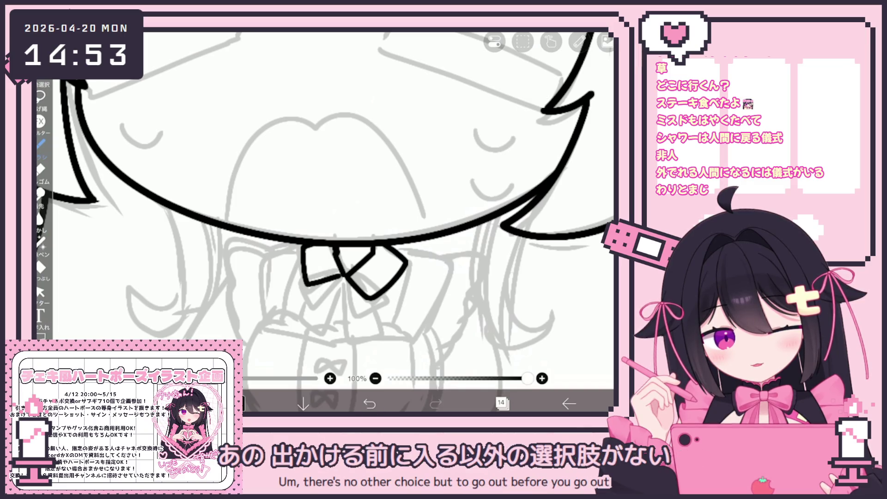
Close off the right collar flap, undoing the stray short strokes on the left
{"action": "scroll", "coordinate": [323, 222], "scroll_direction": "up", "scroll_amount": 1}
{"action": "mouse_move", "coordinate": [305, 266]}
{"action": "left_mouse_down"}
{"action": "mouse_move", "coordinate": [323, 283]}
{"action": "mouse_move", "coordinate": [346, 267]}
{"action": "left_mouse_up"}
{"action": "key", "text": "ctrl+z"}
{"action": "left_click_drag", "start_coordinate": [370, 296], "coordinate": [390, 277]}
{"action": "mouse_move", "coordinate": [320, 283]}
{"action": "left_mouse_down"}
{"action": "mouse_move", "coordinate": [311, 300]}
{"action": "mouse_move", "coordinate": [349, 264]}
{"action": "left_mouse_up"}
{"action": "key", "text": "ctrl+z"}
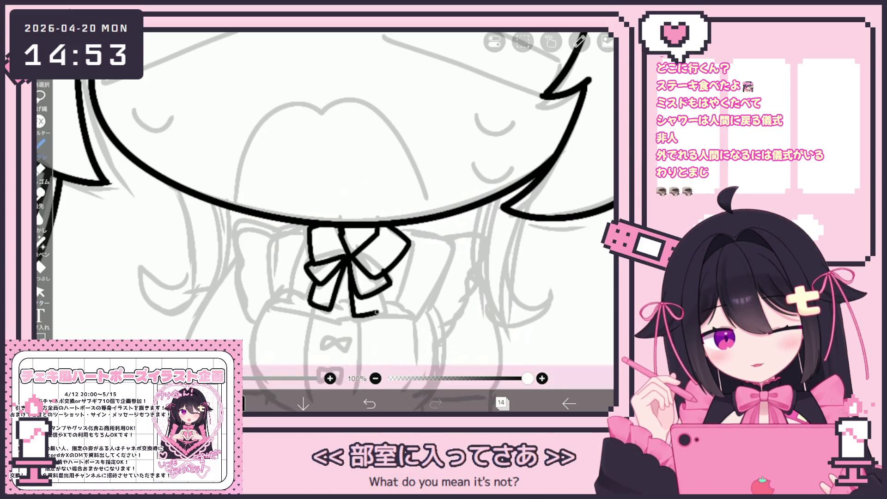
{"action": "key", "text": "ctrl+z"}
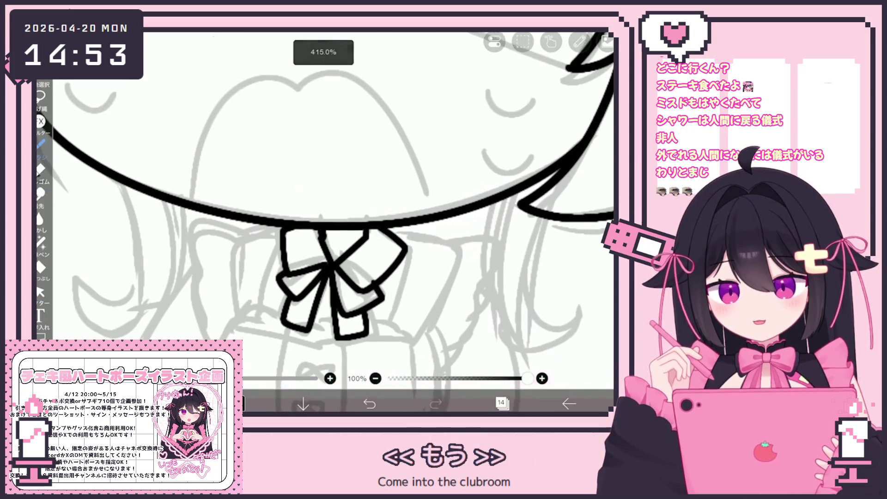
Ink the bow's lower flaps and the line down its left side
{"action": "left_click_drag", "start_coordinate": [334, 339], "coordinate": [373, 316]}
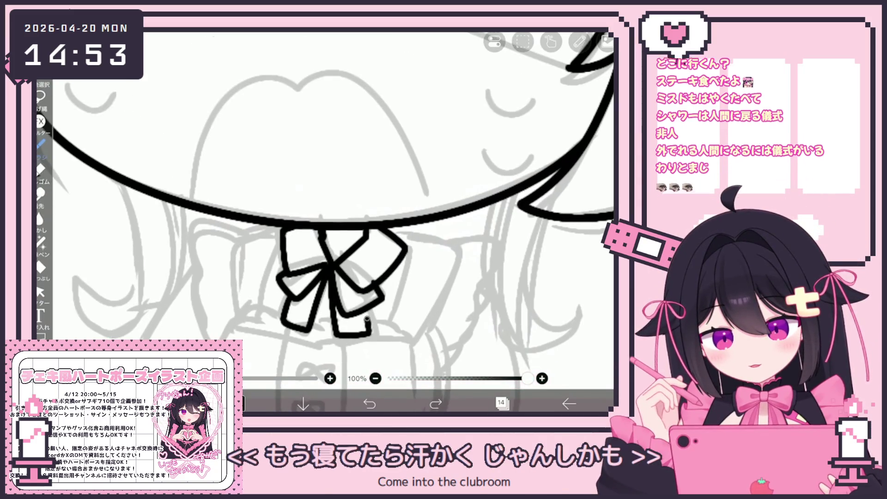
{"action": "scroll", "coordinate": [324, 207], "scroll_direction": "up", "scroll_amount": 3}
{"action": "left_click_drag", "start_coordinate": [331, 247], "coordinate": [324, 298]}
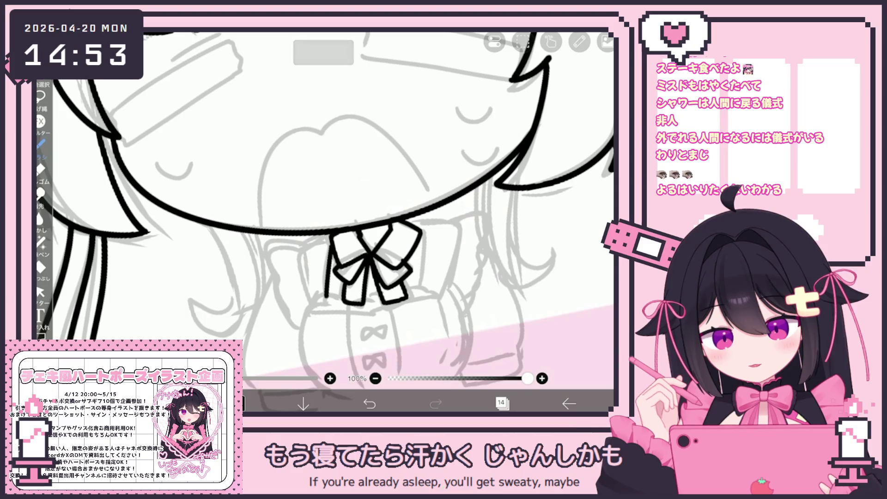
{"action": "scroll", "coordinate": [323, 208], "scroll_direction": "up", "scroll_amount": 2}
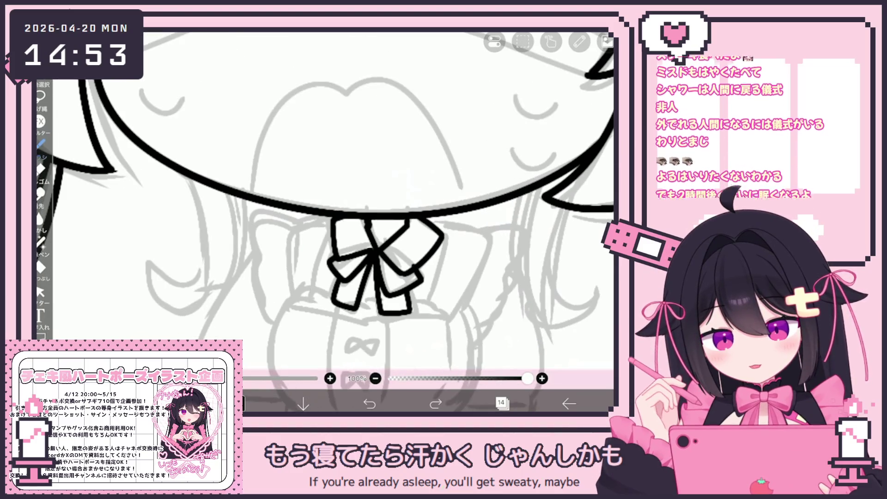
{"action": "scroll", "coordinate": [324, 208], "scroll_direction": "up", "scroll_amount": 1}
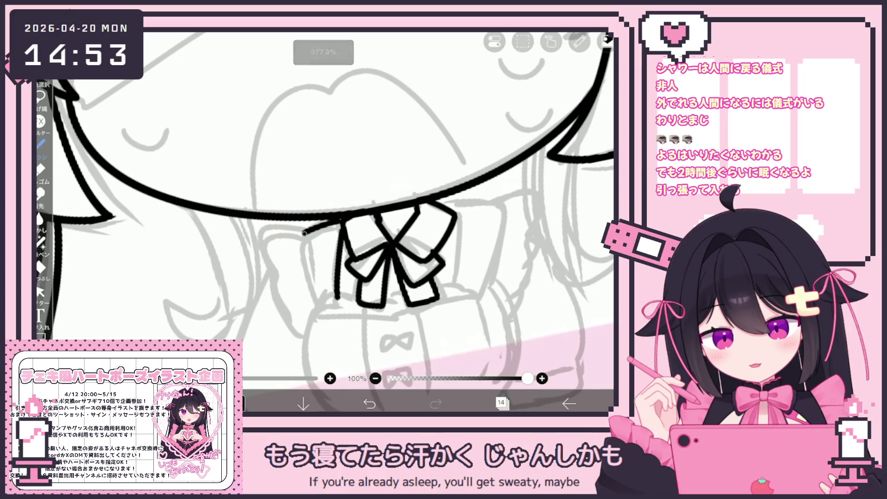
{"action": "left_click_drag", "start_coordinate": [304, 233], "coordinate": [320, 301]}
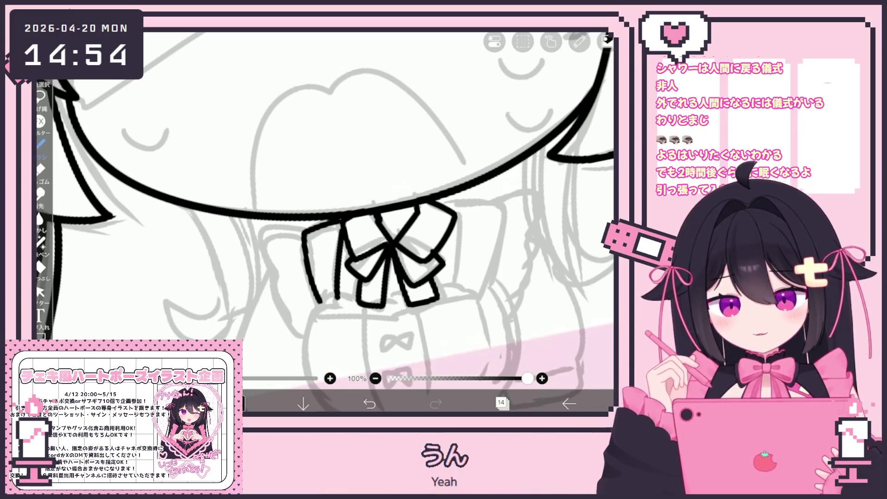
{"action": "scroll", "coordinate": [324, 207], "scroll_direction": "up", "scroll_amount": 1}
Ink the bow's right outer loop and curved left loop, undoing a wavy right stroke
{"action": "left_click_drag", "start_coordinate": [438, 207], "coordinate": [434, 282]}
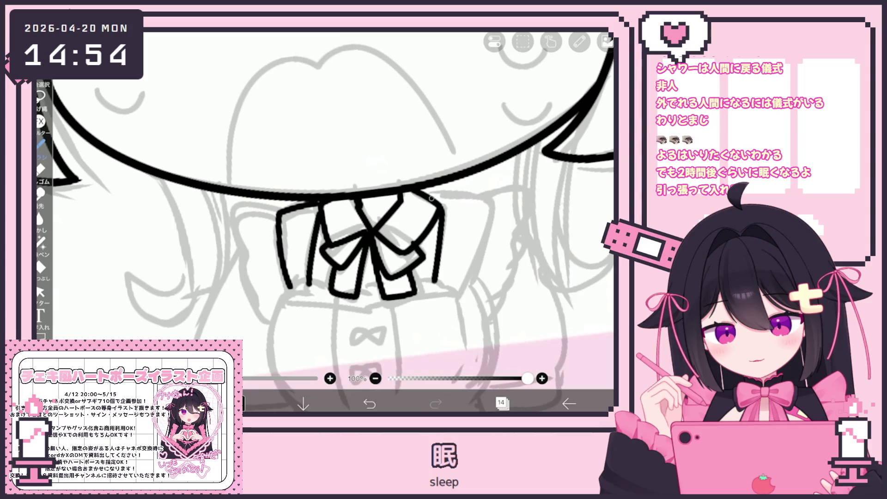
{"action": "mouse_move", "coordinate": [442, 193]}
{"action": "left_mouse_down"}
{"action": "mouse_move", "coordinate": [493, 207]}
{"action": "mouse_move", "coordinate": [463, 294]}
{"action": "left_mouse_up"}
{"action": "scroll", "coordinate": [315, 202], "scroll_direction": "up", "scroll_amount": 1}
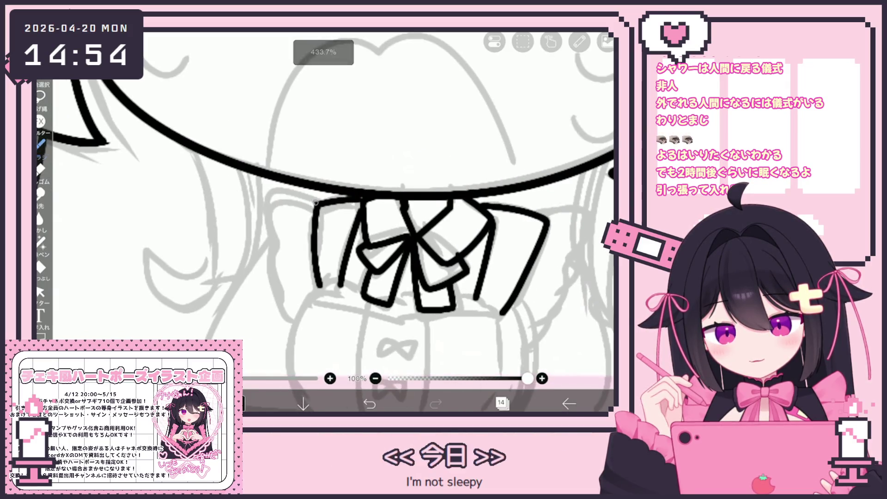
{"action": "left_click_drag", "start_coordinate": [316, 202], "coordinate": [273, 241]}
{"action": "left_click_drag", "start_coordinate": [280, 305], "coordinate": [300, 324]}
{"action": "scroll", "coordinate": [323, 222], "scroll_direction": "right", "scroll_amount": 2}
{"action": "mouse_move", "coordinate": [499, 206]}
{"action": "left_mouse_down"}
{"action": "mouse_move", "coordinate": [536, 233]}
{"action": "mouse_move", "coordinate": [487, 334]}
{"action": "left_mouse_up"}
{"action": "key", "text": "ctrl+z"}
Outline the chest bow's loops, scalloped lower edge and right side
{"action": "scroll", "coordinate": [434, 219], "scroll_direction": "down", "scroll_amount": 3}
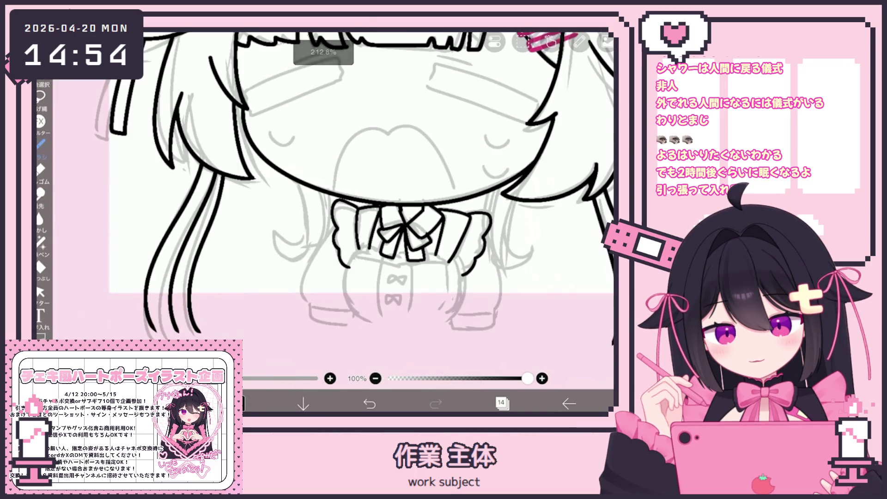
{"action": "scroll", "coordinate": [411, 231], "scroll_direction": "up", "scroll_amount": 2}
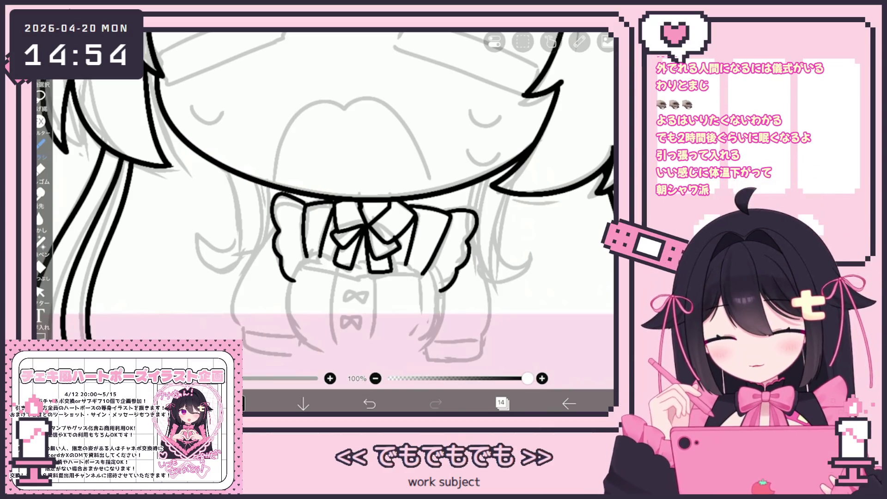
{"action": "mouse_move", "coordinate": [453, 209]}
{"action": "left_mouse_down"}
{"action": "mouse_move", "coordinate": [476, 249]}
{"action": "mouse_move", "coordinate": [455, 286]}
{"action": "mouse_move", "coordinate": [439, 291]}
{"action": "left_mouse_up"}
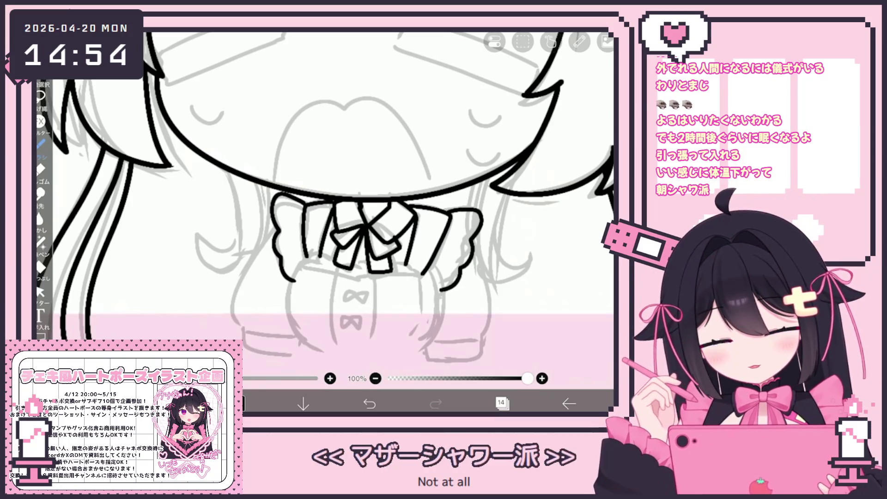
{"action": "left_click_drag", "start_coordinate": [303, 261], "coordinate": [314, 346]}
{"action": "key", "text": "ctrl+z"}
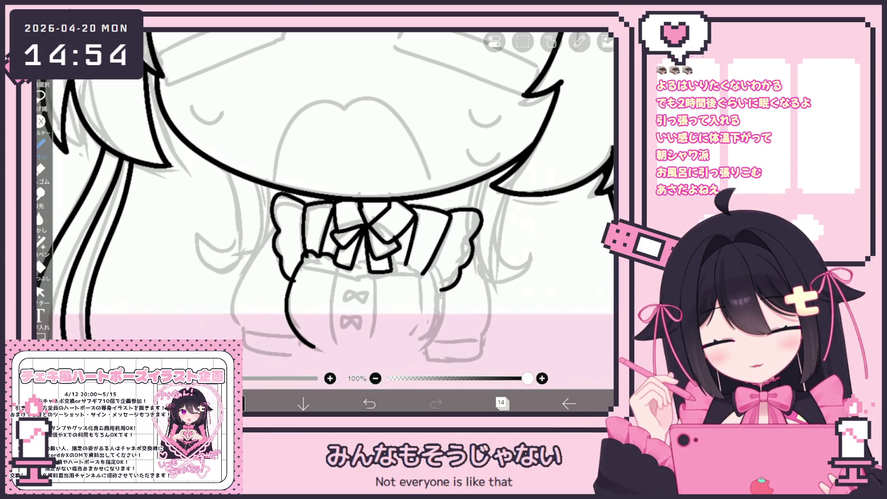
{"action": "left_click_drag", "start_coordinate": [307, 275], "coordinate": [330, 270]}
{"action": "left_click_drag", "start_coordinate": [400, 269], "coordinate": [442, 270]}
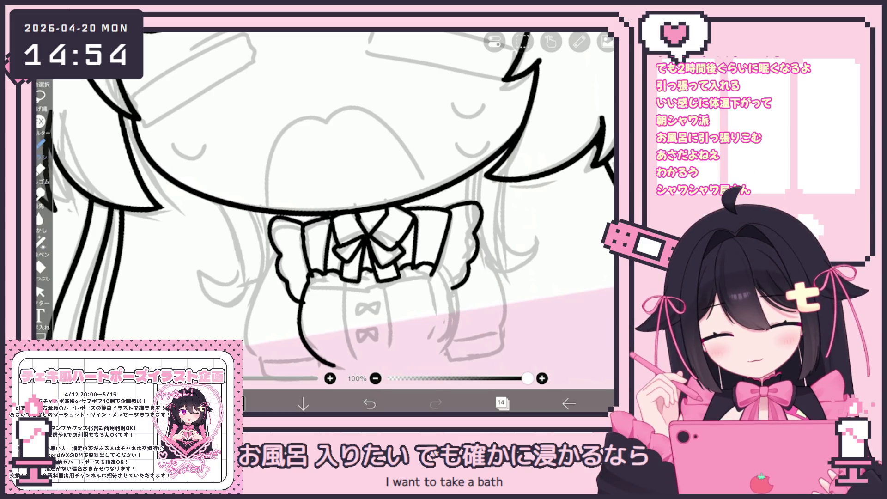
{"action": "left_click_drag", "start_coordinate": [440, 274], "coordinate": [455, 354]}
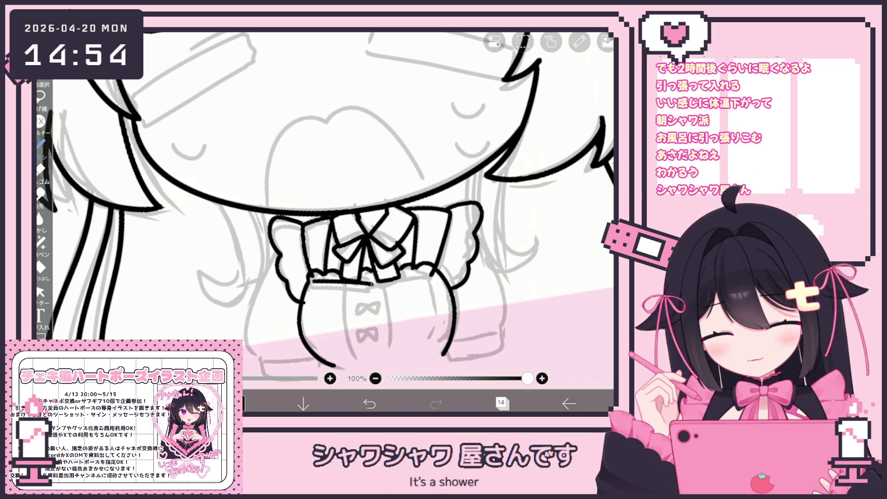
{"action": "scroll", "coordinate": [323, 222], "scroll_direction": "up", "scroll_amount": 3}
{"action": "left_click_drag", "start_coordinate": [297, 300], "coordinate": [350, 290]}
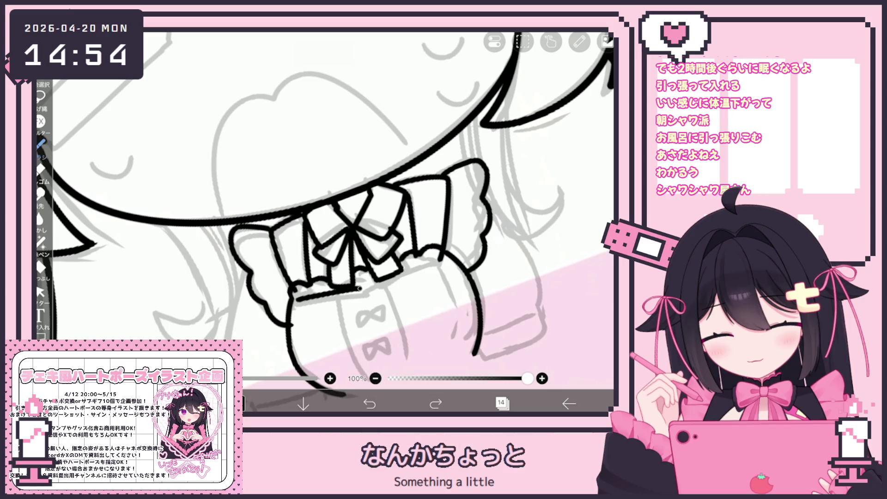
Draw a curved line down the dress front with two small bowties below the chest bow
{"action": "scroll", "coordinate": [370, 208], "scroll_direction": "down", "scroll_amount": 5}
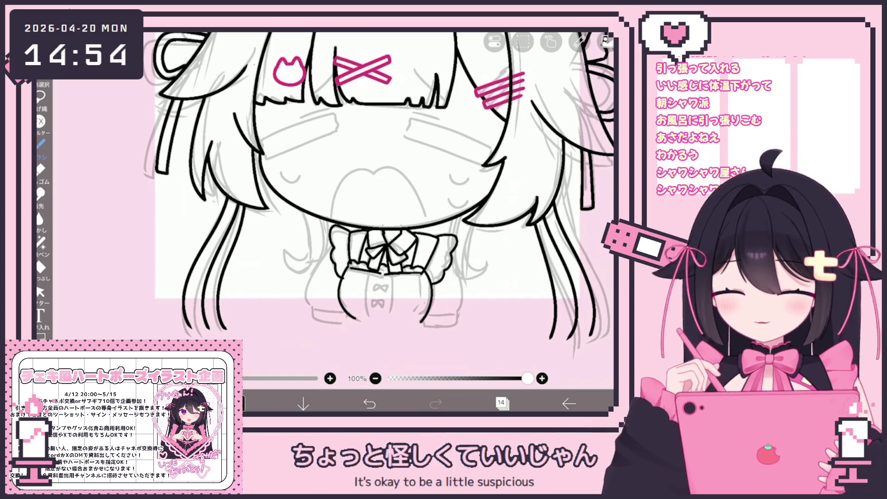
{"action": "scroll", "coordinate": [351, 208], "scroll_direction": "up", "scroll_amount": 3}
{"action": "scroll", "coordinate": [323, 207], "scroll_direction": "up", "scroll_amount": 1}
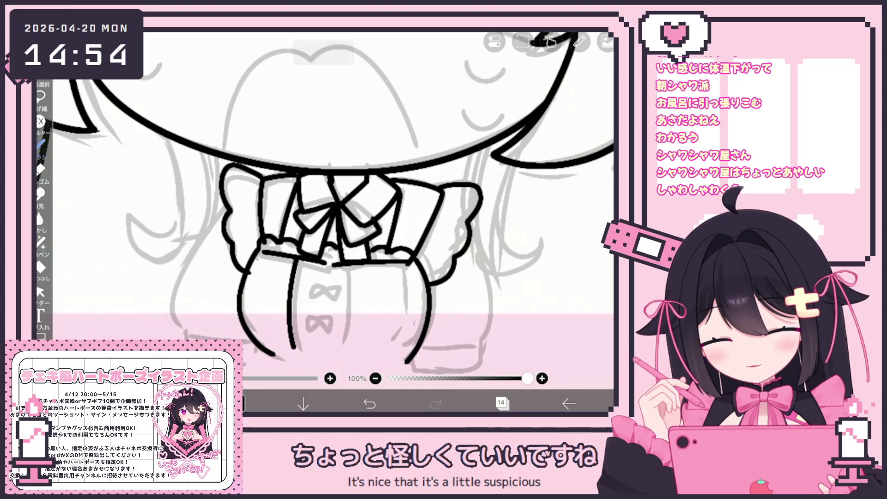
{"action": "key", "text": "ctrl+z"}
{"action": "left_click_drag", "start_coordinate": [369, 264], "coordinate": [358, 346]}
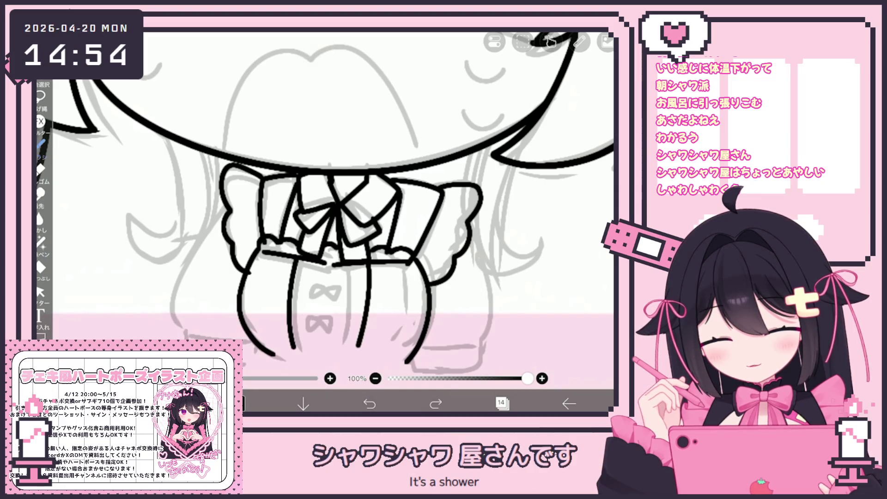
{"action": "mouse_move", "coordinate": [323, 295]}
{"action": "left_mouse_down"}
{"action": "mouse_move", "coordinate": [342, 282]}
{"action": "mouse_move", "coordinate": [329, 292]}
{"action": "left_mouse_up"}
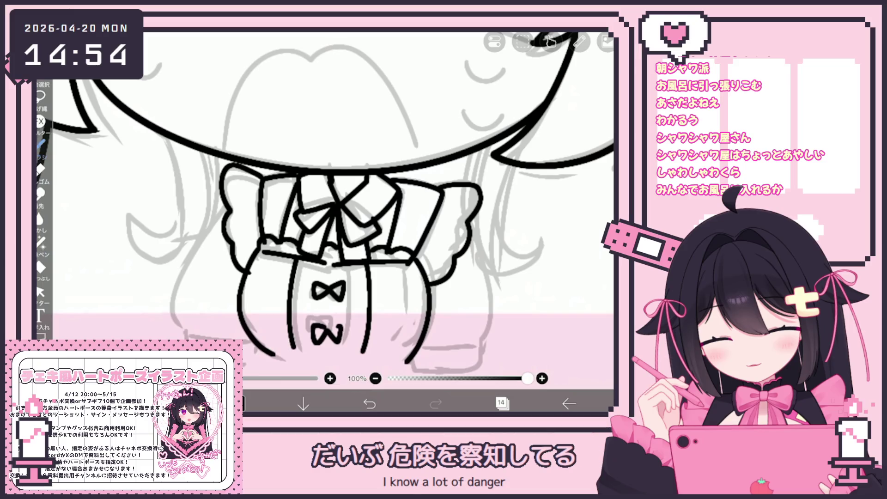
{"action": "left_click_drag", "start_coordinate": [326, 333], "coordinate": [328, 334]}
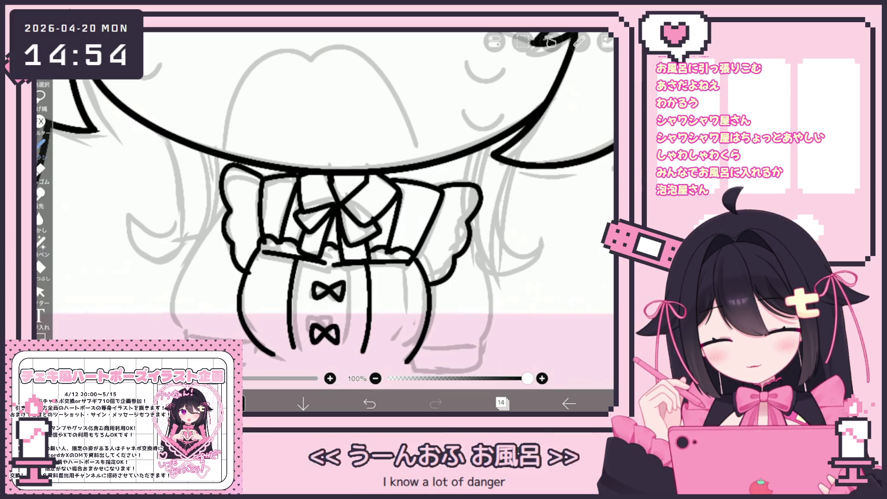
{"action": "key", "text": "ctrl+z"}
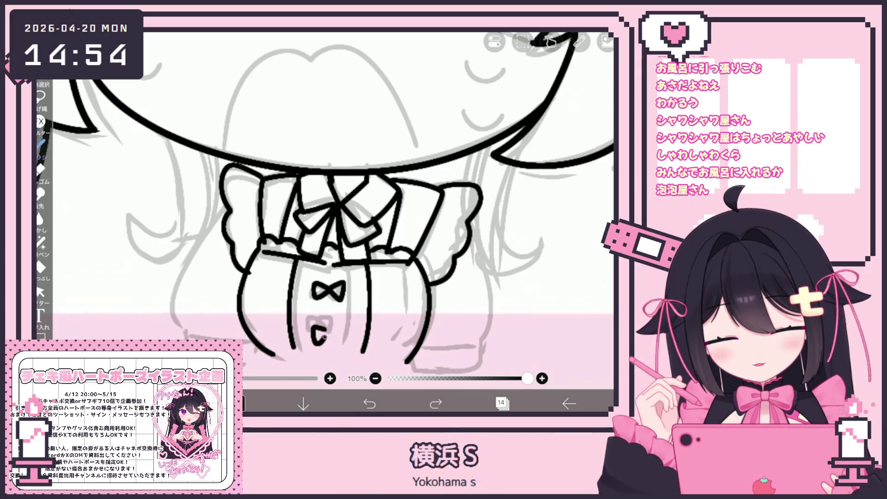
{"action": "key", "text": "ctrl+z"}
{"action": "mouse_move", "coordinate": [309, 323]}
{"action": "left_mouse_down"}
{"action": "mouse_move", "coordinate": [325, 342]}
{"action": "mouse_move", "coordinate": [339, 332]}
{"action": "left_mouse_up"}
Outline the left sleeve and the right sleeve's cuff hem, then select the sleeve stroke
{"action": "scroll", "coordinate": [324, 199], "scroll_direction": "down", "scroll_amount": 5}
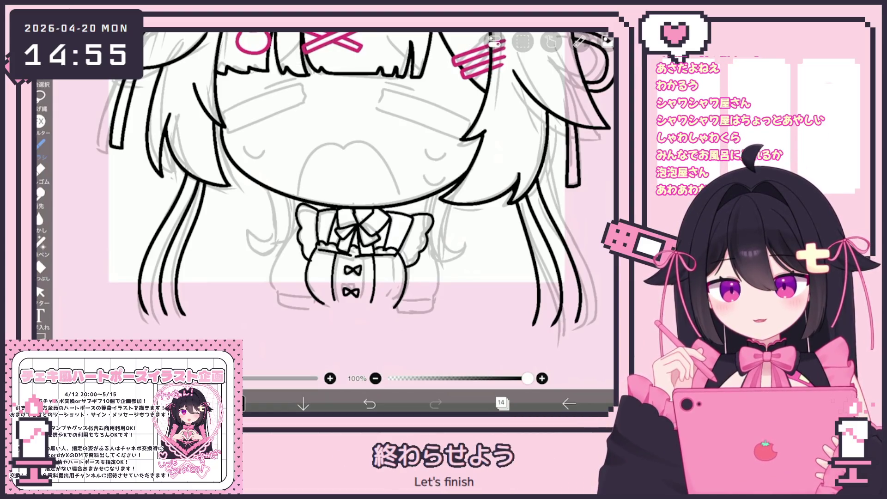
{"action": "scroll", "coordinate": [277, 180], "scroll_direction": "up", "scroll_amount": 2}
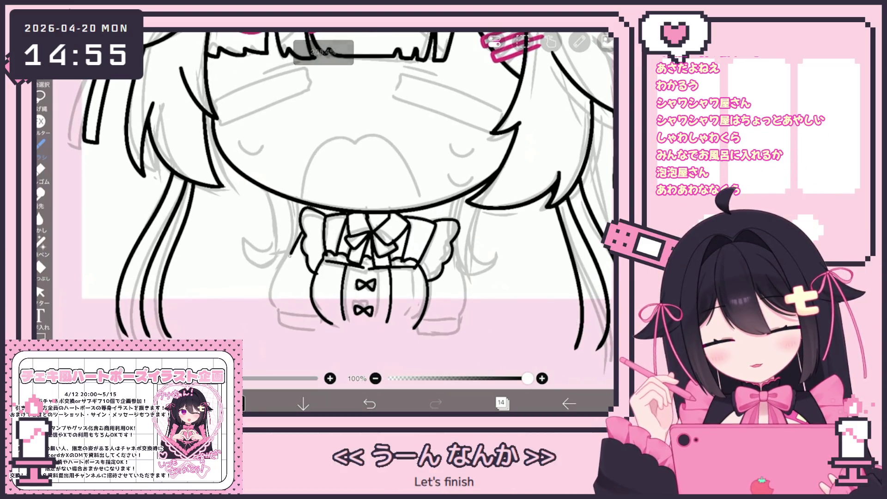
{"action": "mouse_move", "coordinate": [290, 256]}
{"action": "left_mouse_down"}
{"action": "mouse_move", "coordinate": [319, 326]}
{"action": "mouse_move", "coordinate": [326, 323]}
{"action": "left_mouse_up"}
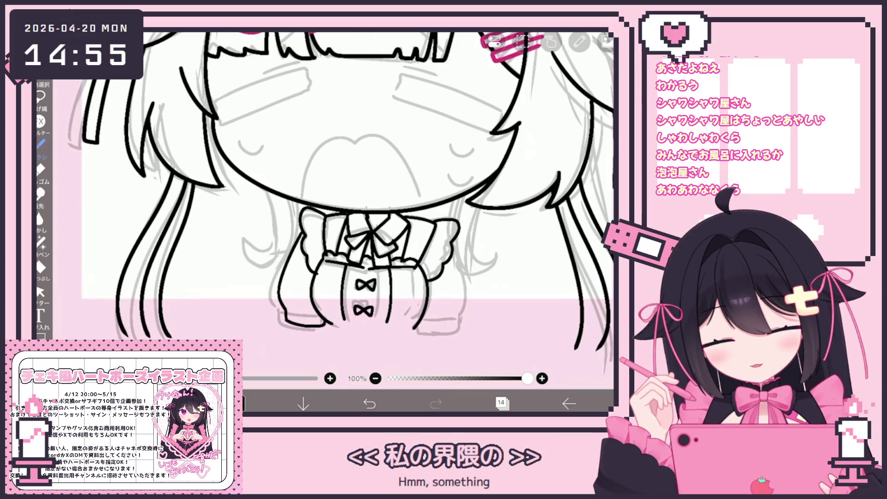
{"action": "left_click_drag", "start_coordinate": [469, 293], "coordinate": [442, 333]}
{"action": "scroll", "coordinate": [323, 208], "scroll_direction": "up", "scroll_amount": 1}
{"action": "key", "text": "ctrl+z"}
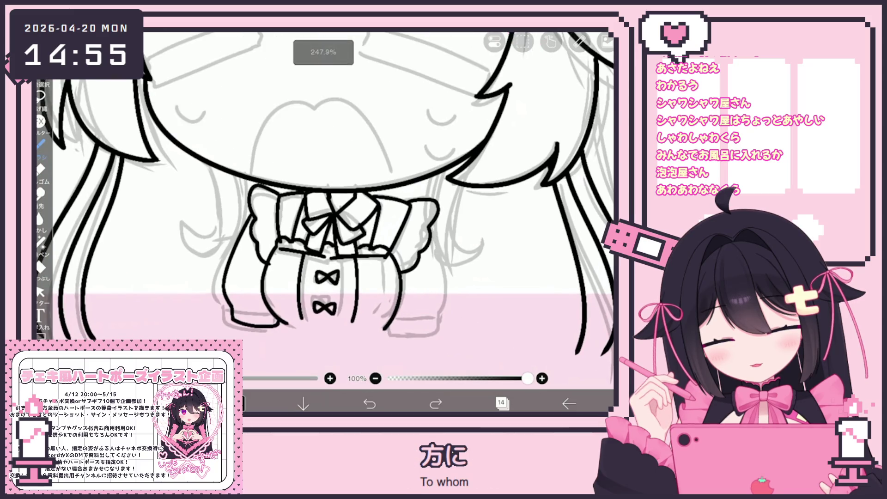
{"action": "left_click_drag", "start_coordinate": [434, 323], "coordinate": [389, 335]}
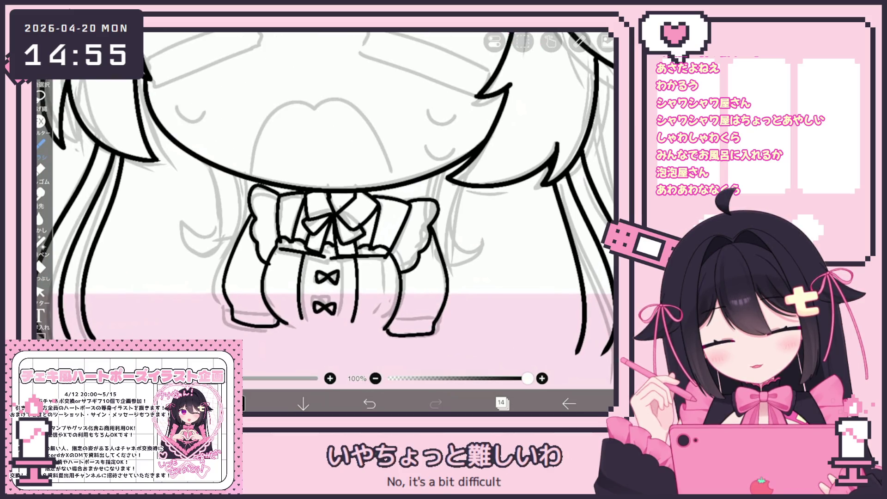
{"action": "scroll", "coordinate": [324, 198], "scroll_direction": "up", "scroll_amount": 2}
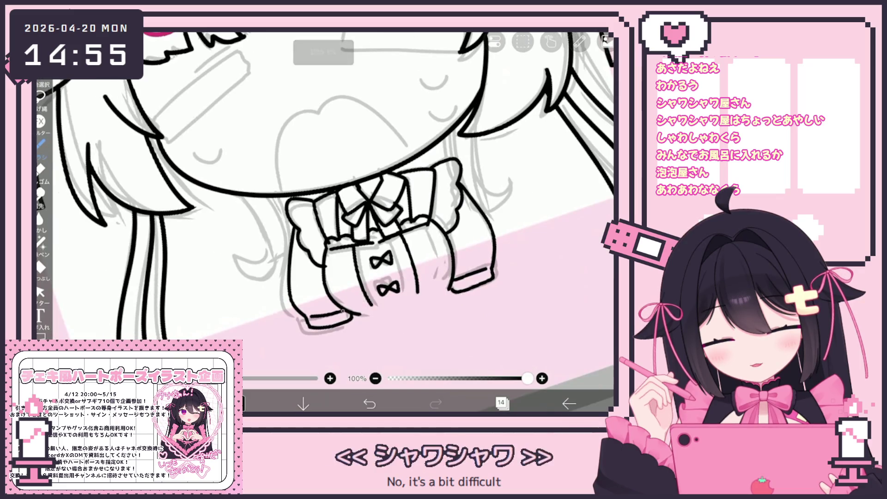
{"action": "scroll", "coordinate": [370, 185], "scroll_direction": "down", "scroll_amount": 3}
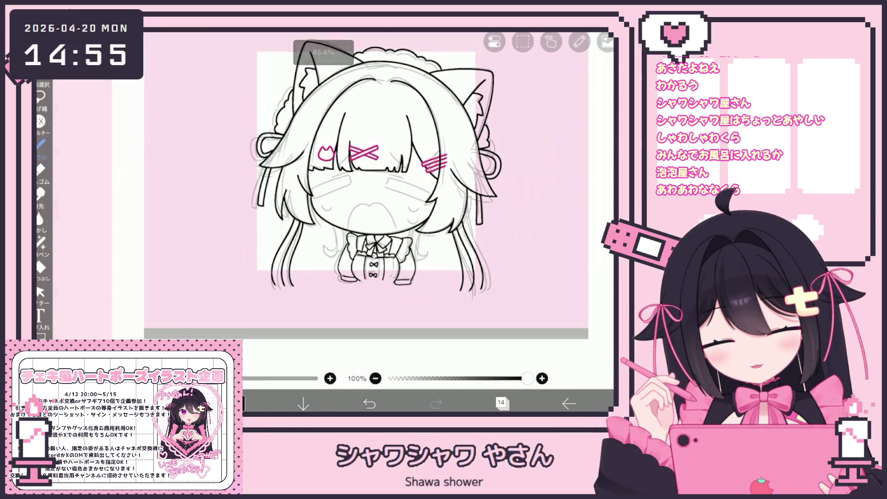
{"action": "left_click", "coordinate": [41, 292]}
{"action": "scroll", "coordinate": [324, 185], "scroll_direction": "up", "scroll_amount": 3}
{"action": "left_click_drag", "start_coordinate": [383, 275], "coordinate": [413, 317]}
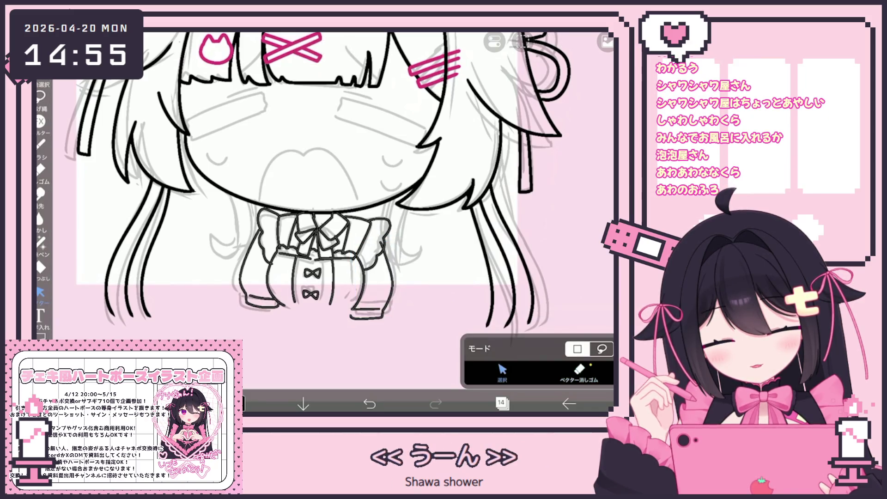
Lasso the left sleeve stroke and try the vector eraser without changes, then return to the brush
{"action": "scroll", "coordinate": [324, 208], "scroll_direction": "up", "scroll_amount": 2}
{"action": "left_click", "coordinate": [578, 372]}
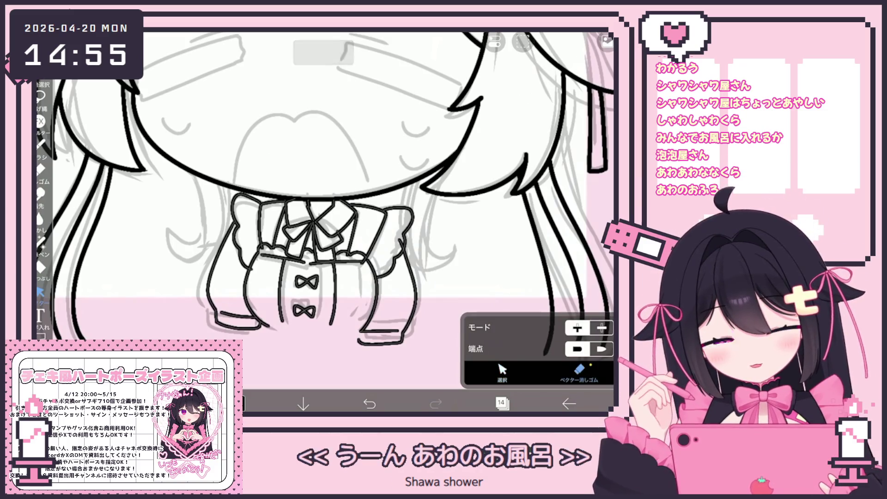
{"action": "left_click", "coordinate": [502, 369]}
{"action": "mouse_move", "coordinate": [249, 342]}
{"action": "left_mouse_down"}
{"action": "mouse_move", "coordinate": [206, 287]}
{"action": "mouse_move", "coordinate": [251, 342]}
{"action": "left_mouse_up"}
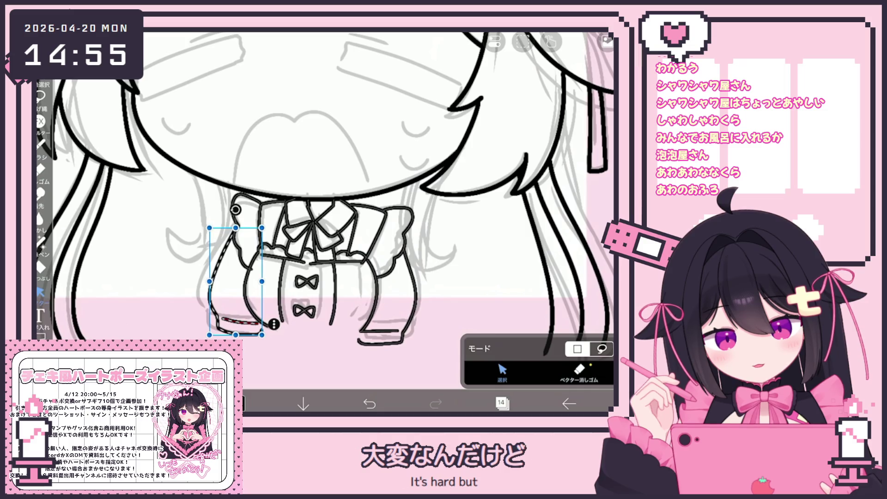
{"action": "left_click", "coordinate": [579, 369]}
{"action": "scroll", "coordinate": [324, 184], "scroll_direction": "down", "scroll_amount": 3}
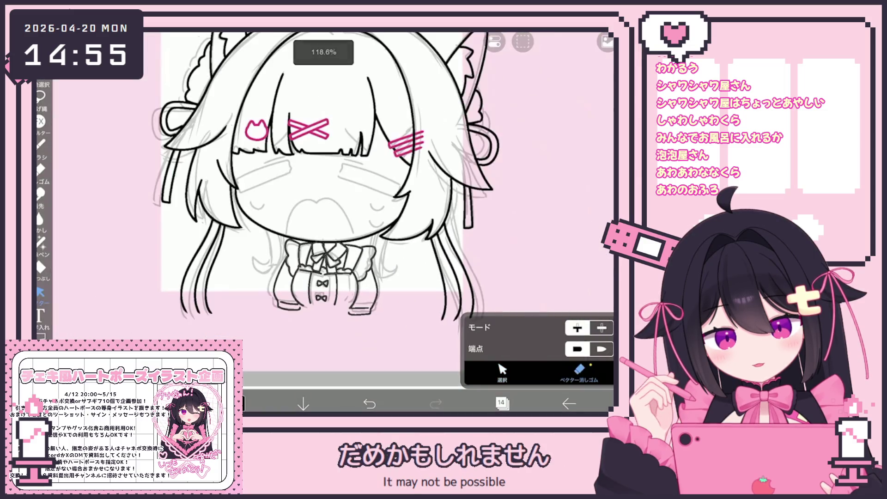
{"action": "scroll", "coordinate": [323, 185], "scroll_direction": "down", "scroll_amount": 3}
{"action": "scroll", "coordinate": [324, 185], "scroll_direction": "up", "scroll_amount": 5}
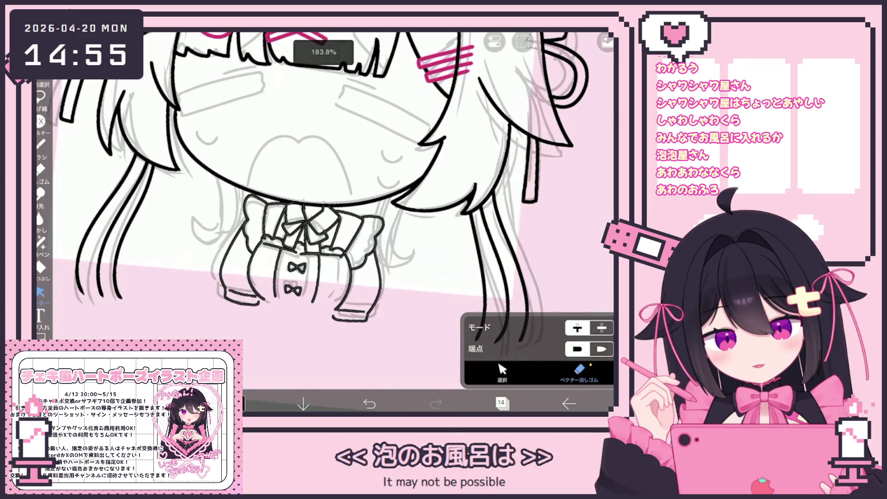
{"action": "left_click", "coordinate": [41, 144]}
{"action": "scroll", "coordinate": [323, 185], "scroll_direction": "up", "scroll_amount": 2}
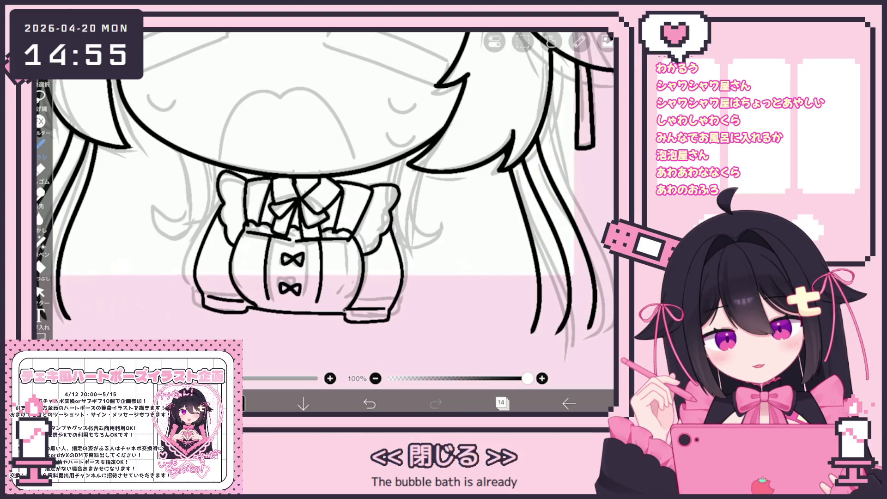
{"action": "scroll", "coordinate": [323, 185], "scroll_direction": "down", "scroll_amount": 5}
{"action": "scroll", "coordinate": [324, 184], "scroll_direction": "up", "scroll_amount": 5}
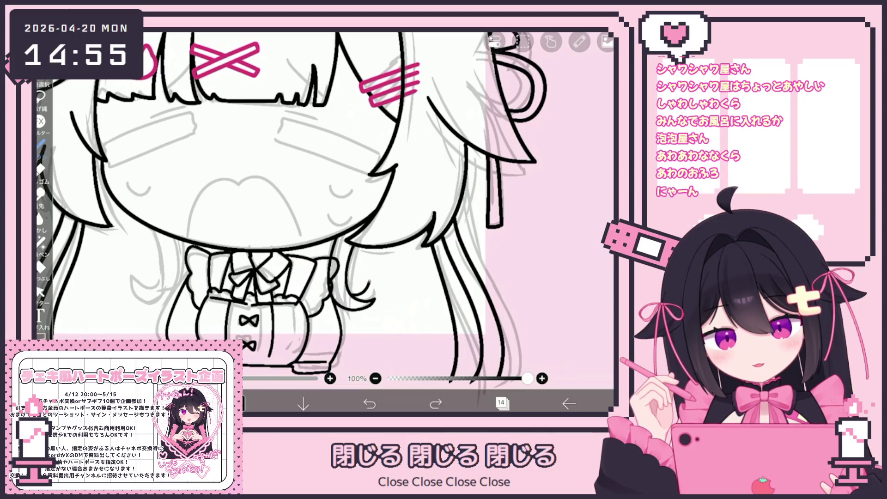
Ink a hair strand and the curl left of the collar, redrawing the curl, then pick the vector tool
{"action": "scroll", "coordinate": [310, 218], "scroll_direction": "up", "scroll_amount": 3}
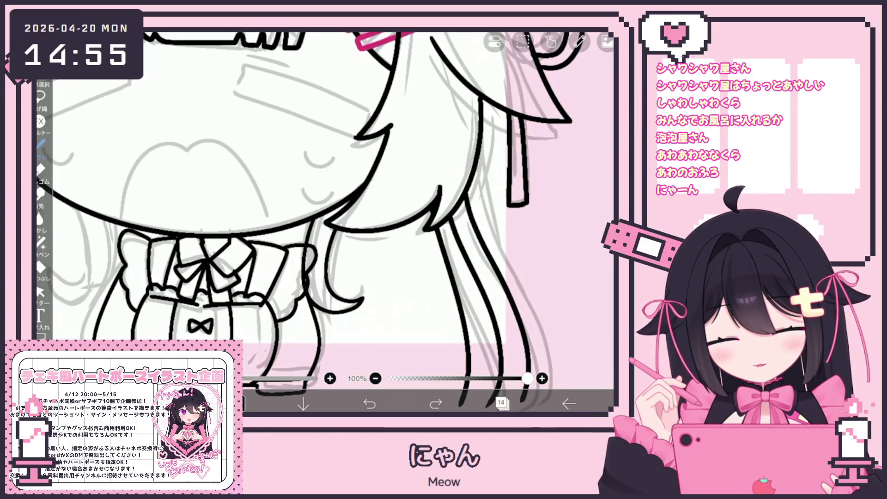
{"action": "scroll", "coordinate": [340, 222], "scroll_direction": "down", "scroll_amount": 2}
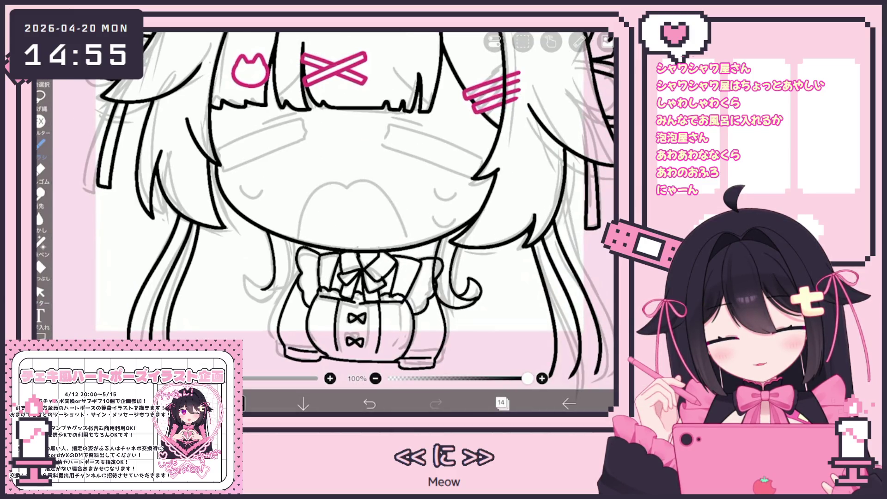
{"action": "left_click_drag", "start_coordinate": [268, 231], "coordinate": [256, 297]}
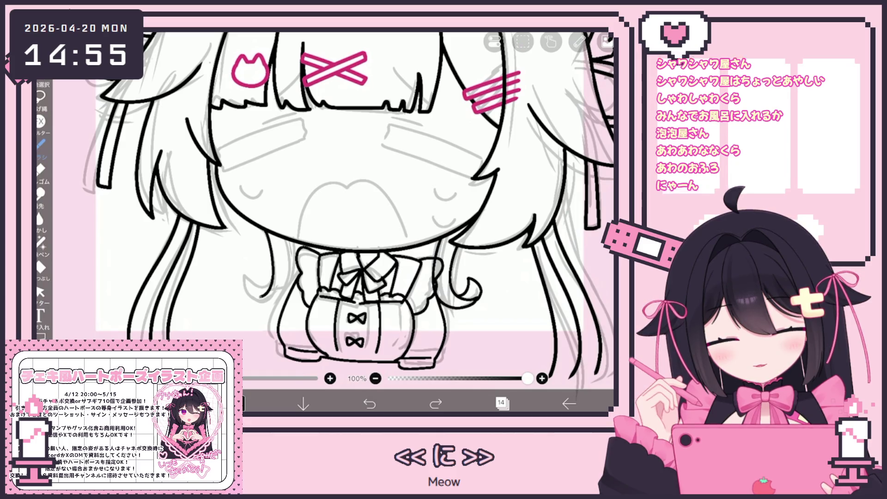
{"action": "scroll", "coordinate": [259, 262], "scroll_direction": "up", "scroll_amount": 2}
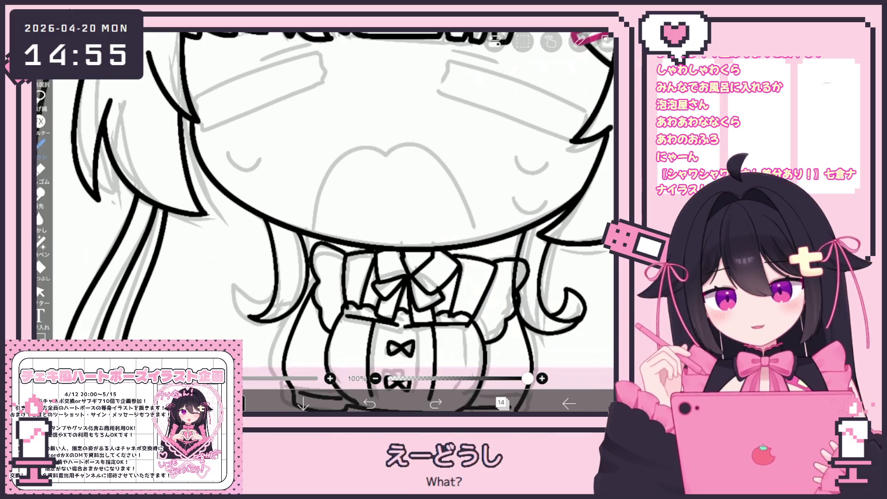
{"action": "scroll", "coordinate": [283, 296], "scroll_direction": "up", "scroll_amount": 1}
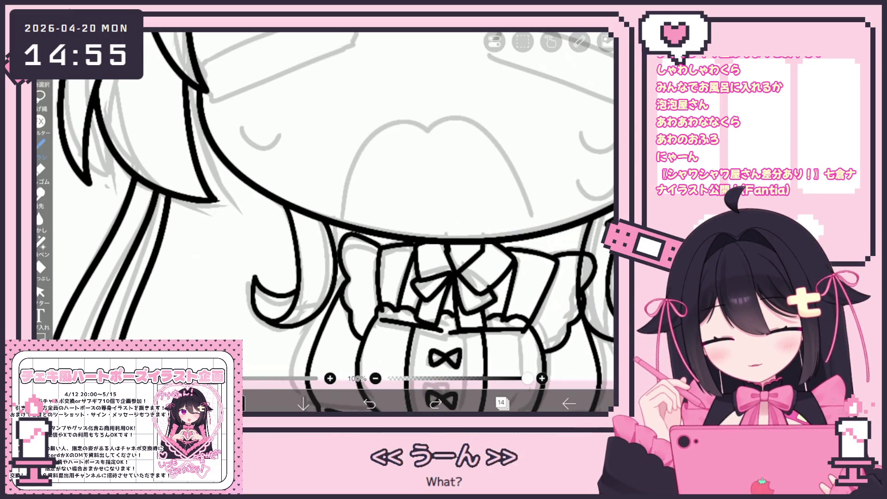
{"action": "scroll", "coordinate": [283, 295], "scroll_direction": "down", "scroll_amount": 5}
{"action": "scroll", "coordinate": [293, 284], "scroll_direction": "up", "scroll_amount": 4}
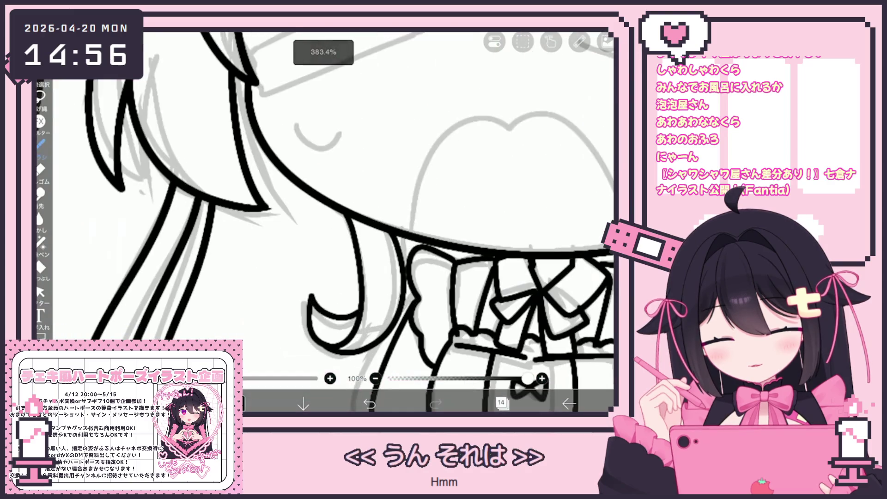
{"action": "left_click_drag", "start_coordinate": [323, 298], "coordinate": [309, 345]}
{"action": "key", "text": "ctrl+z"}
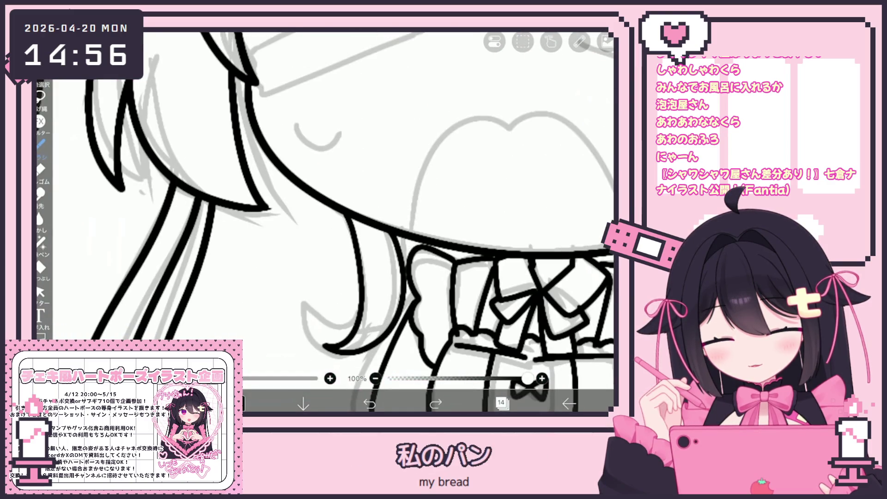
{"action": "left_click_drag", "start_coordinate": [330, 300], "coordinate": [324, 336]}
{"action": "scroll", "coordinate": [393, 222], "scroll_direction": "down", "scroll_amount": 5}
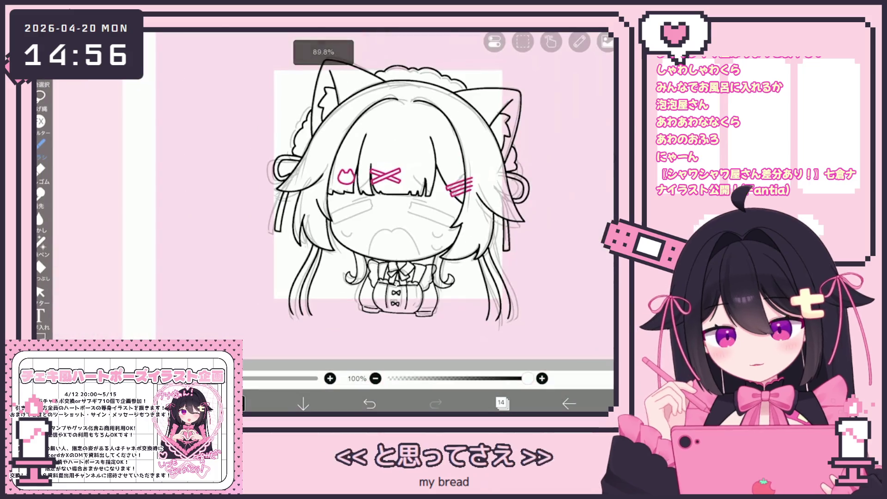
{"action": "left_click", "coordinate": [40, 292]}
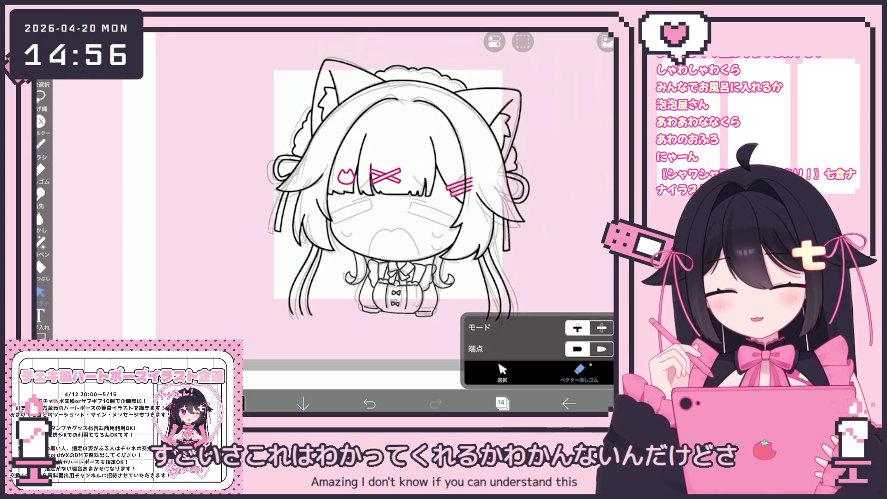
Select the left hair-curl strokes with the vector Selection tool and delete them
{"action": "scroll", "coordinate": [384, 194], "scroll_direction": "up", "scroll_amount": 5}
{"action": "left_click", "coordinate": [502, 372]}
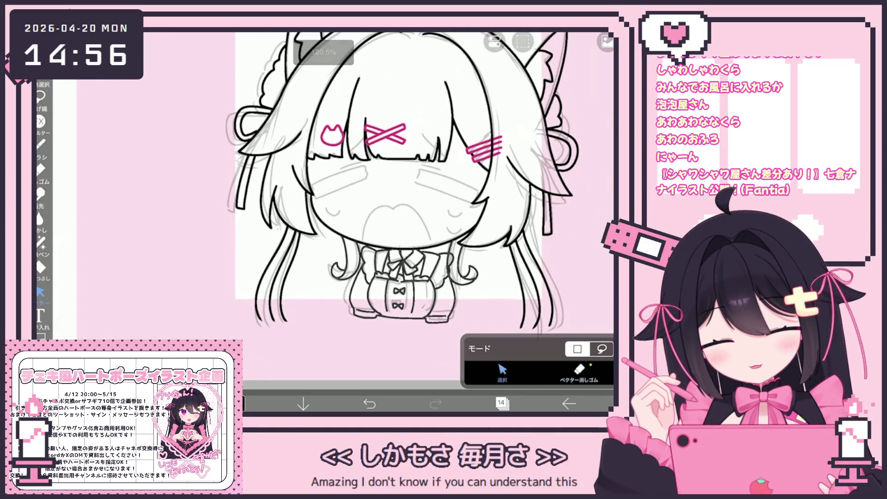
{"action": "mouse_move", "coordinate": [312, 212]}
{"action": "left_mouse_down"}
{"action": "mouse_move", "coordinate": [368, 296]}
{"action": "mouse_move", "coordinate": [340, 291]}
{"action": "left_mouse_up"}
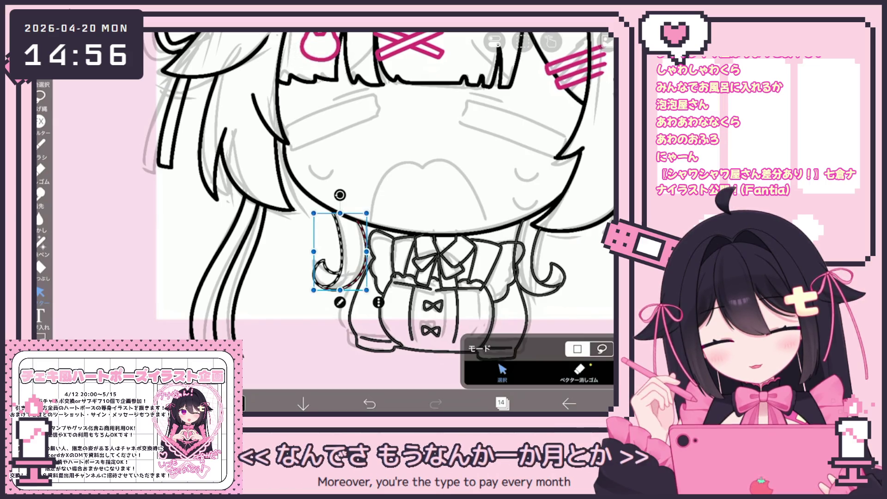
{"action": "scroll", "coordinate": [364, 197], "scroll_direction": "down", "scroll_amount": 5}
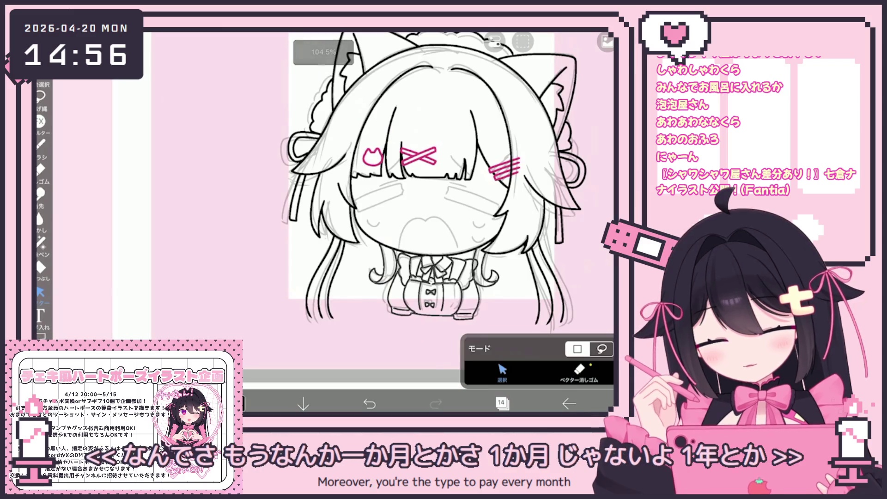
{"action": "scroll", "coordinate": [363, 208], "scroll_direction": "up", "scroll_amount": 5}
{"action": "left_click", "coordinate": [342, 256]}
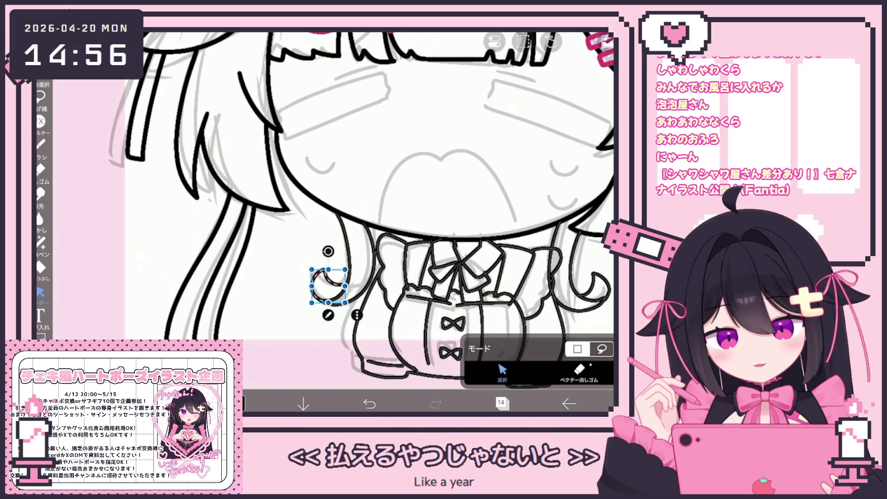
{"action": "scroll", "coordinate": [363, 208], "scroll_direction": "down", "scroll_amount": 2}
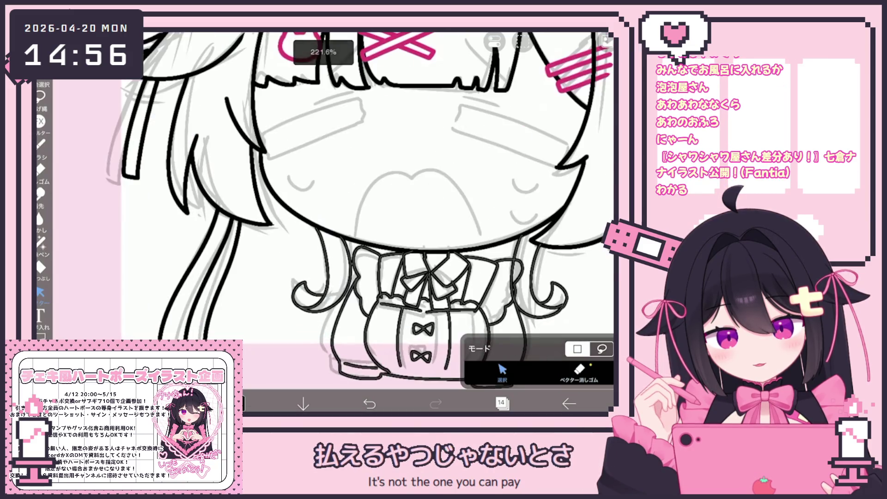
{"action": "left_click", "coordinate": [347, 268]}
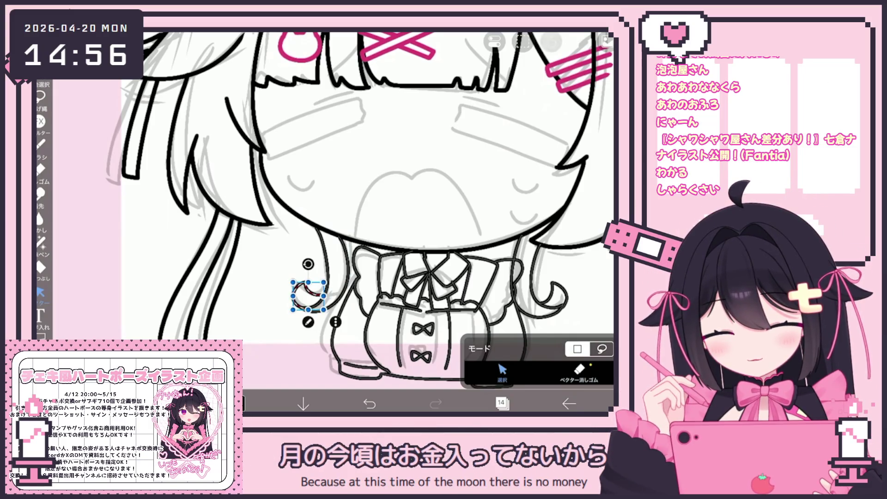
{"action": "left_click", "coordinate": [552, 43]}
{"action": "left_click", "coordinate": [522, 139]}
Redraw the left hair curl in black, tracing the grey sketch
{"action": "scroll", "coordinate": [323, 222], "scroll_direction": "up", "scroll_amount": 5}
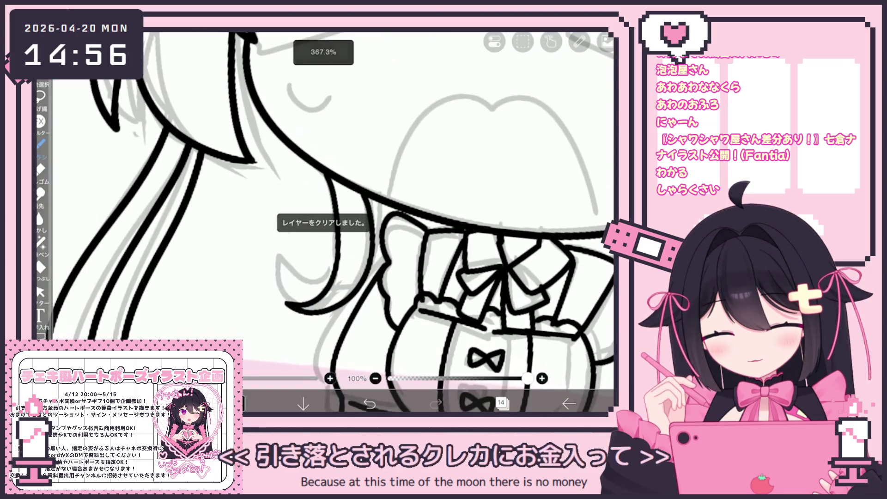
{"action": "left_click_drag", "start_coordinate": [295, 254], "coordinate": [284, 301]}
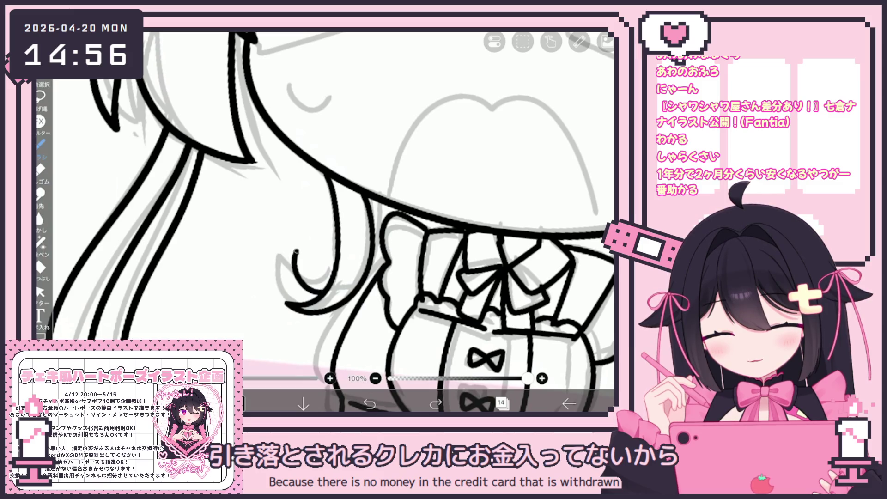
{"action": "scroll", "coordinate": [323, 221], "scroll_direction": "down", "scroll_amount": 5}
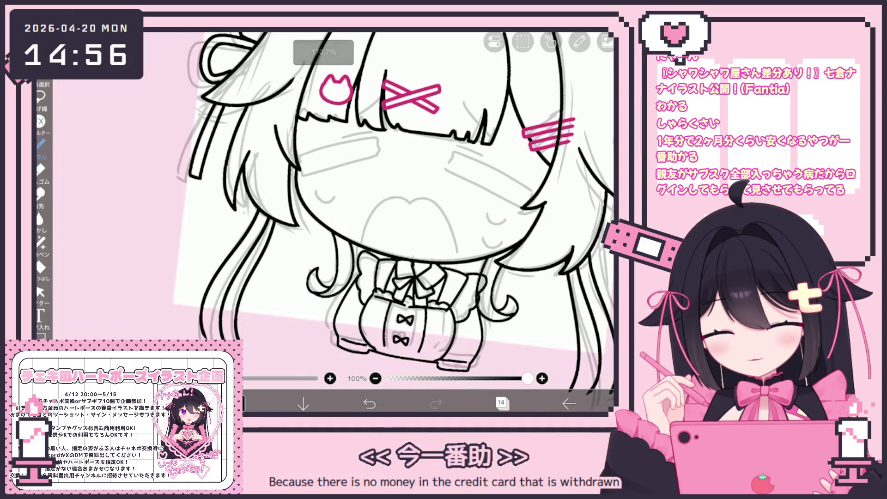
{"action": "scroll", "coordinate": [324, 222], "scroll_direction": "up", "scroll_amount": 5}
{"action": "scroll", "coordinate": [296, 286], "scroll_direction": "up", "scroll_amount": 3}
{"action": "mouse_move", "coordinate": [301, 307]}
{"action": "left_mouse_down"}
{"action": "mouse_move", "coordinate": [258, 266]}
{"action": "mouse_move", "coordinate": [244, 330]}
{"action": "left_mouse_up"}
{"action": "scroll", "coordinate": [324, 221], "scroll_direction": "down", "scroll_amount": 2}
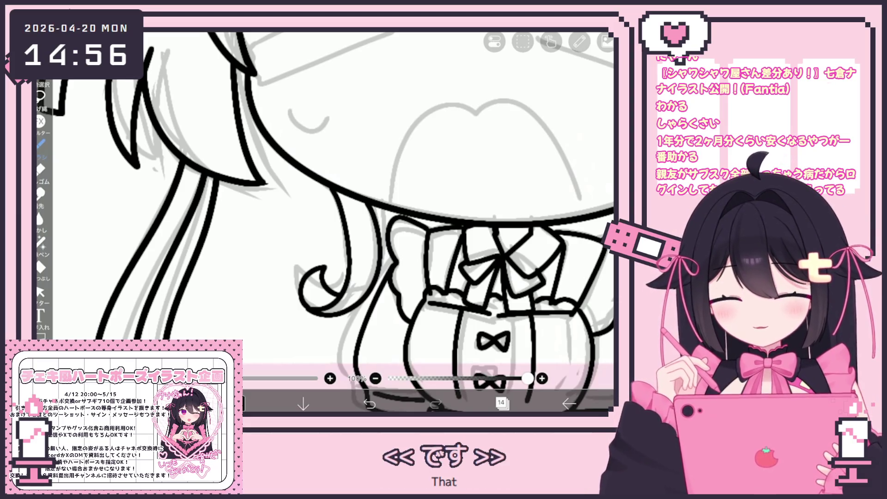
{"action": "scroll", "coordinate": [325, 221], "scroll_direction": "down", "scroll_amount": 5}
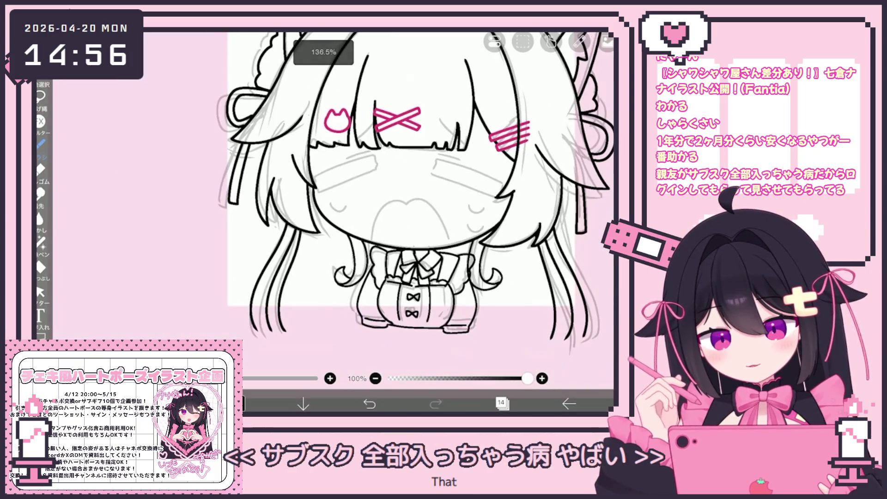
Check the curl and hair strokes near the collar and glance at the layer list
{"action": "left_click", "coordinate": [40, 292]}
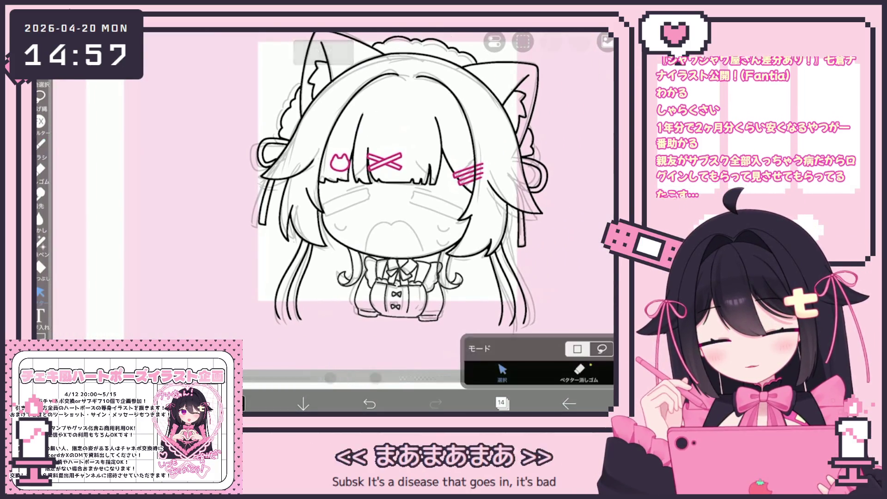
{"action": "scroll", "coordinate": [403, 266], "scroll_direction": "up", "scroll_amount": 3}
{"action": "left_click", "coordinate": [350, 265]}
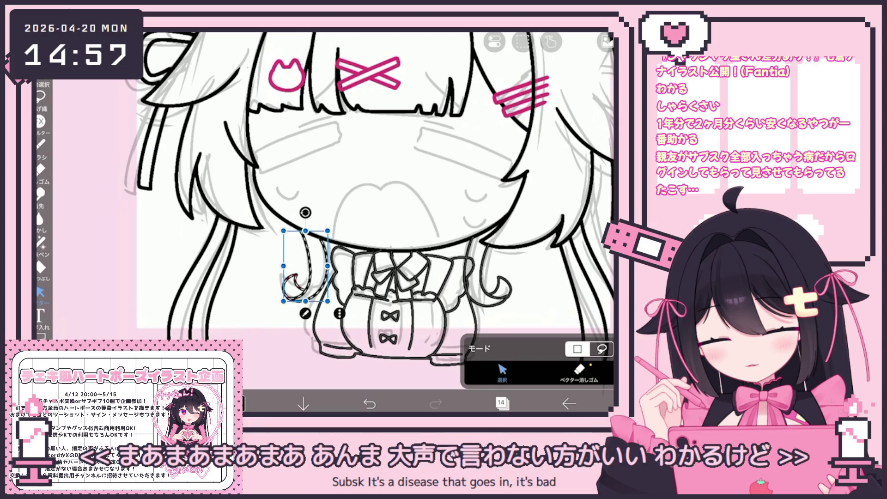
{"action": "key", "text": "Escape"}
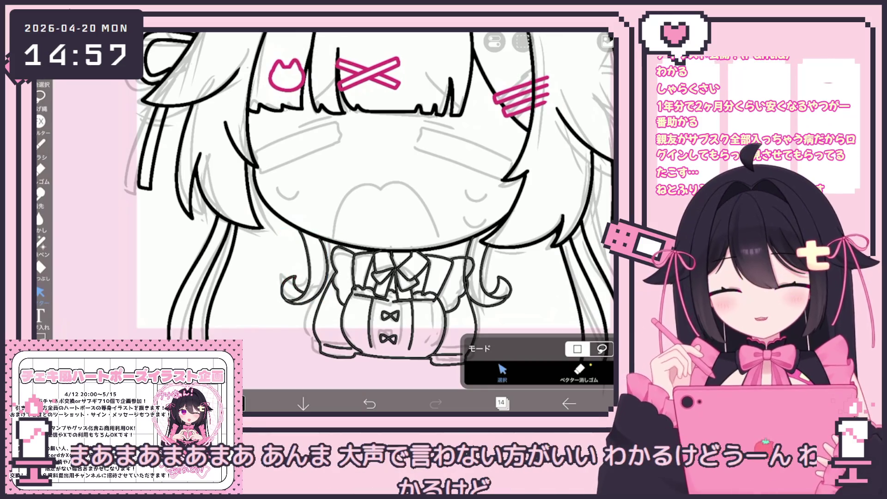
{"action": "scroll", "coordinate": [357, 199], "scroll_direction": "down", "scroll_amount": 2}
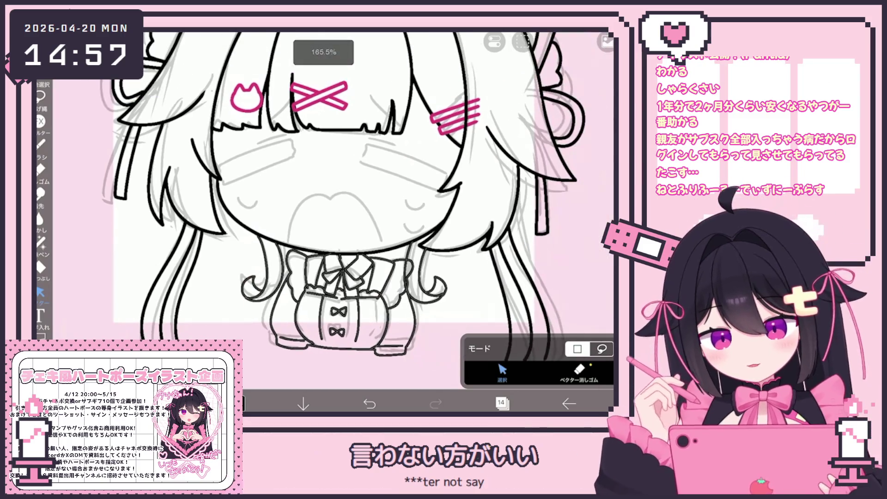
{"action": "left_click", "coordinate": [432, 287]}
{"action": "left_click", "coordinate": [432, 286]}
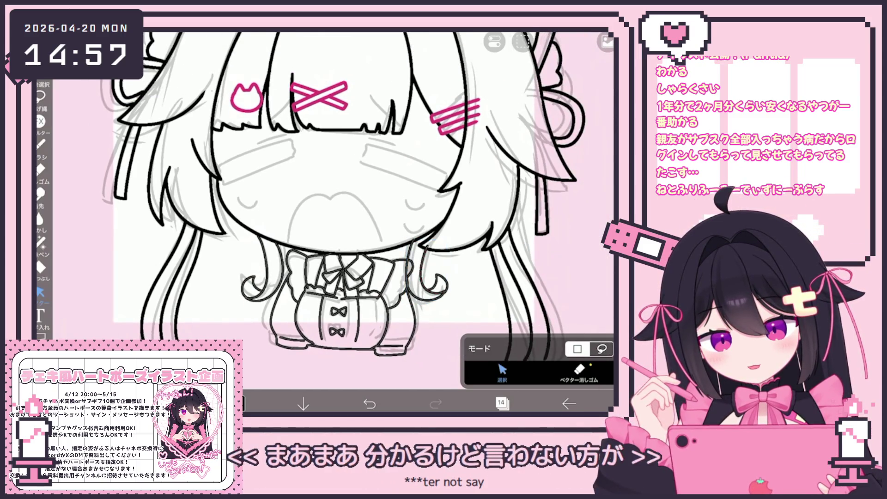
{"action": "left_click", "coordinate": [501, 403]}
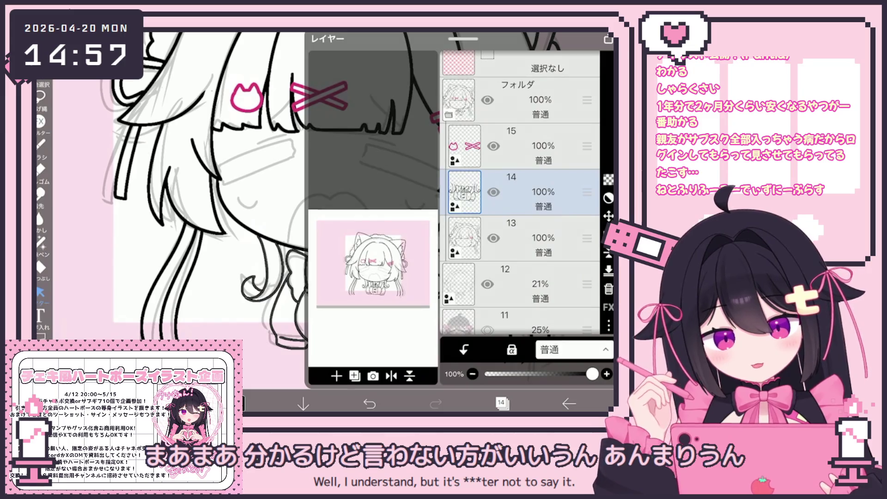
{"action": "left_click", "coordinate": [501, 403]}
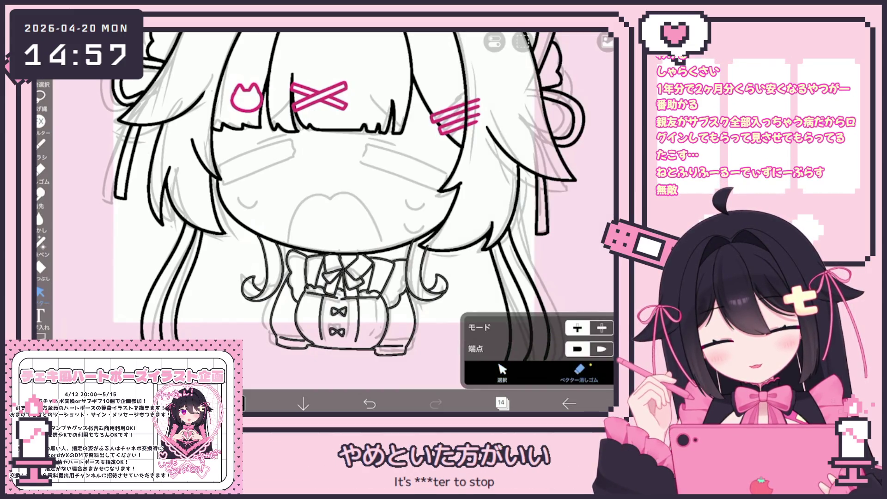
{"action": "scroll", "coordinate": [360, 208], "scroll_direction": "down", "scroll_amount": 5}
{"action": "scroll", "coordinate": [323, 208], "scroll_direction": "up", "scroll_amount": 5}
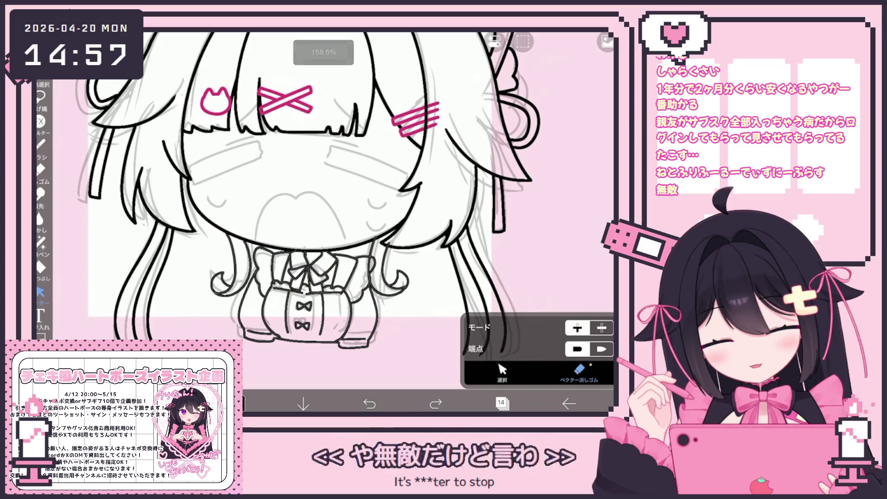
Rotate the curl stroke near the collar by -5° and the stroke beside the bow about 3°
{"action": "left_click", "coordinate": [502, 372]}
{"action": "left_click", "coordinate": [387, 266]}
{"action": "left_click_drag", "start_coordinate": [389, 217], "coordinate": [384, 219]}
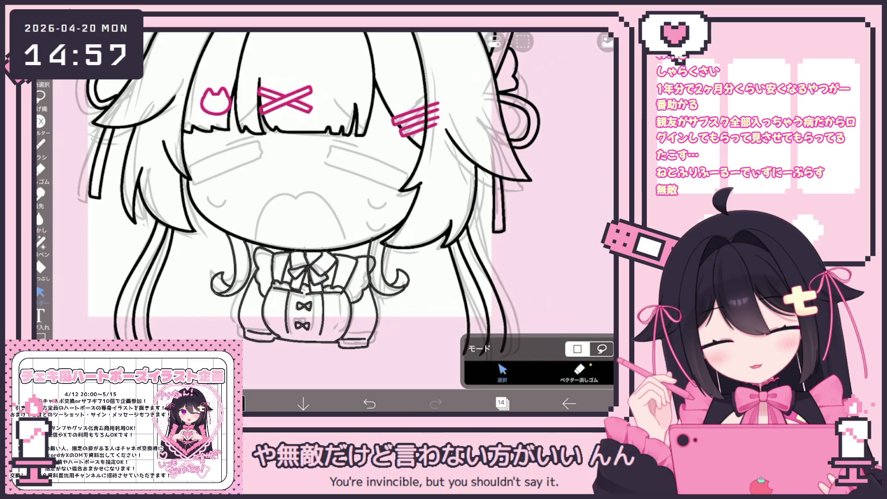
{"action": "left_click", "coordinate": [363, 268]}
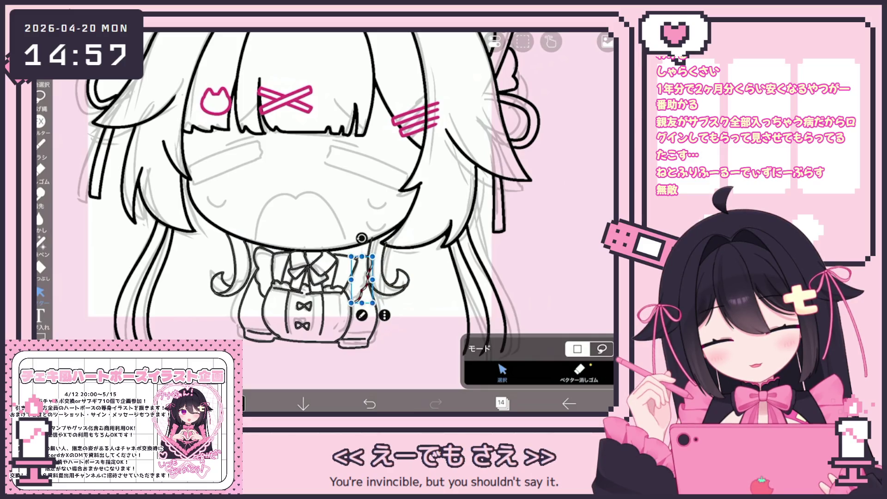
{"action": "scroll", "coordinate": [323, 231], "scroll_direction": "up", "scroll_amount": 5}
{"action": "left_click", "coordinate": [314, 268]}
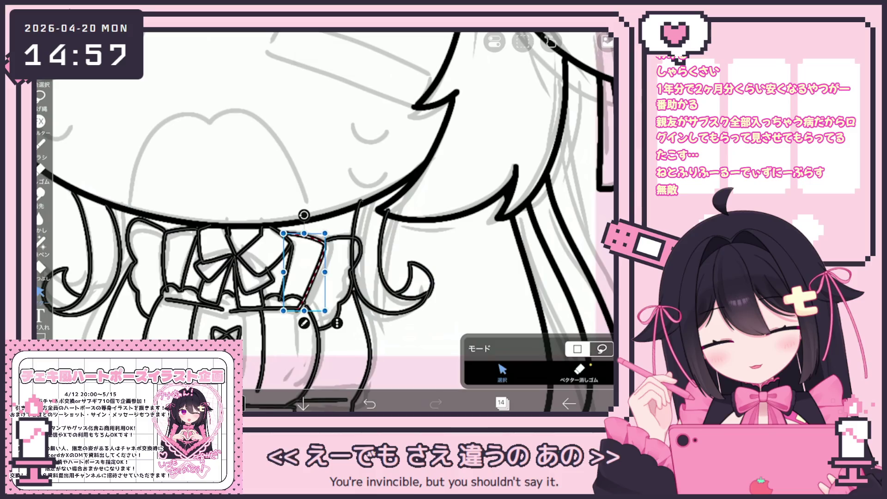
{"action": "left_click_drag", "start_coordinate": [304, 212], "coordinate": [355, 327]}
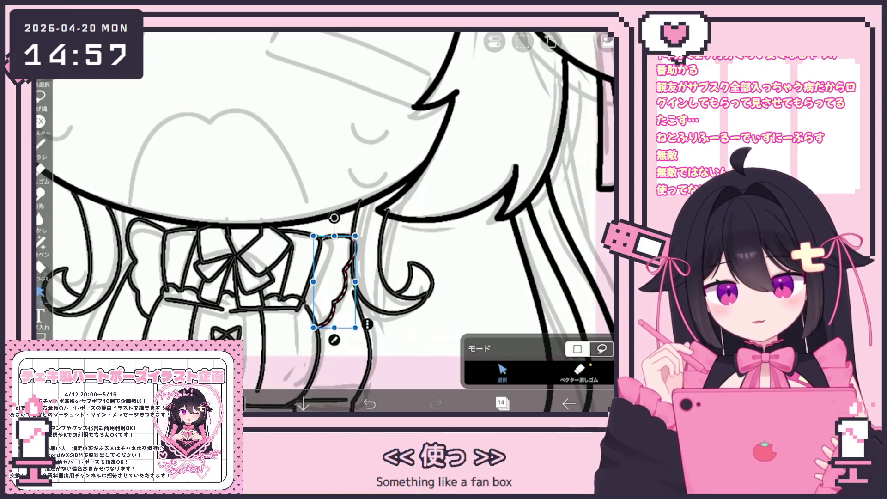
Box-select the skirt stroke to the right of the bow
{"action": "left_click_drag", "start_coordinate": [314, 236], "coordinate": [355, 327]}
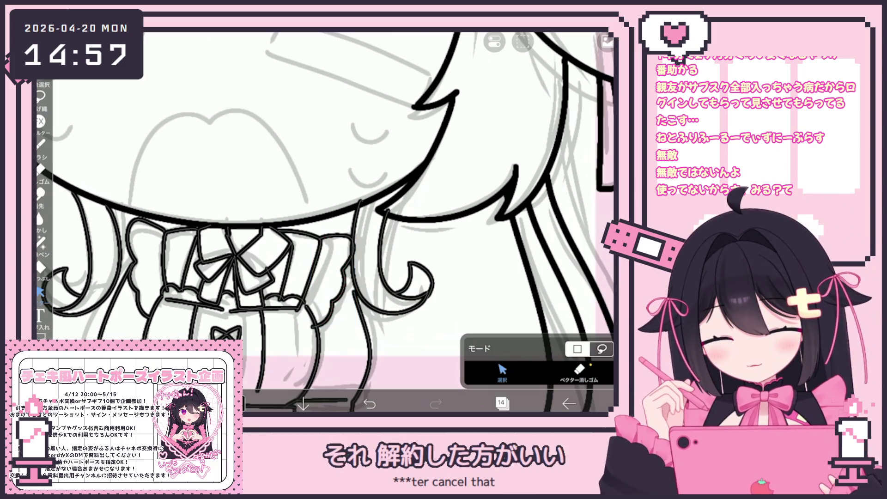
{"action": "scroll", "coordinate": [323, 222], "scroll_direction": "down", "scroll_amount": 3}
{"action": "left_click_drag", "start_coordinate": [296, 227], "coordinate": [374, 358]}
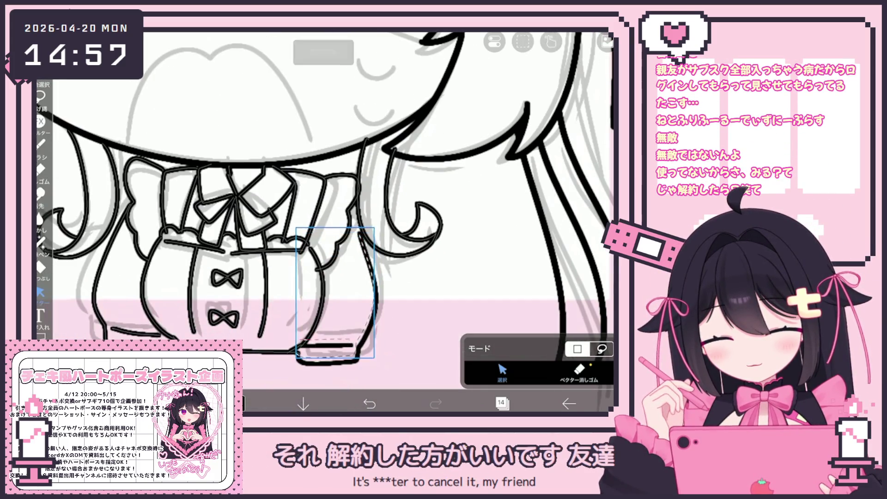
Delete the selected skirt stroke with Clear Layer
{"action": "key", "text": "ctrl+z"}
{"action": "key", "text": "ctrl+z"}
{"action": "key", "text": "ctrl+shift+z"}
{"action": "key", "text": "ctrl+shift+z"}
{"action": "left_click", "coordinate": [523, 42]}
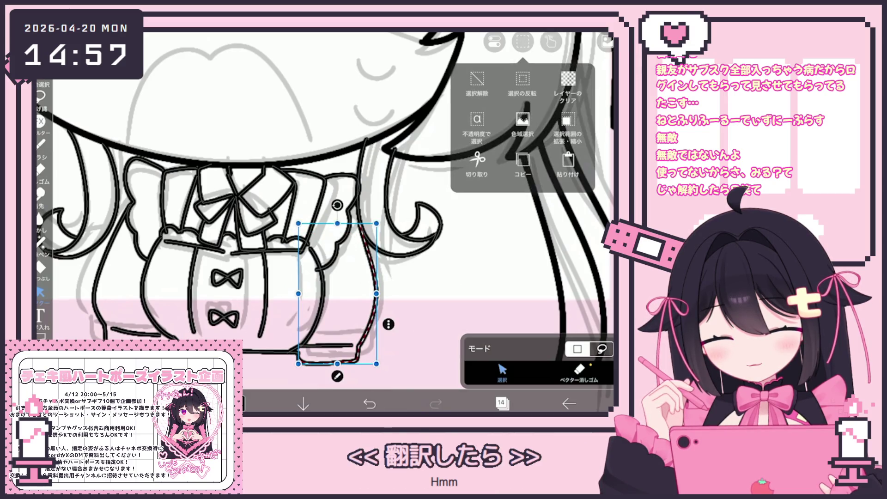
{"action": "left_click", "coordinate": [568, 85]}
Redraw the skirt's right-side outline with the pen, undoing the misplaced strokes
{"action": "left_click", "coordinate": [41, 143]}
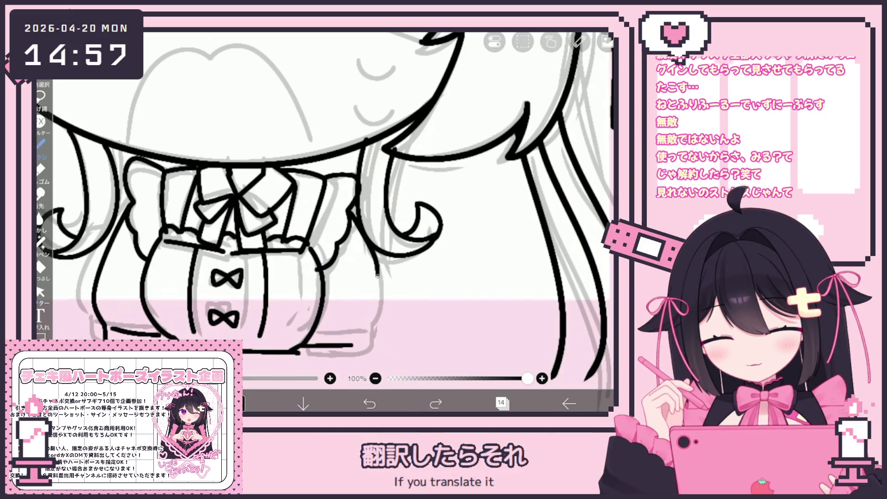
{"action": "left_click", "coordinate": [356, 323]}
{"action": "key", "text": "ctrl+z"}
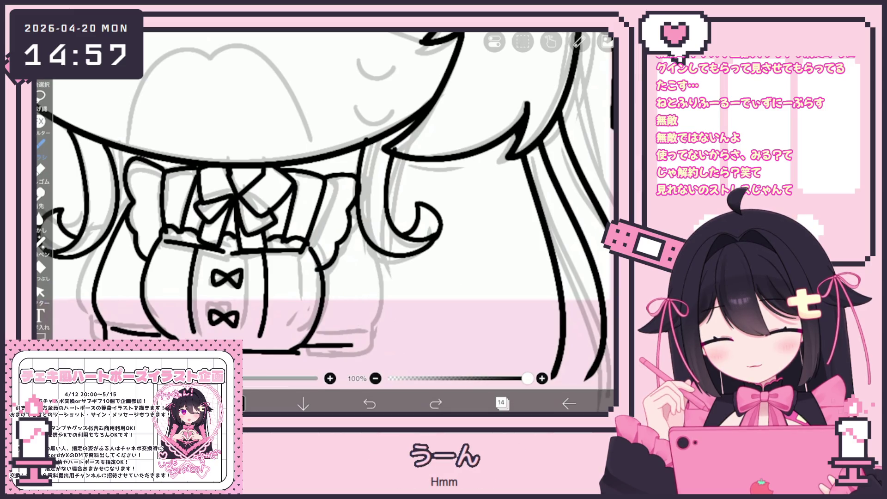
{"action": "left_click_drag", "start_coordinate": [355, 325], "coordinate": [352, 333]}
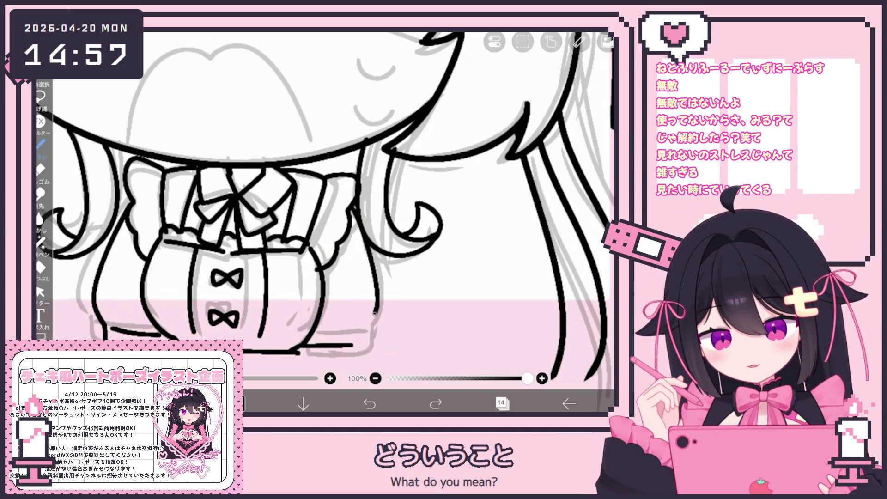
{"action": "key", "text": "ctrl+z"}
{"action": "left_click_drag", "start_coordinate": [354, 211], "coordinate": [365, 344]}
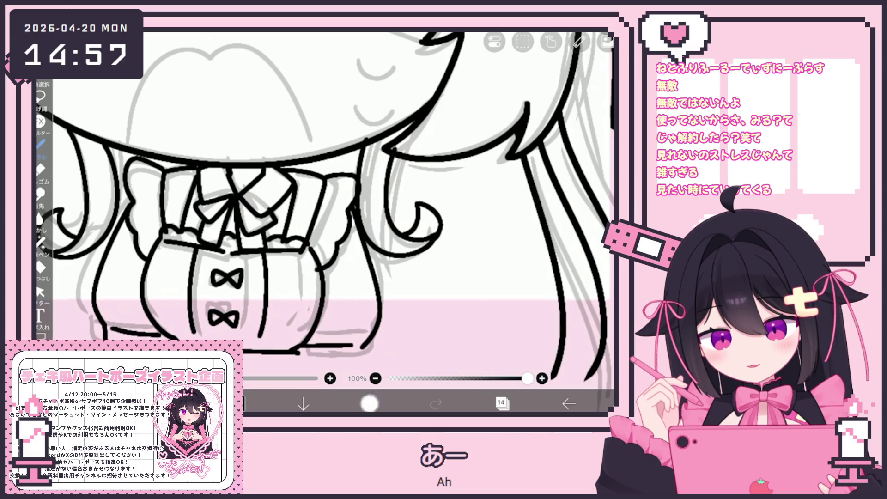
Add a stroke along the skirt's right side and short lines under its bottom edge
{"action": "left_click_drag", "start_coordinate": [351, 207], "coordinate": [375, 286]}
{"action": "scroll", "coordinate": [323, 208], "scroll_direction": "up", "scroll_amount": 2}
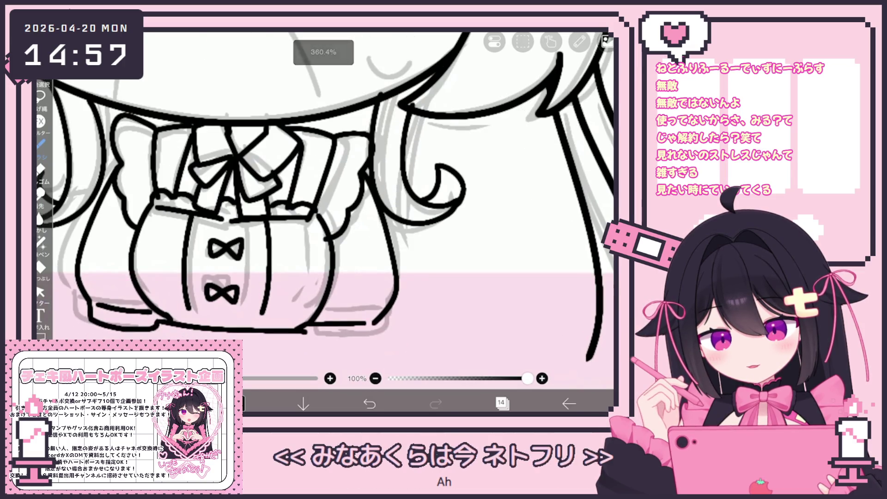
{"action": "mouse_move", "coordinate": [374, 326]}
{"action": "left_mouse_down"}
{"action": "mouse_move", "coordinate": [367, 345]}
{"action": "mouse_move", "coordinate": [299, 335]}
{"action": "left_mouse_up"}
{"action": "left_click_drag", "start_coordinate": [374, 341], "coordinate": [308, 345]}
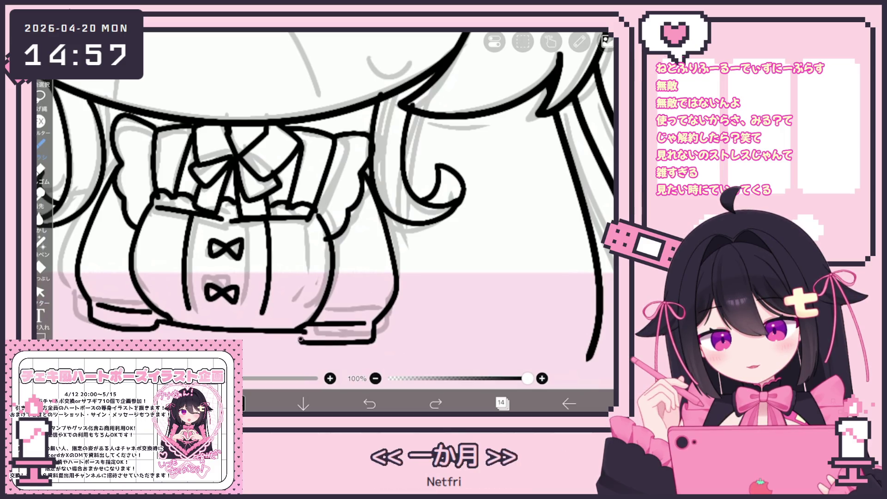
{"action": "scroll", "coordinate": [324, 195], "scroll_direction": "down", "scroll_amount": 5}
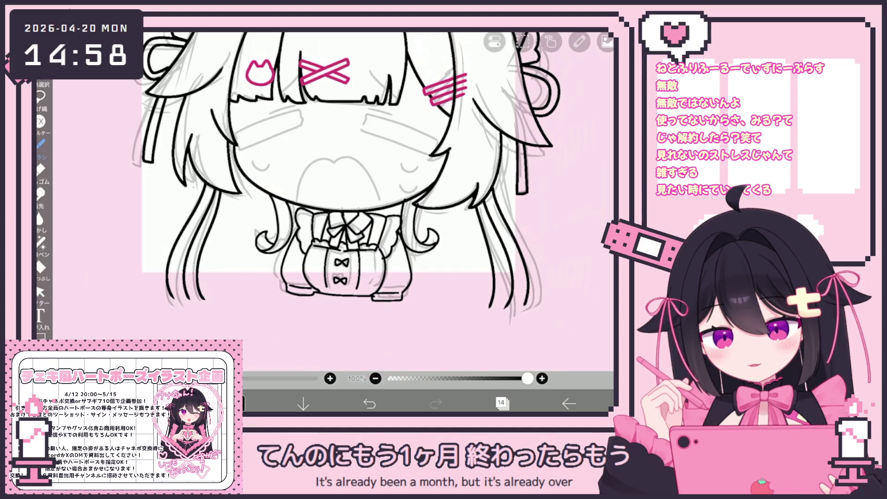
Clear the selected line art using the Selection tool in Select mode
{"action": "left_click", "coordinate": [41, 292]}
{"action": "scroll", "coordinate": [444, 185], "scroll_direction": "up", "scroll_amount": 5}
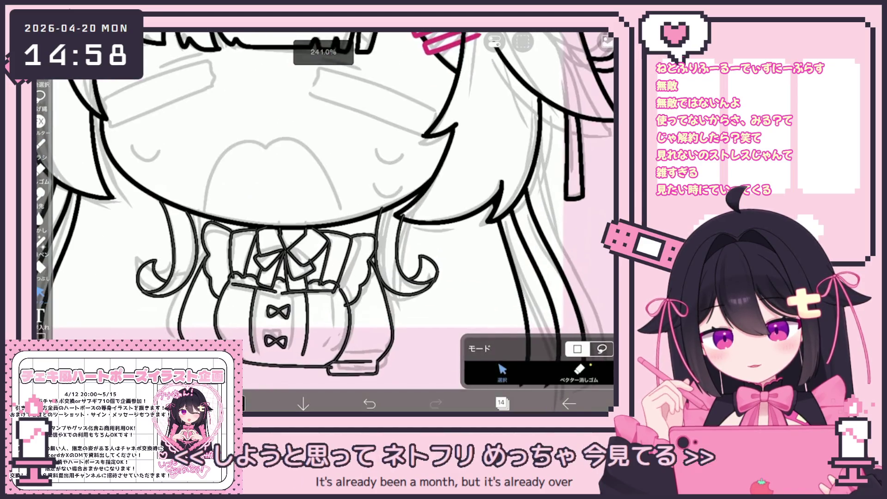
{"action": "left_click", "coordinate": [502, 372]}
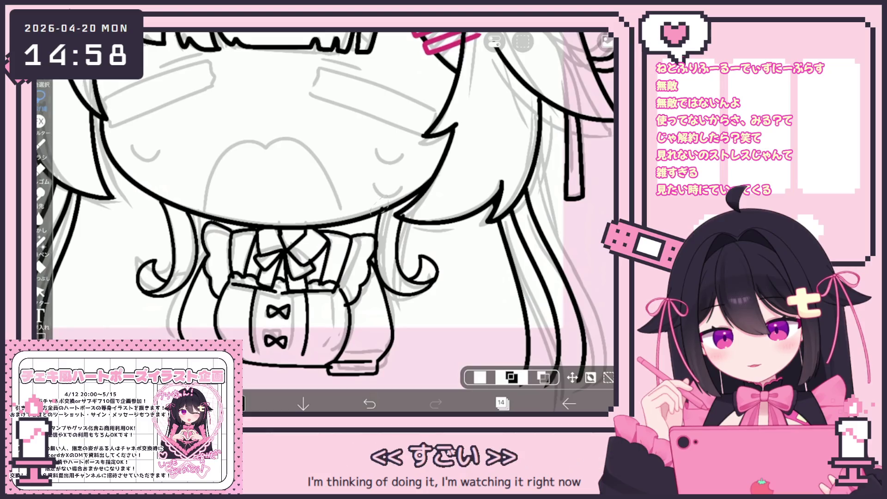
{"action": "left_click", "coordinate": [608, 378]}
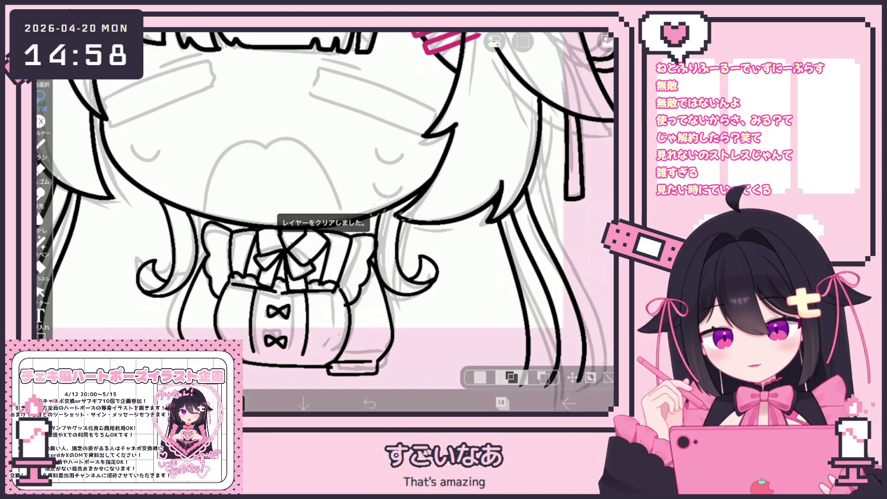
Add a new vector layer 15 above layer 14
{"action": "scroll", "coordinate": [365, 194], "scroll_direction": "down", "scroll_amount": 5}
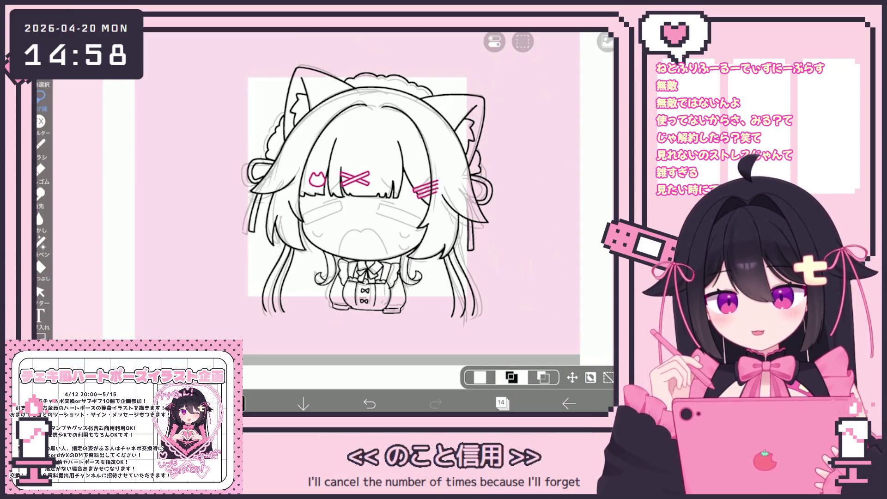
{"action": "scroll", "coordinate": [365, 194], "scroll_direction": "up", "scroll_amount": 3}
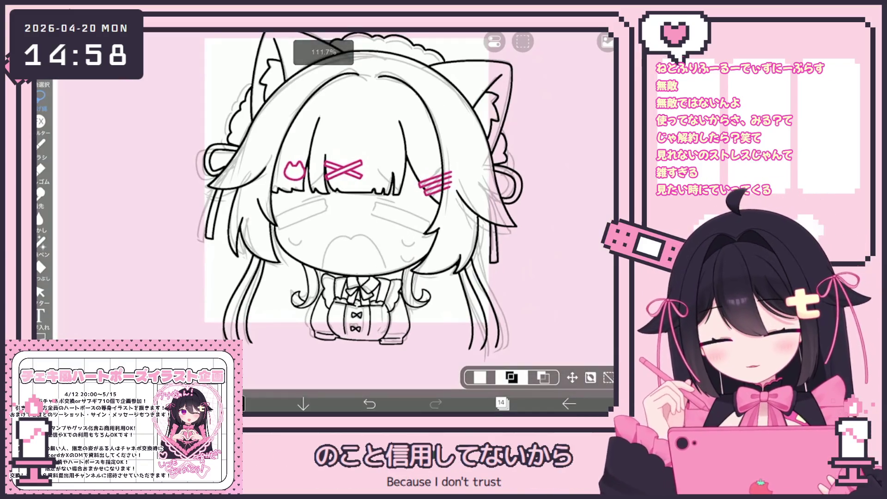
{"action": "left_click", "coordinate": [501, 403]}
{"action": "left_click", "coordinate": [336, 376]}
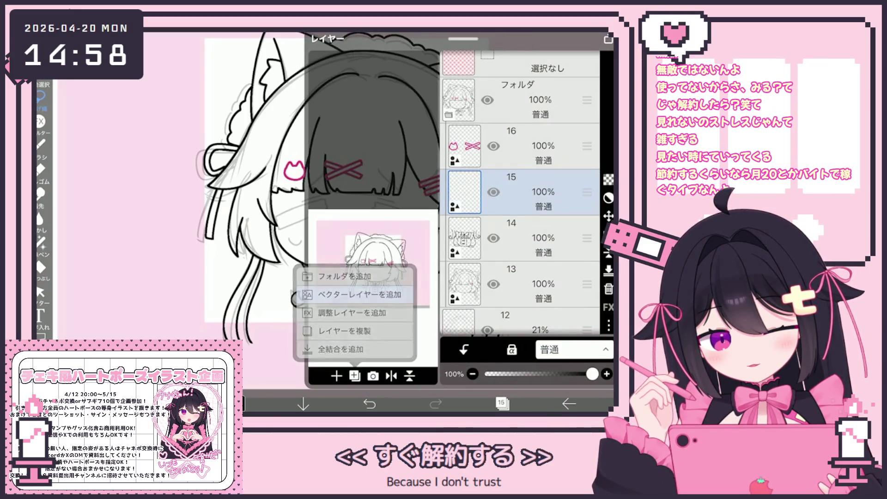
{"action": "left_click", "coordinate": [346, 293]}
{"action": "left_click", "coordinate": [502, 404]}
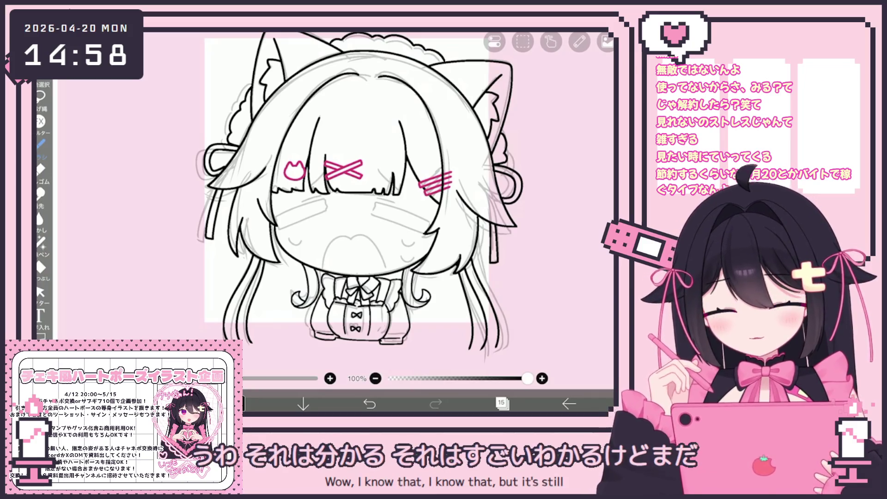
{"action": "scroll", "coordinate": [285, 192], "scroll_direction": "up", "scroll_amount": 5}
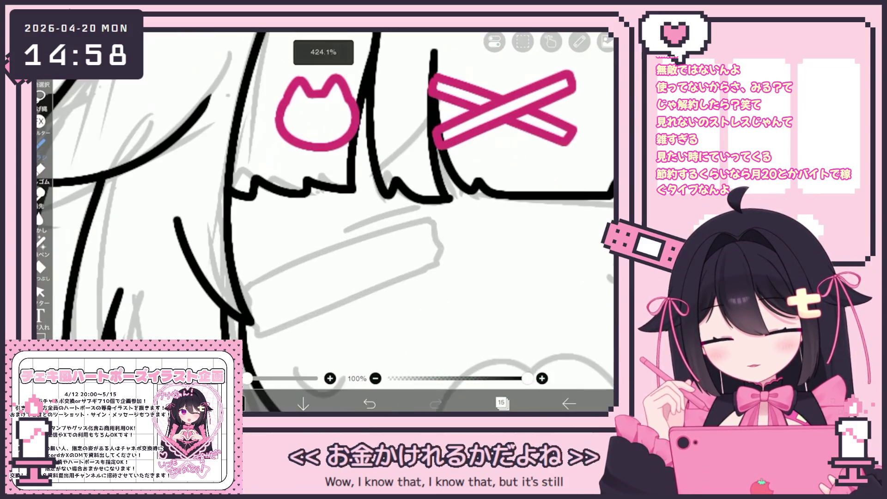
{"action": "left_click_drag", "start_coordinate": [248, 299], "coordinate": [424, 214]}
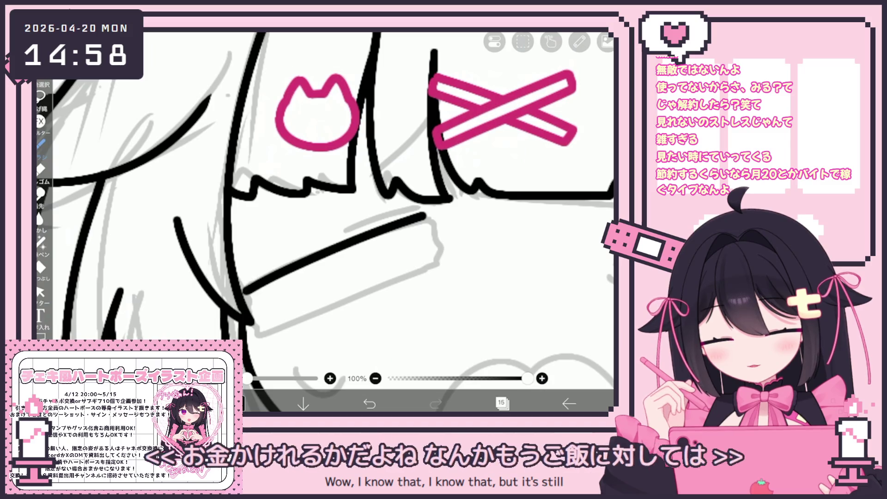
{"action": "left_click_drag", "start_coordinate": [264, 335], "coordinate": [436, 266]}
{"action": "left_click_drag", "start_coordinate": [425, 215], "coordinate": [436, 244]}
{"action": "key", "text": "ctrl+z"}
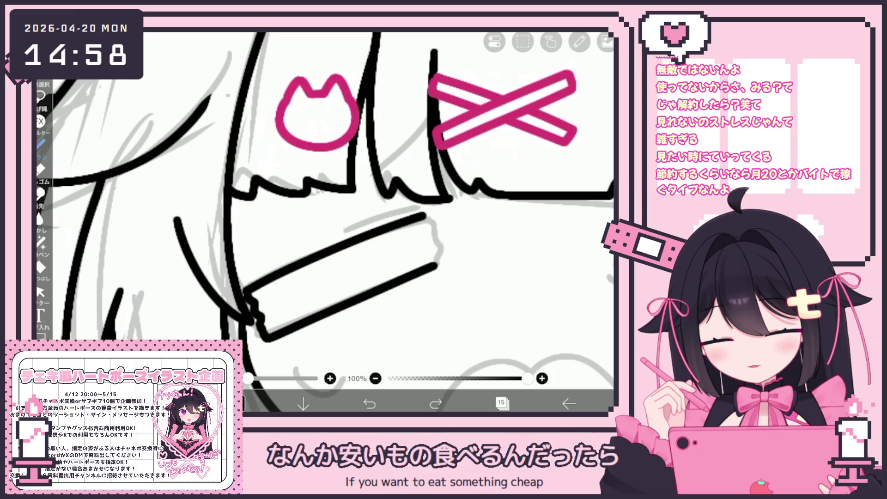
{"action": "scroll", "coordinate": [325, 222], "scroll_direction": "down", "scroll_amount": 5}
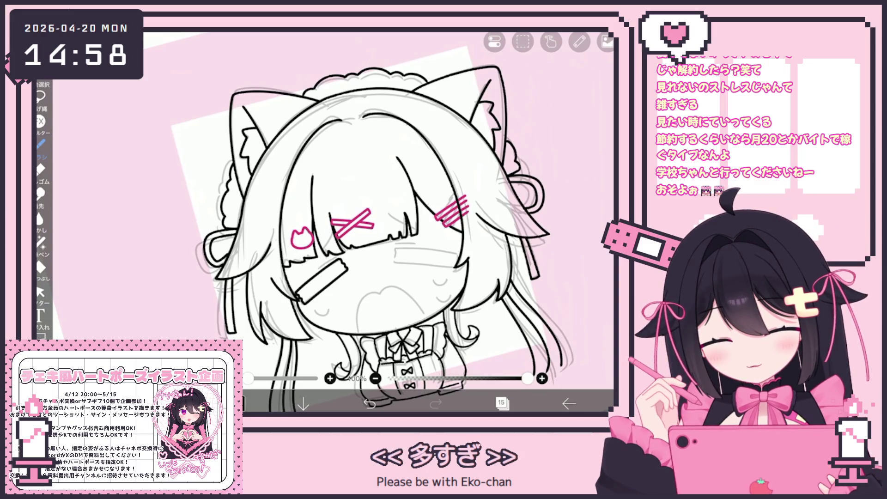
{"action": "scroll", "coordinate": [447, 262], "scroll_direction": "up", "scroll_amount": 5}
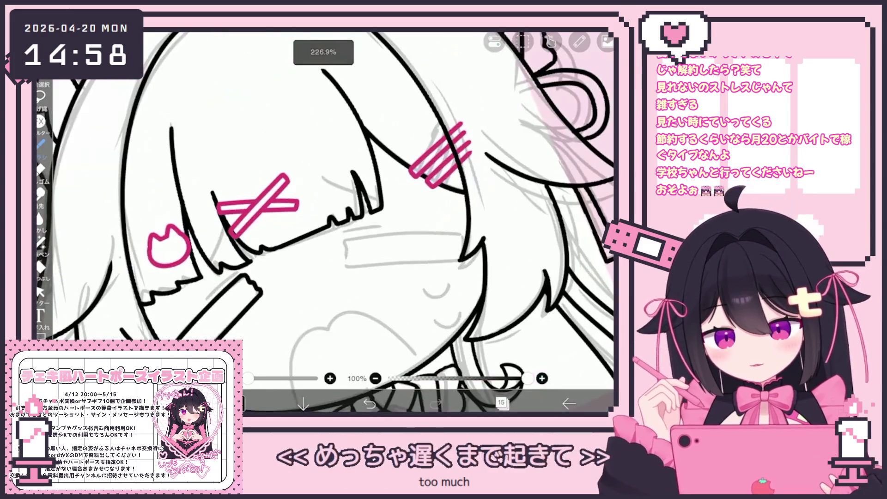
{"action": "scroll", "coordinate": [287, 267], "scroll_direction": "down", "scroll_amount": 2}
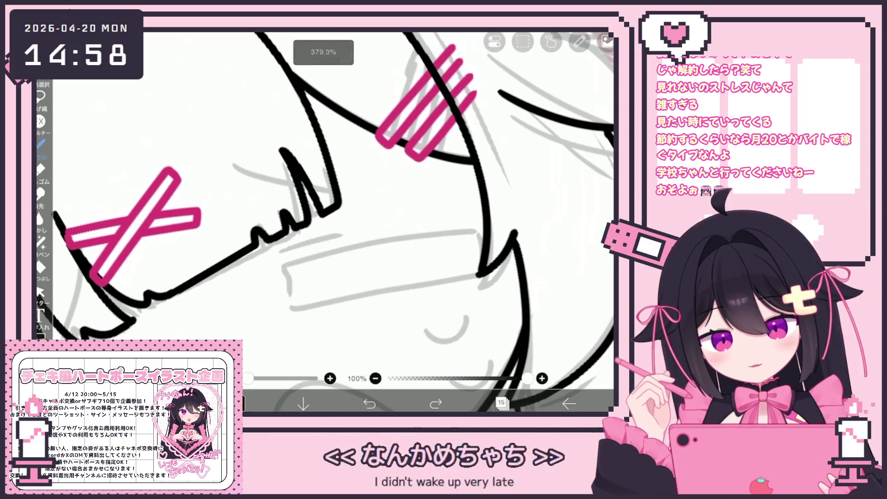
{"action": "mouse_move", "coordinate": [478, 229]}
{"action": "left_mouse_down"}
{"action": "mouse_move", "coordinate": [288, 267]}
{"action": "mouse_move", "coordinate": [290, 286]}
{"action": "left_mouse_up"}
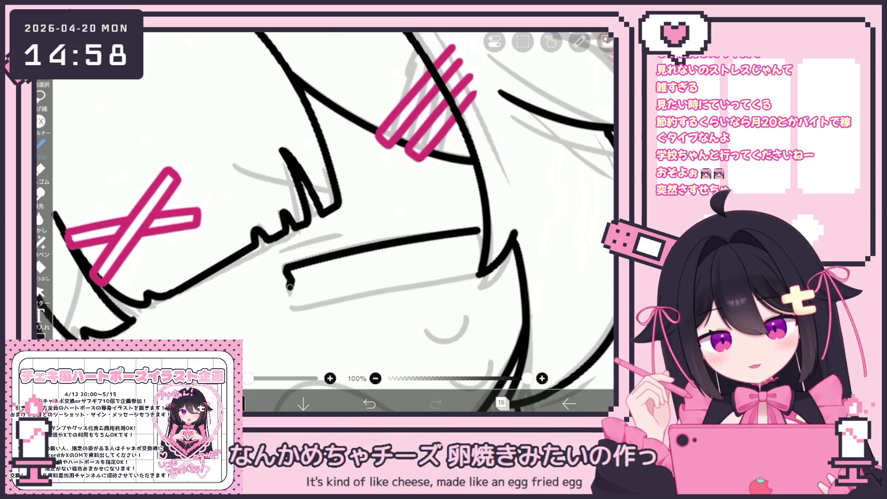
{"action": "left_click", "coordinate": [370, 403]}
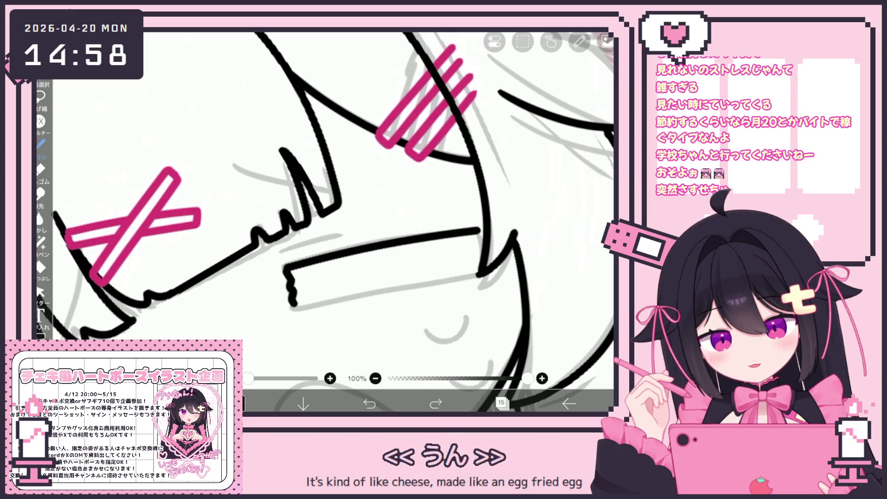
{"action": "left_click_drag", "start_coordinate": [295, 308], "coordinate": [483, 274]}
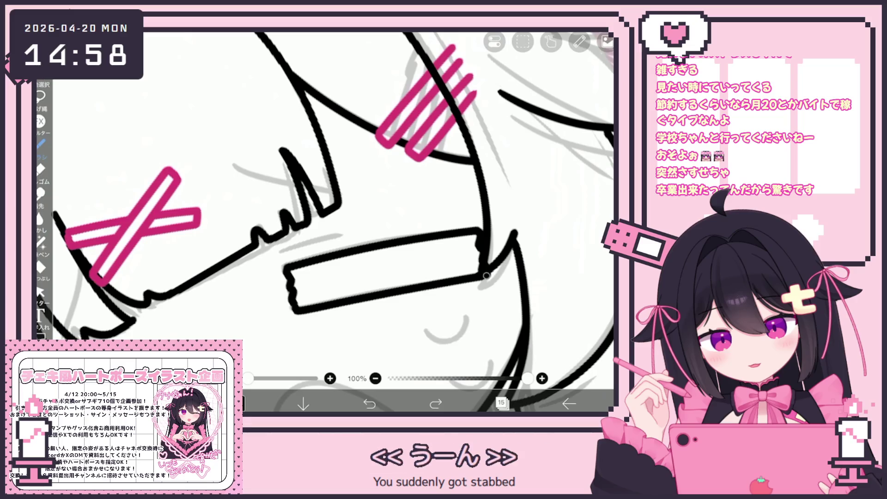
{"action": "scroll", "coordinate": [483, 255], "scroll_direction": "down", "scroll_amount": 2}
{"action": "scroll", "coordinate": [325, 222], "scroll_direction": "down", "scroll_amount": 2}
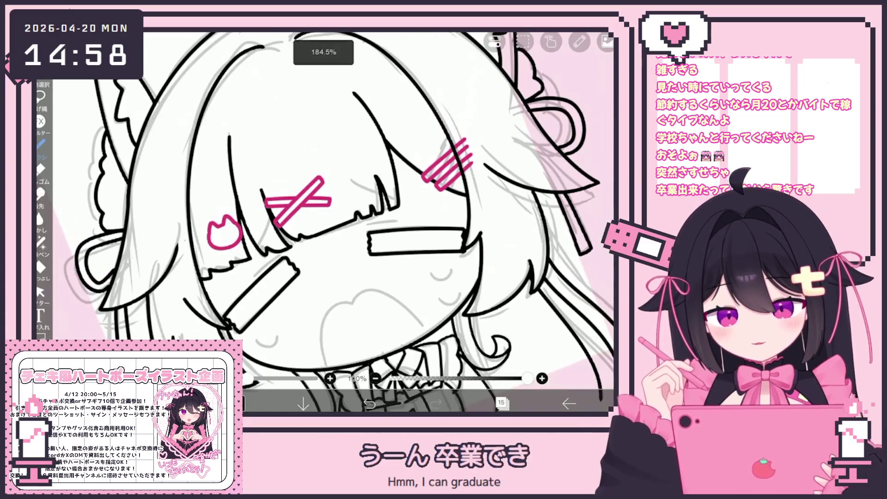
{"action": "scroll", "coordinate": [351, 231], "scroll_direction": "up", "scroll_amount": 3}
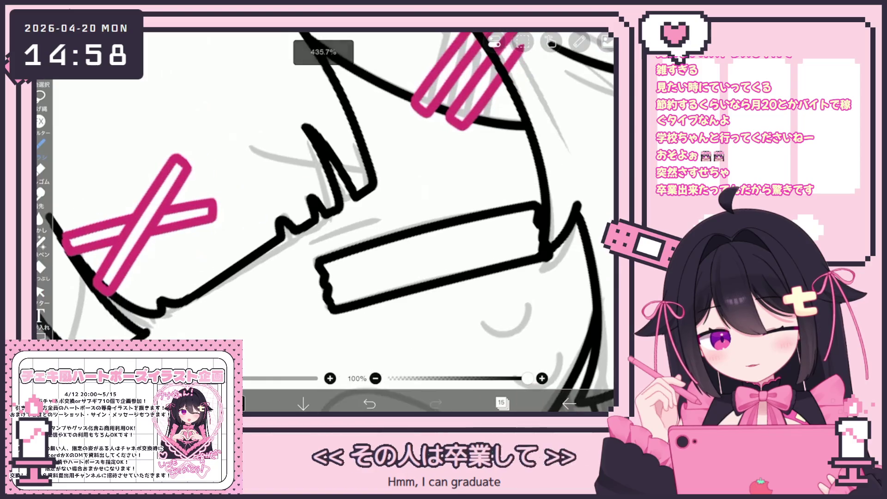
{"action": "scroll", "coordinate": [324, 208], "scroll_direction": "down", "scroll_amount": 3}
{"action": "scroll", "coordinate": [324, 208], "scroll_direction": "up", "scroll_amount": 4}
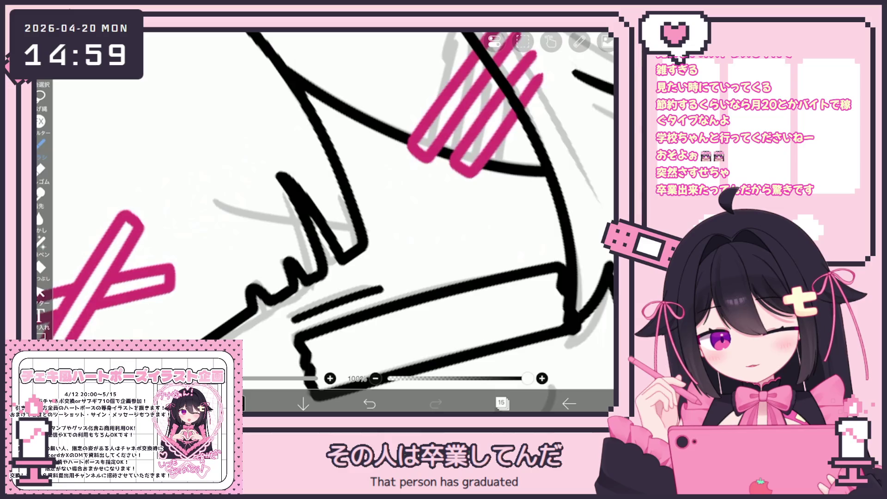
{"action": "scroll", "coordinate": [324, 222], "scroll_direction": "down", "scroll_amount": 3}
{"action": "scroll", "coordinate": [324, 221], "scroll_direction": "up", "scroll_amount": 3}
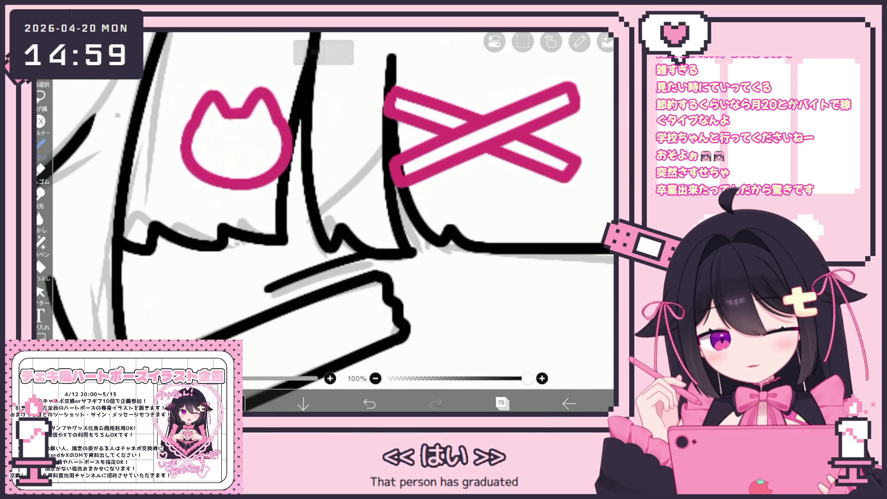
{"action": "scroll", "coordinate": [295, 277], "scroll_direction": "down", "scroll_amount": 5}
{"action": "left_click", "coordinate": [40, 292]}
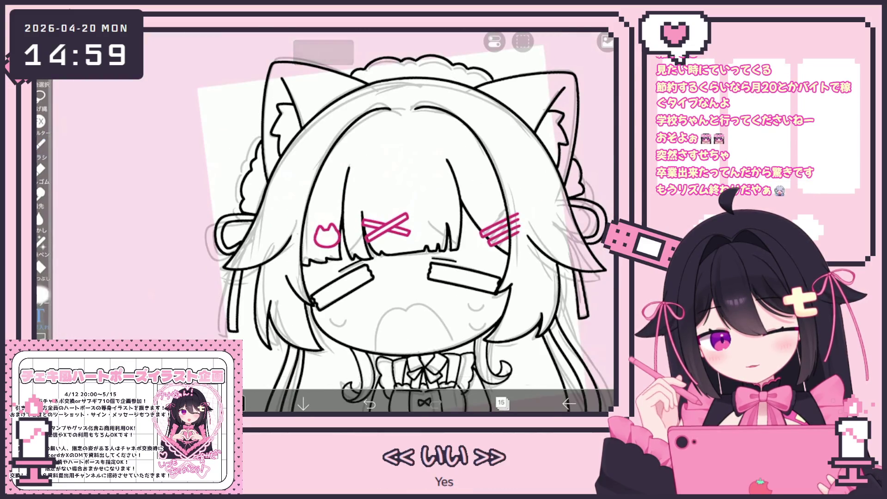
{"action": "scroll", "coordinate": [332, 208], "scroll_direction": "up", "scroll_amount": 5}
{"action": "scroll", "coordinate": [332, 208], "scroll_direction": "up", "scroll_amount": 1}
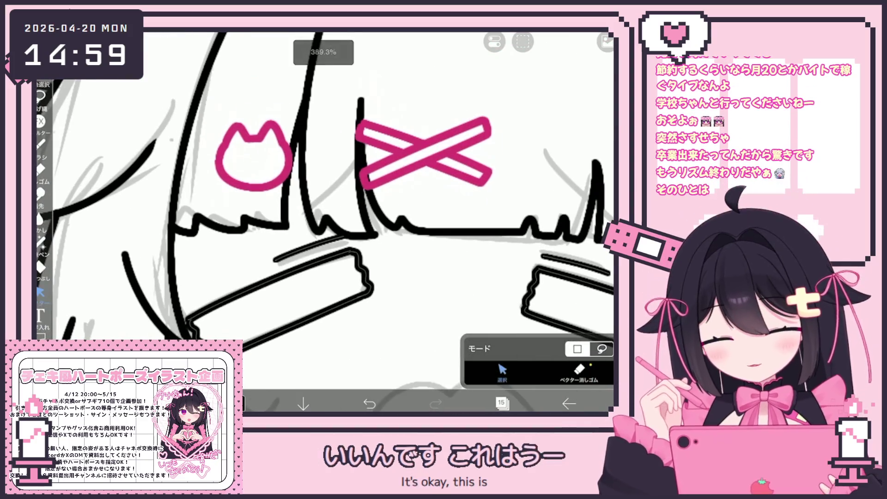
{"action": "scroll", "coordinate": [332, 208], "scroll_direction": "down", "scroll_amount": 3}
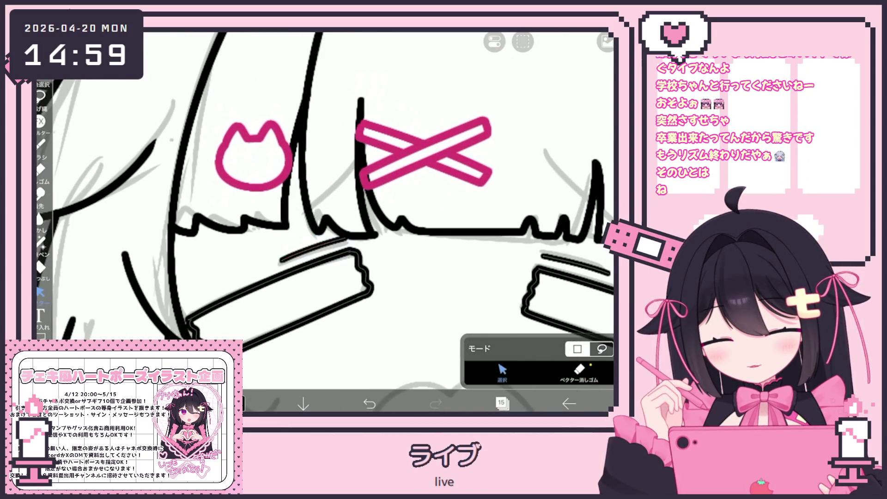
{"action": "scroll", "coordinate": [332, 208], "scroll_direction": "down", "scroll_amount": 1}
{"action": "scroll", "coordinate": [346, 222], "scroll_direction": "up", "scroll_amount": 2}
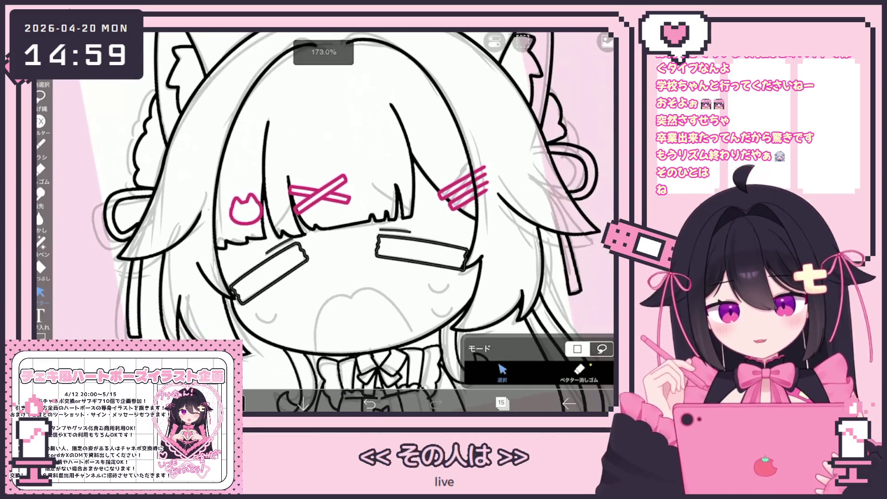
{"action": "left_click", "coordinate": [423, 238]}
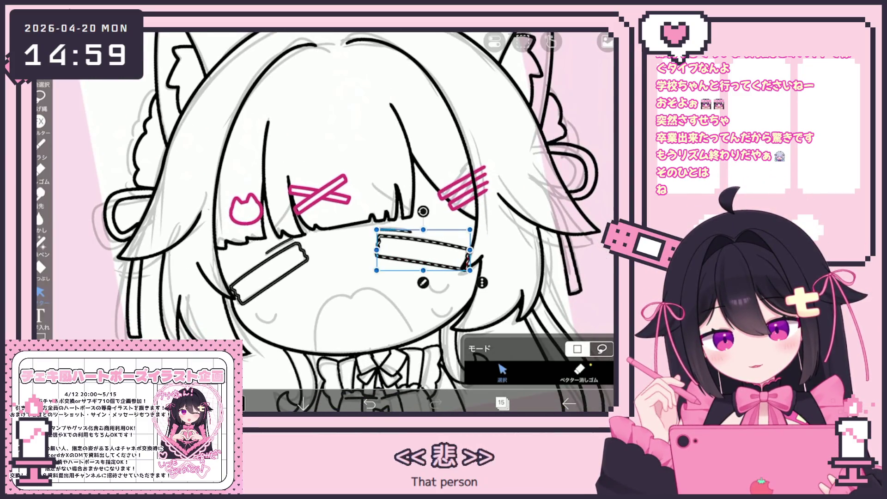
{"action": "left_click", "coordinate": [40, 143]}
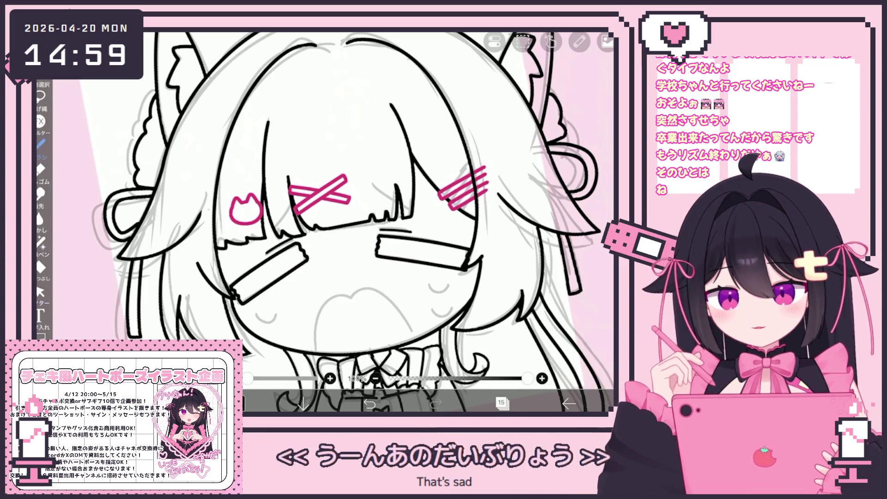
{"action": "scroll", "coordinate": [351, 277], "scroll_direction": "up", "scroll_amount": 3}
{"action": "mouse_move", "coordinate": [273, 327]}
{"action": "left_mouse_down"}
{"action": "mouse_move", "coordinate": [351, 231]}
{"action": "mouse_move", "coordinate": [460, 330]}
{"action": "left_mouse_up"}
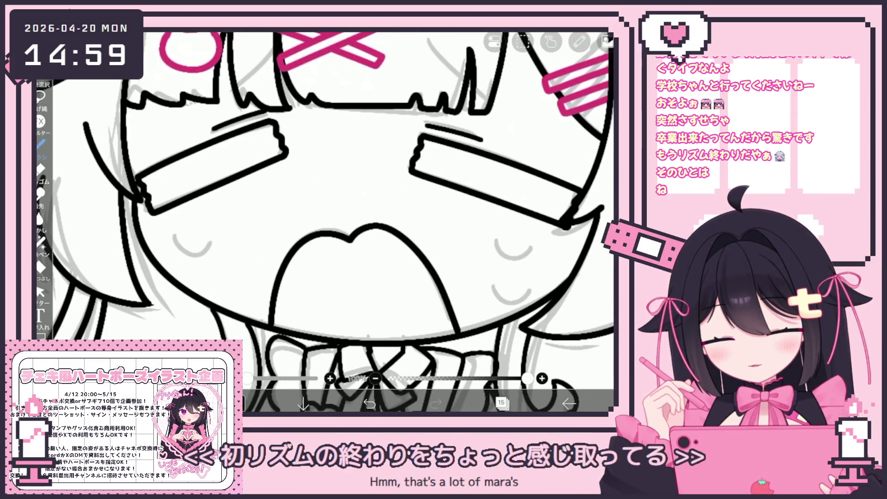
{"action": "key", "text": "ctrl+z"}
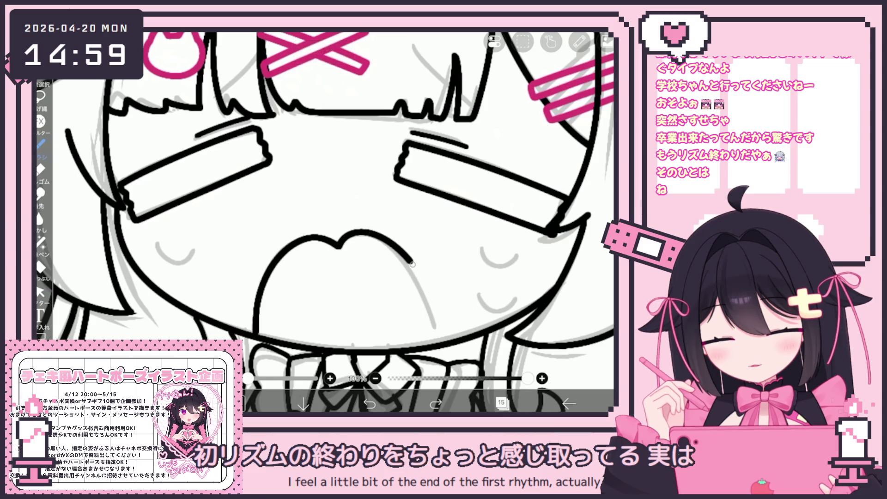
{"action": "key", "text": "ctrl+z"}
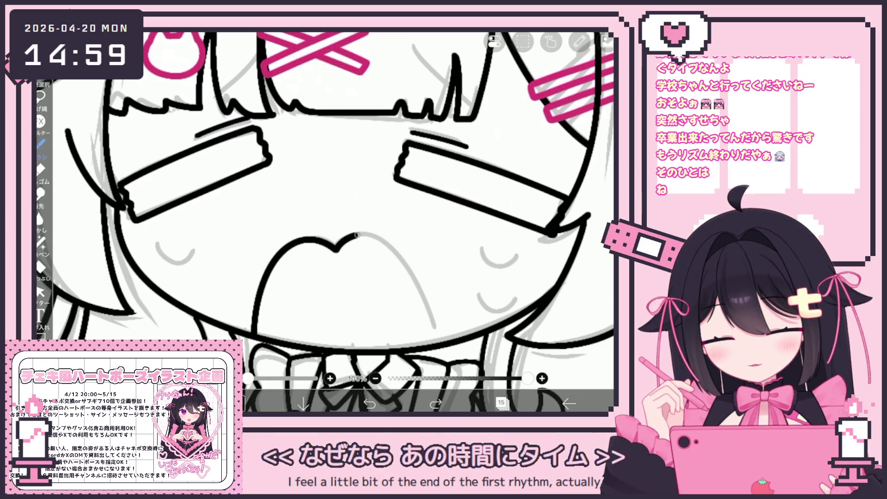
{"action": "left_click_drag", "start_coordinate": [276, 257], "coordinate": [434, 326]}
{"action": "scroll", "coordinate": [332, 222], "scroll_direction": "up", "scroll_amount": 2}
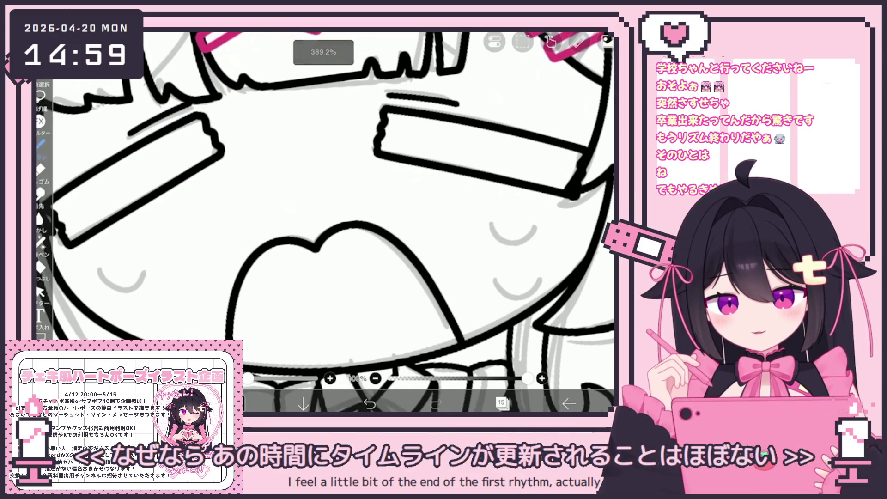
{"action": "scroll", "coordinate": [332, 221], "scroll_direction": "down", "scroll_amount": 2}
{"action": "key", "text": "ctrl+z"}
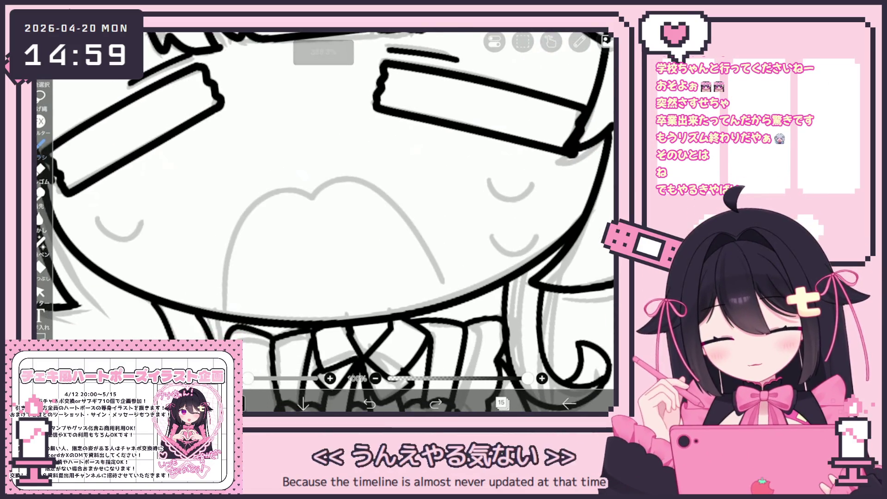
{"action": "left_click_drag", "start_coordinate": [313, 194], "coordinate": [441, 282]}
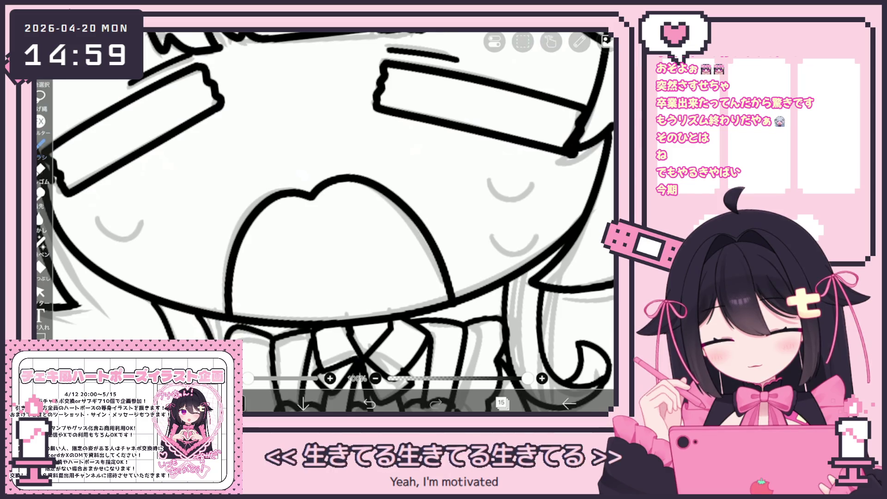
{"action": "key", "text": "ctrl+z"}
{"action": "scroll", "coordinate": [333, 222], "scroll_direction": "up", "scroll_amount": 1}
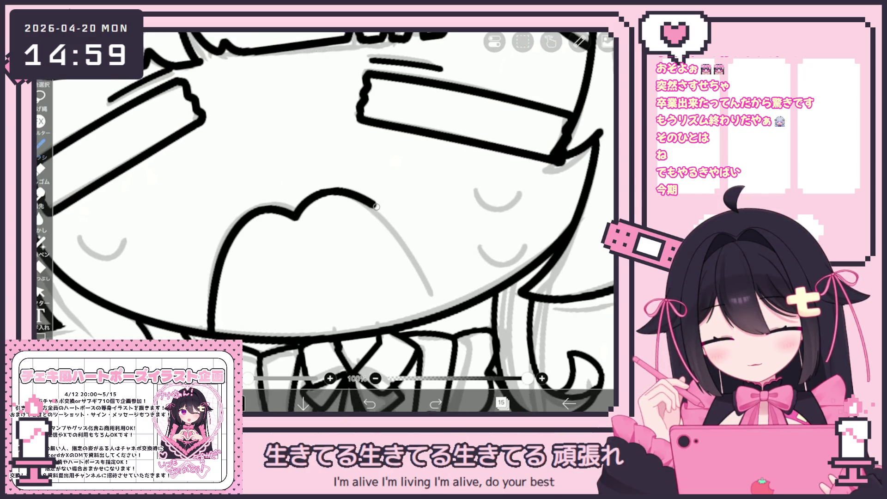
{"action": "key", "text": "ctrl+z"}
{"action": "scroll", "coordinate": [332, 222], "scroll_direction": "down", "scroll_amount": 3}
{"action": "scroll", "coordinate": [333, 222], "scroll_direction": "up", "scroll_amount": 3}
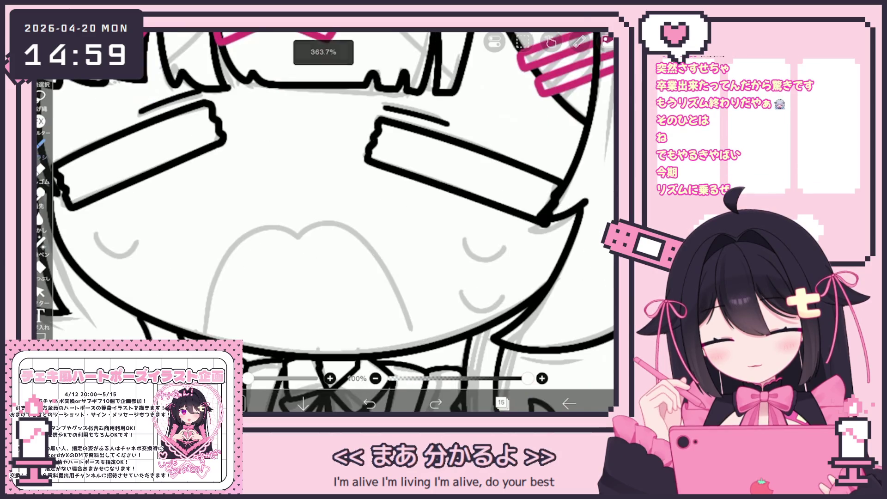
{"action": "left_click_drag", "start_coordinate": [209, 324], "coordinate": [292, 237]}
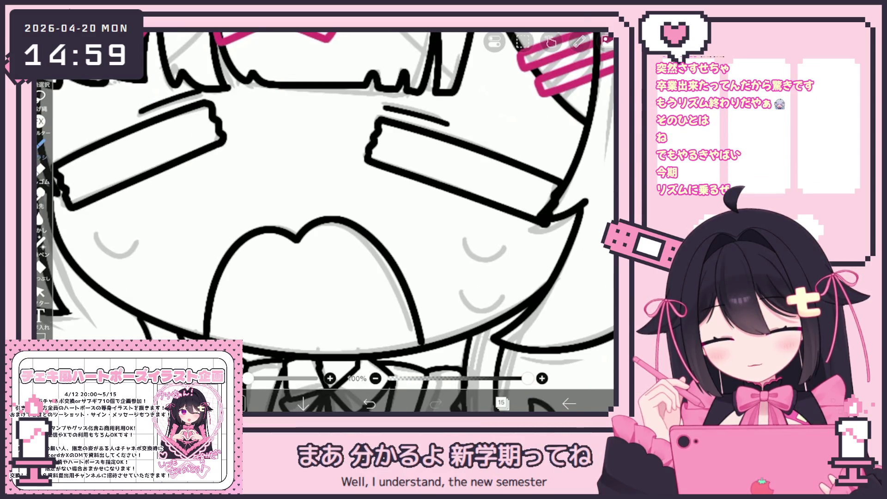
{"action": "scroll", "coordinate": [332, 222], "scroll_direction": "up", "scroll_amount": 1}
{"action": "key", "text": "ctrl+z"}
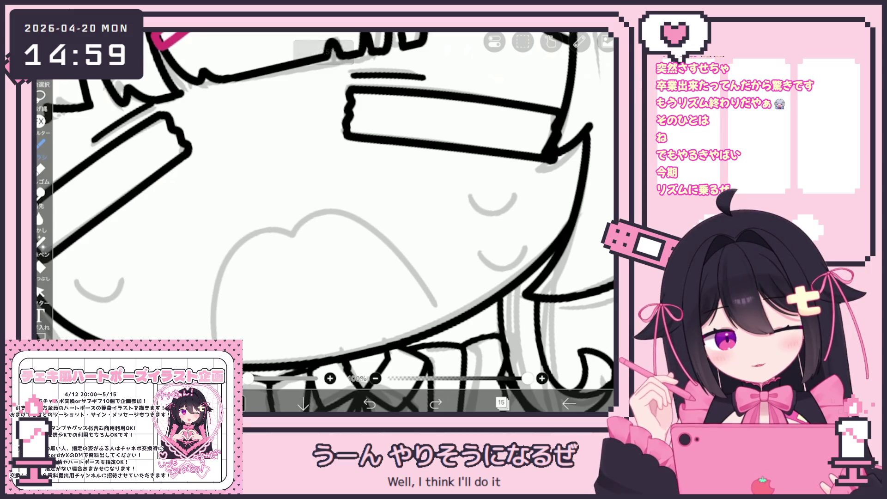
{"action": "left_click_drag", "start_coordinate": [292, 233], "coordinate": [436, 304]}
{"action": "scroll", "coordinate": [332, 222], "scroll_direction": "up", "scroll_amount": 1}
{"action": "key", "text": "ctrl+z"}
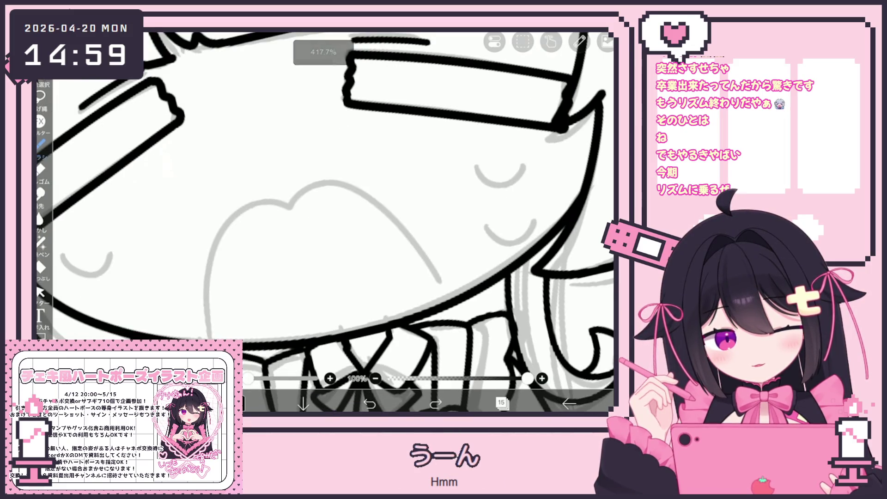
{"action": "mouse_move", "coordinate": [210, 308]}
{"action": "left_mouse_down"}
{"action": "mouse_move", "coordinate": [295, 215]}
{"action": "mouse_move", "coordinate": [431, 278]}
{"action": "mouse_move", "coordinate": [444, 298]}
{"action": "left_mouse_up"}
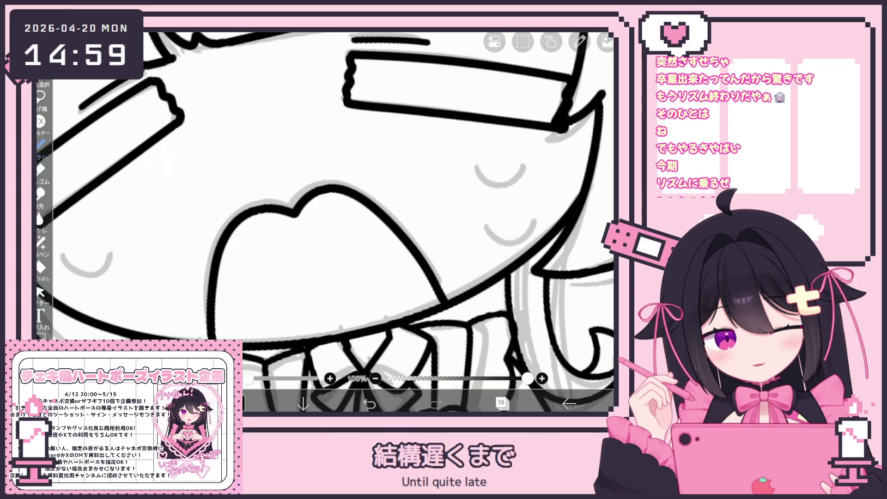
{"action": "key", "text": "ctrl+z"}
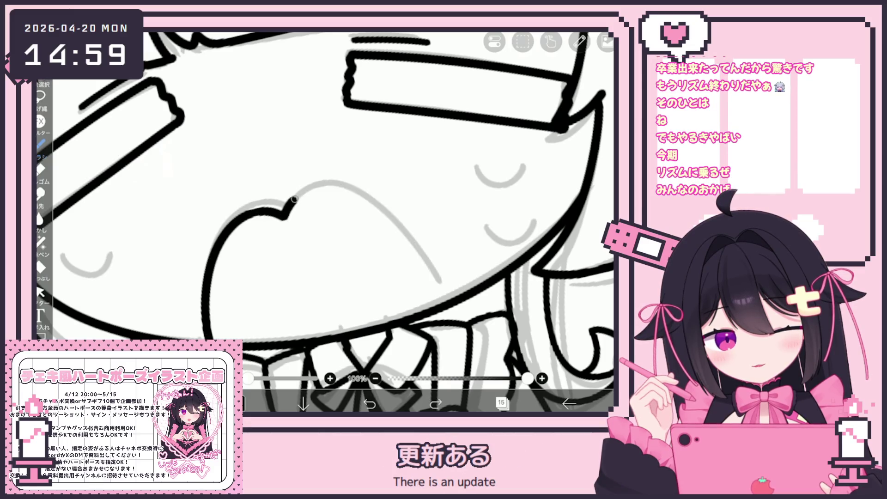
{"action": "key", "text": "ctrl+z"}
{"action": "left_click_drag", "start_coordinate": [213, 338], "coordinate": [212, 274]}
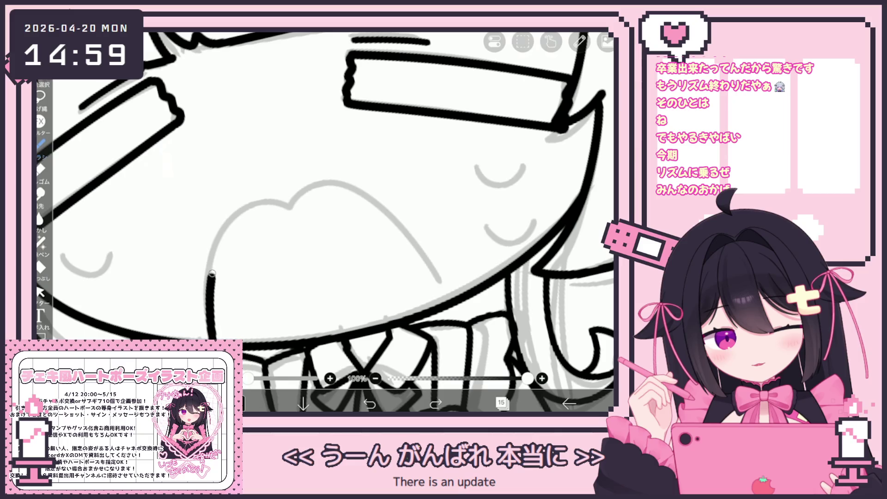
{"action": "key", "text": "ctrl+z"}
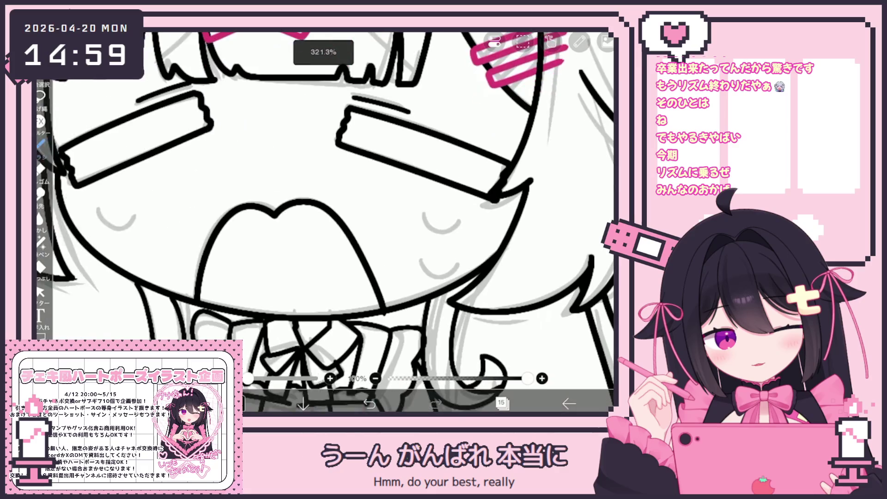
{"action": "left_click", "coordinate": [40, 292]}
Clear the selected line-art contents from the layer
{"action": "left_click", "coordinate": [421, 155]}
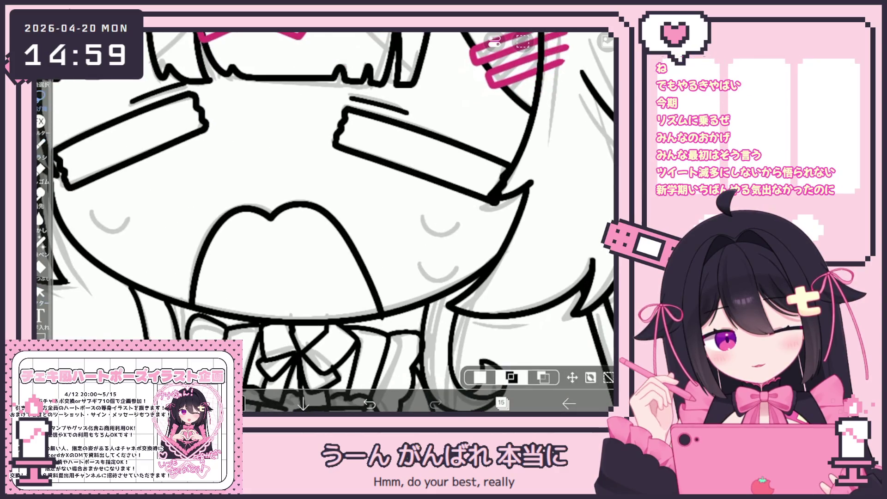
{"action": "left_click", "coordinate": [522, 41]}
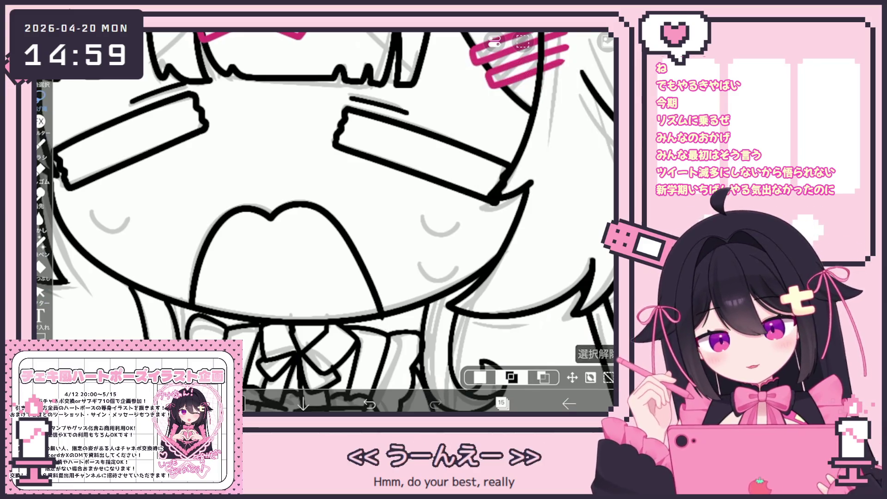
{"action": "left_click", "coordinate": [523, 41]}
{"action": "left_click", "coordinate": [473, 125]}
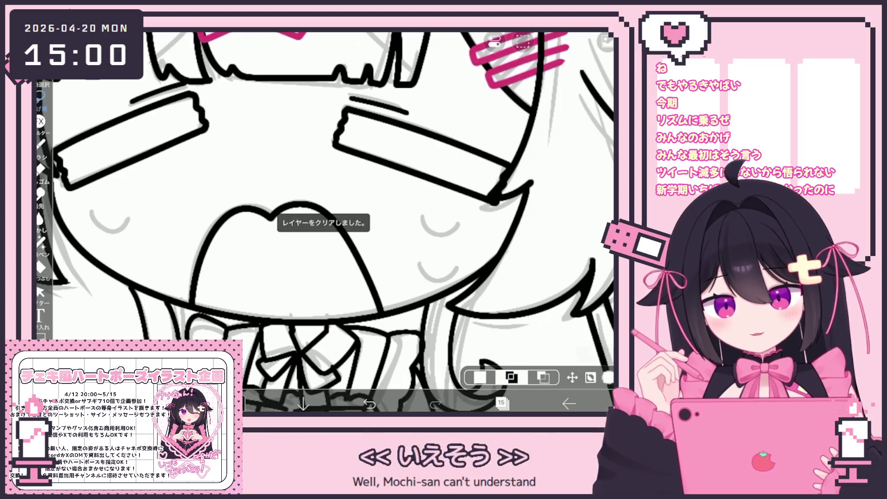
Ink the right closed-eye curve over the grey sketch, undoing a misplaced stroke
{"action": "scroll", "coordinate": [324, 208], "scroll_direction": "down", "scroll_amount": 3}
{"action": "scroll", "coordinate": [278, 192], "scroll_direction": "up", "scroll_amount": 3}
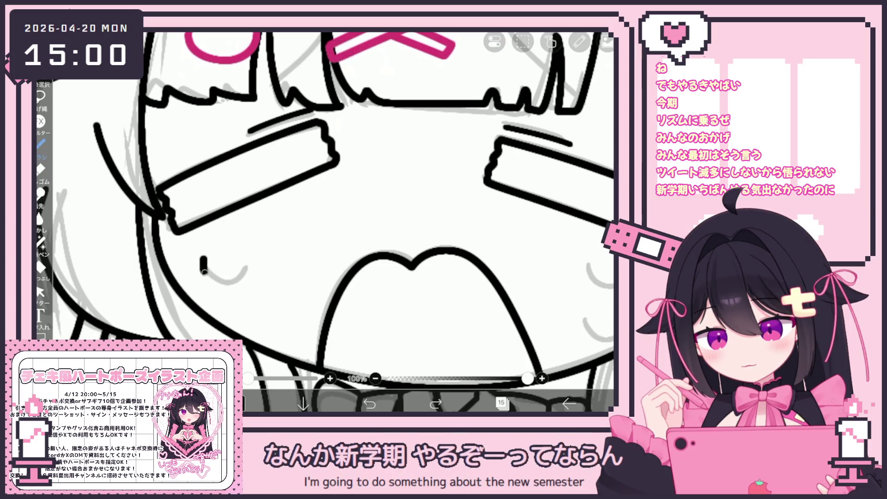
{"action": "scroll", "coordinate": [324, 207], "scroll_direction": "down", "scroll_amount": 3}
{"action": "scroll", "coordinate": [323, 208], "scroll_direction": "up", "scroll_amount": 3}
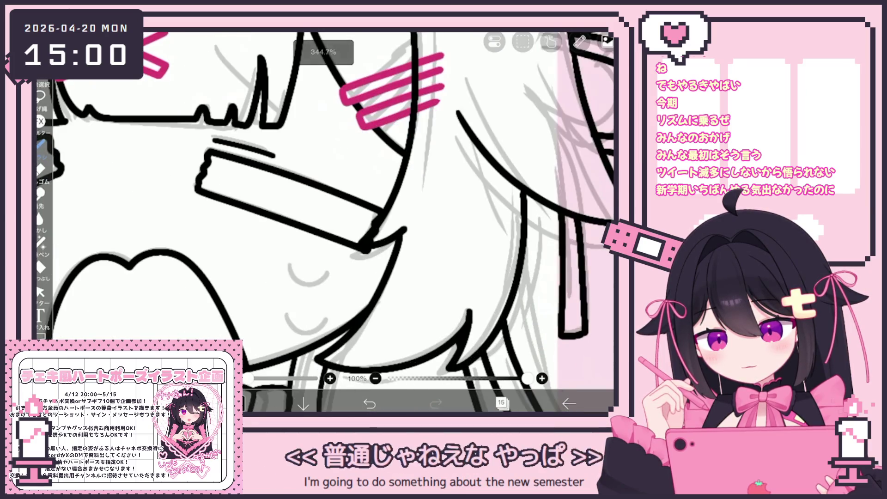
{"action": "mouse_move", "coordinate": [287, 319]}
{"action": "left_mouse_down"}
{"action": "mouse_move", "coordinate": [328, 309]}
{"action": "mouse_move", "coordinate": [290, 332]}
{"action": "mouse_move", "coordinate": [327, 311]}
{"action": "left_mouse_up"}
{"action": "key", "text": "ctrl+z"}
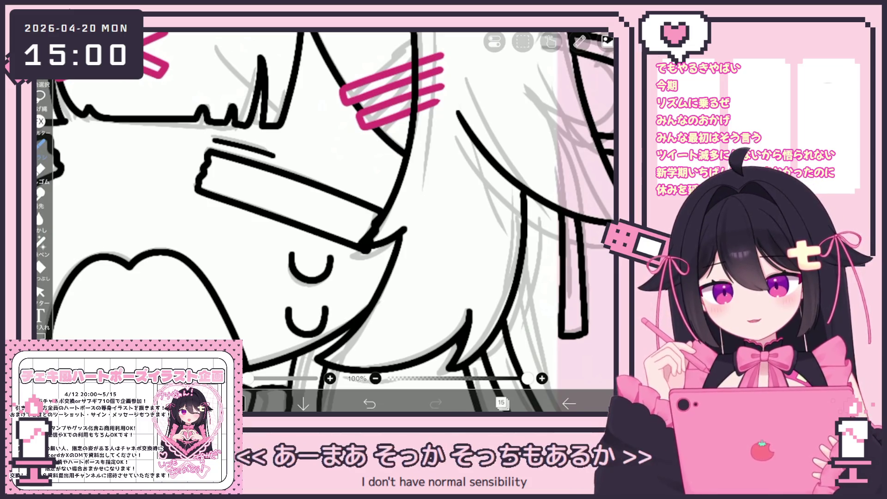
{"action": "scroll", "coordinate": [323, 221], "scroll_direction": "down", "scroll_amount": 5}
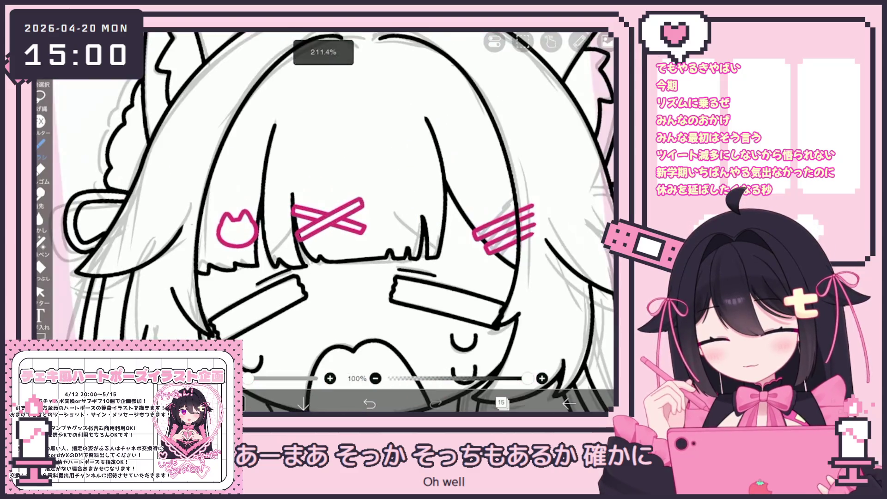
{"action": "scroll", "coordinate": [324, 222], "scroll_direction": "up", "scroll_amount": 3}
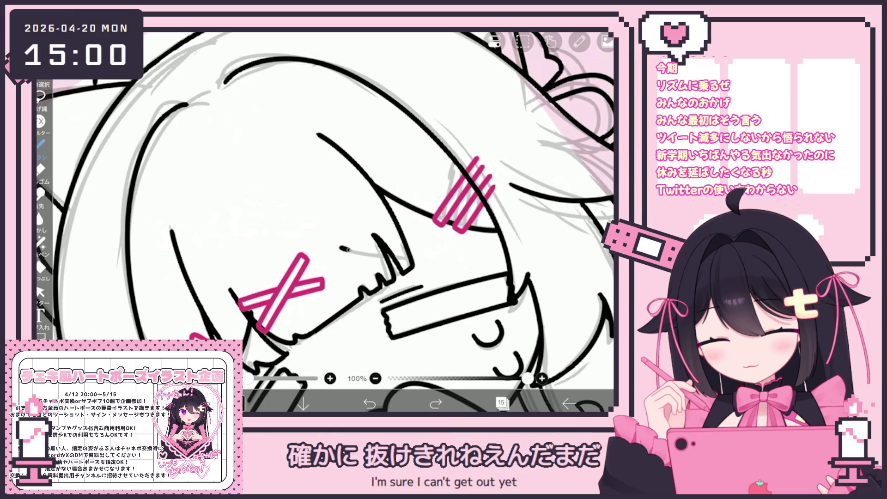
{"action": "scroll", "coordinate": [324, 222], "scroll_direction": "down", "scroll_amount": 5}
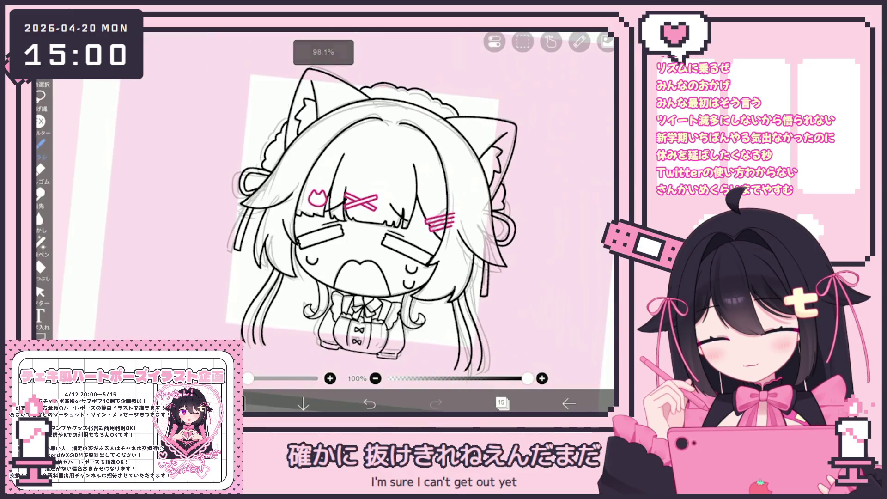
Select and delete the small stray stroke below the hair between the eyes
{"action": "scroll", "coordinate": [323, 222], "scroll_direction": "up", "scroll_amount": 3}
{"action": "left_click", "coordinate": [41, 292]}
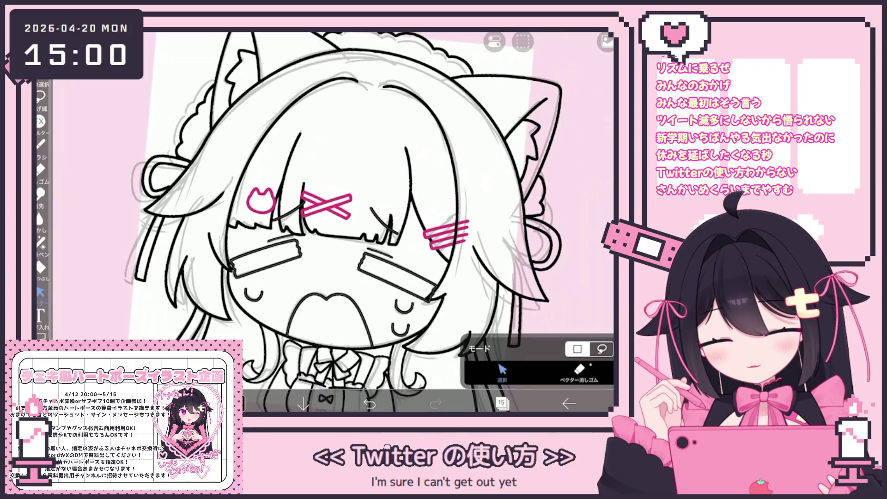
{"action": "left_click", "coordinate": [383, 236]}
{"action": "left_click", "coordinate": [408, 247]}
{"action": "left_click", "coordinate": [408, 247]}
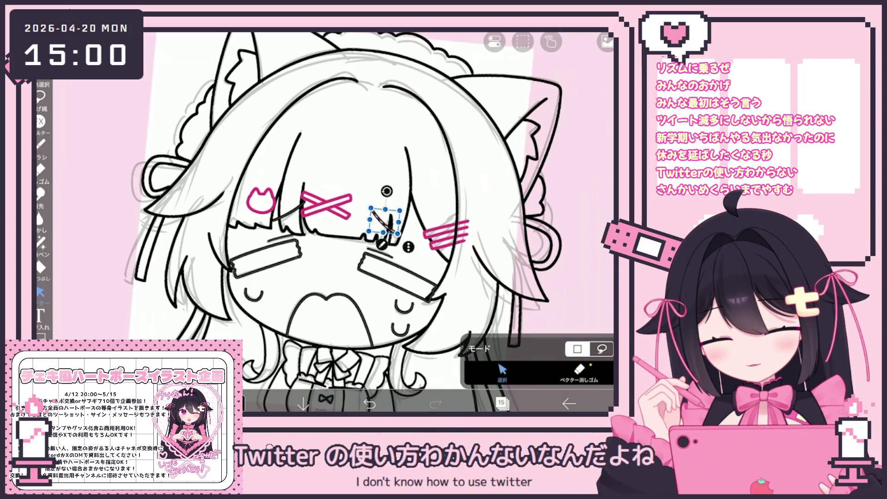
{"action": "key", "text": "Escape"}
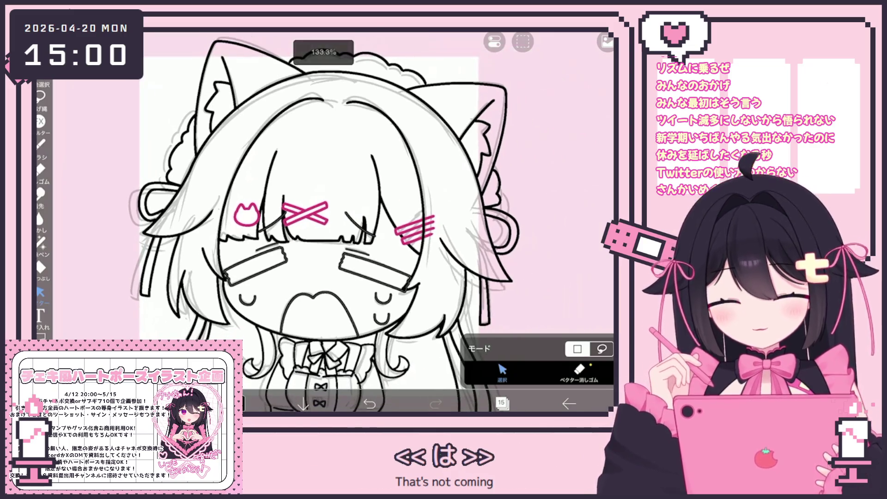
Make layer 14 the active layer
{"action": "left_click", "coordinate": [501, 404]}
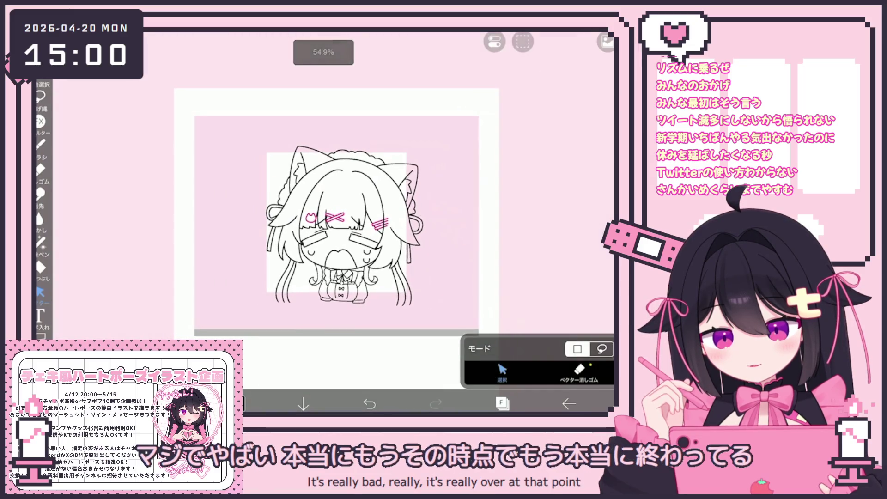
{"action": "left_click", "coordinate": [501, 403]}
{"action": "left_click", "coordinate": [522, 257]}
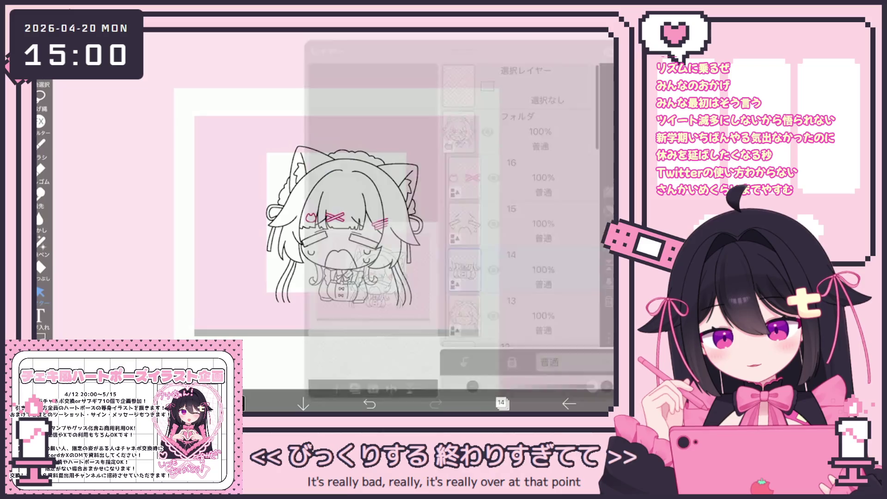
Pick the Vector Eraser and zoom to about 300% on the collar and chest
{"action": "left_click", "coordinate": [579, 369]}
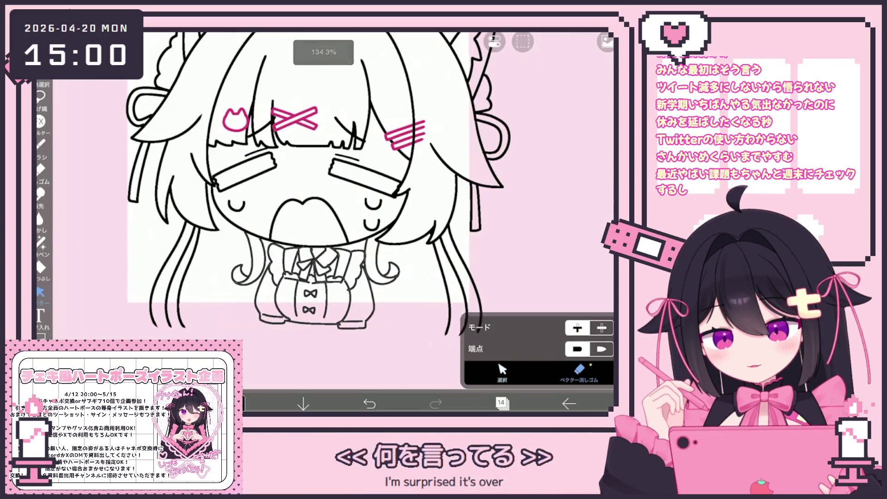
{"action": "scroll", "coordinate": [325, 204], "scroll_direction": "up", "scroll_amount": 5}
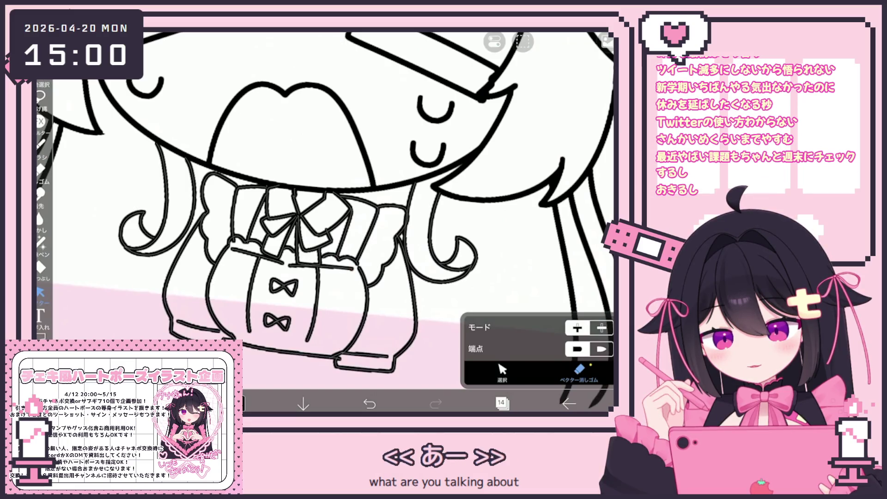
{"action": "scroll", "coordinate": [325, 204], "scroll_direction": "up", "scroll_amount": 3}
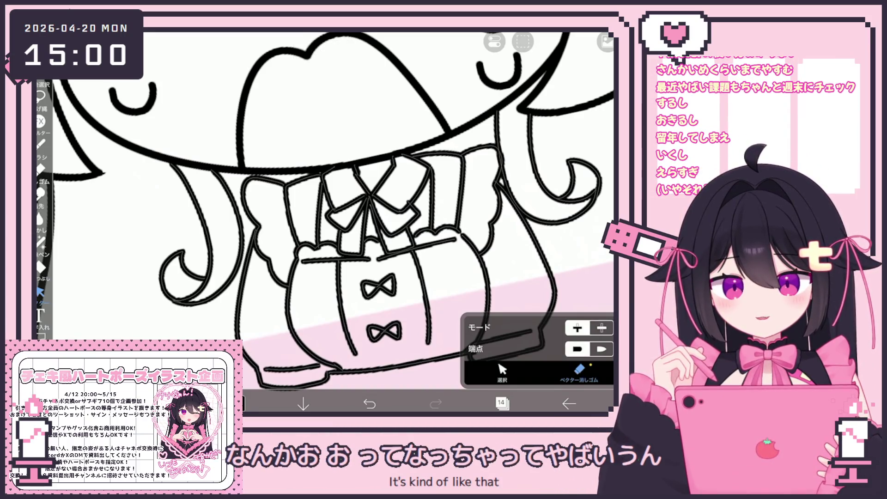
{"action": "scroll", "coordinate": [325, 208], "scroll_direction": "down", "scroll_amount": 1}
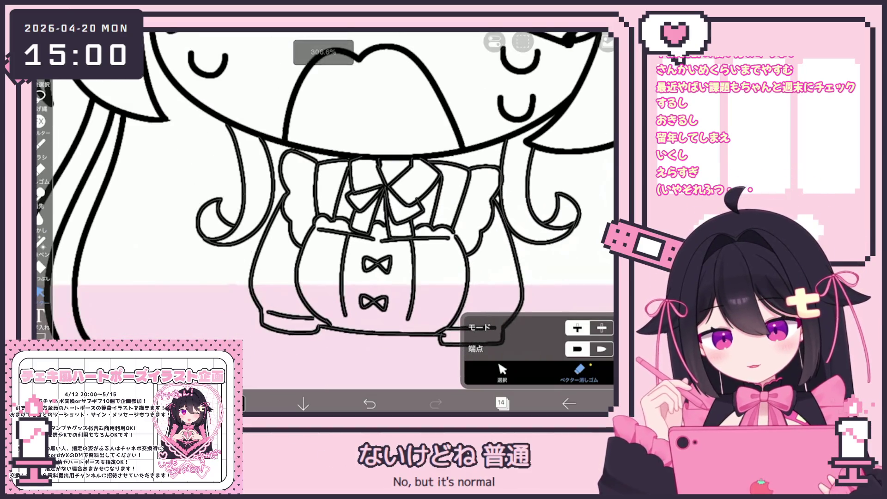
{"action": "scroll", "coordinate": [325, 208], "scroll_direction": "up", "scroll_amount": 2}
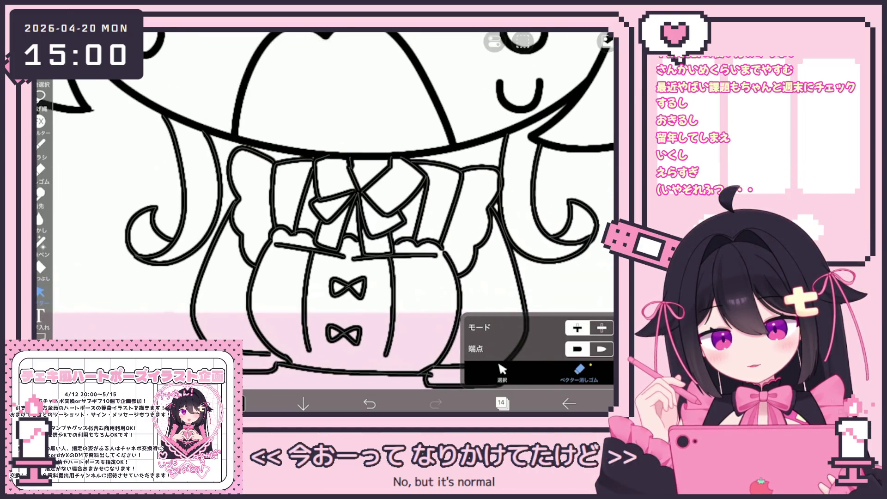
Box-select the body and collar strokes and cut them
{"action": "scroll", "coordinate": [325, 208], "scroll_direction": "down", "scroll_amount": 3}
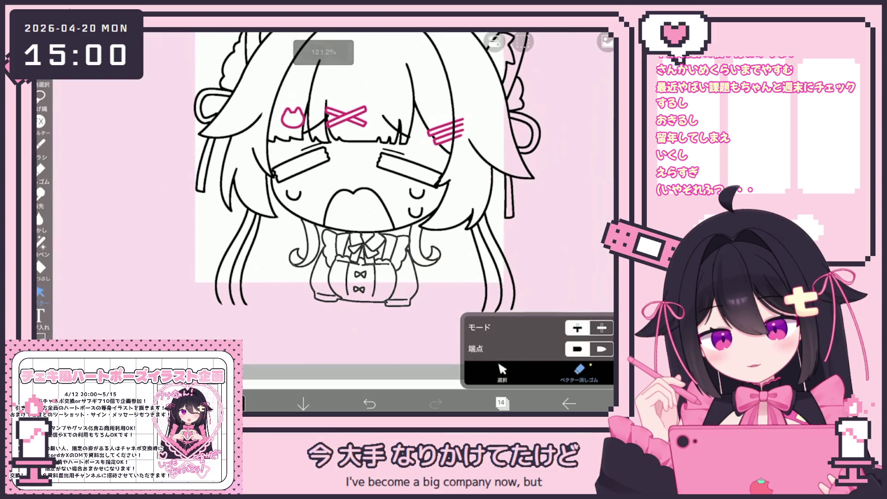
{"action": "left_click", "coordinate": [370, 404]}
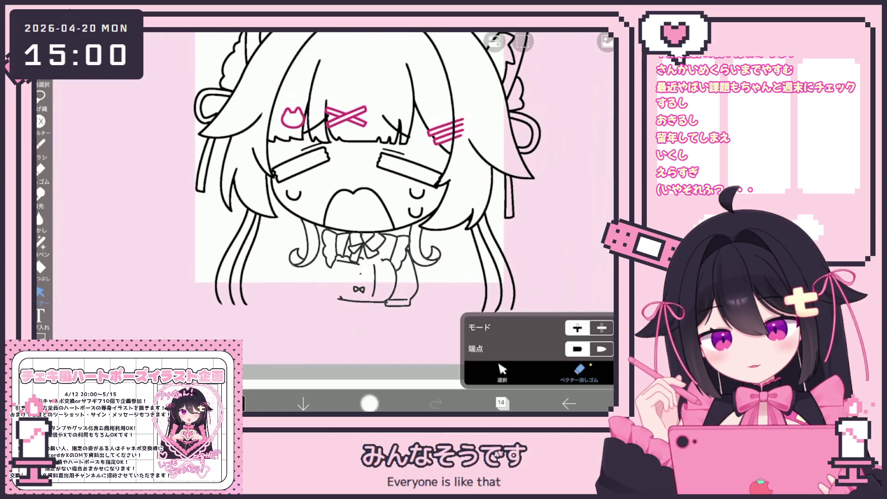
{"action": "left_click", "coordinate": [502, 372]}
{"action": "left_click_drag", "start_coordinate": [318, 319], "coordinate": [405, 237]}
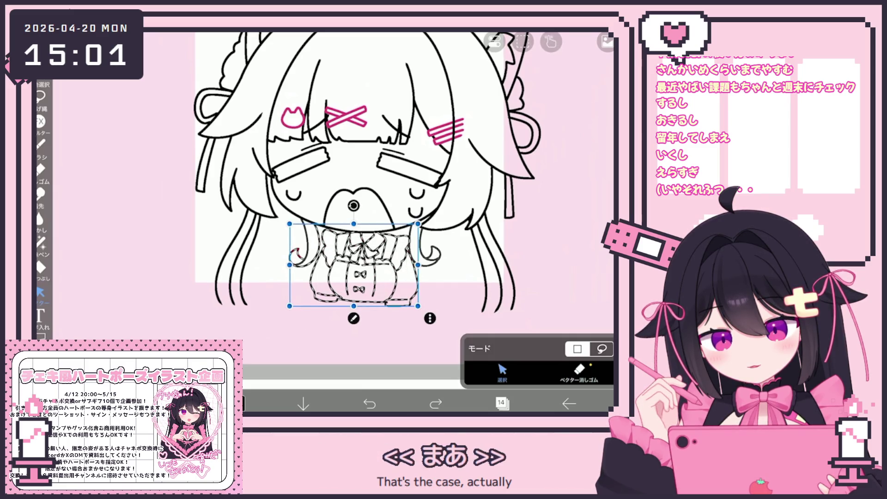
{"action": "scroll", "coordinate": [223, 285], "scroll_direction": "up", "scroll_amount": 5}
{"action": "scroll", "coordinate": [323, 208], "scroll_direction": "down", "scroll_amount": 5}
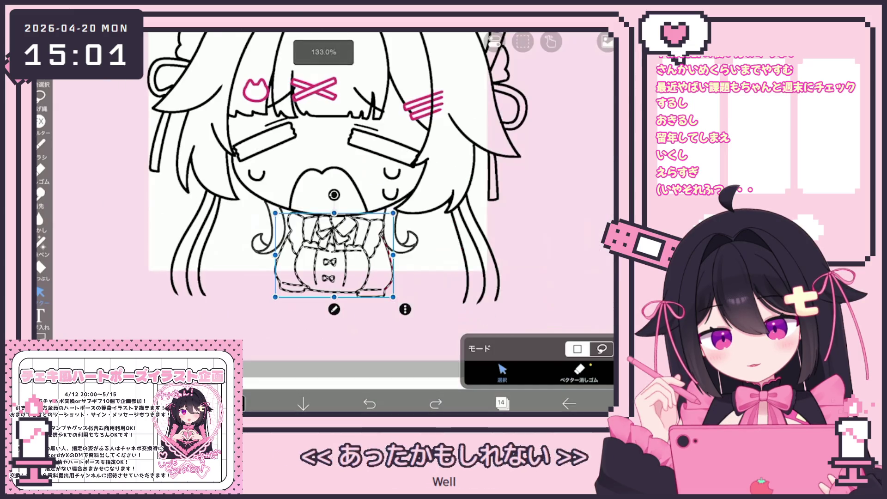
{"action": "left_click", "coordinate": [523, 42]}
{"action": "left_click", "coordinate": [476, 165]}
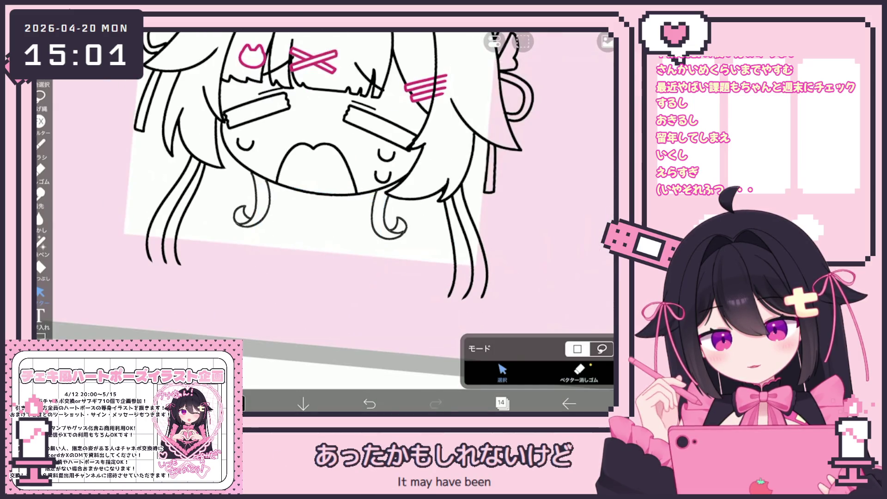
Paste the cut body strokes onto a new empty layer above the line art
{"action": "left_click", "coordinate": [501, 404]}
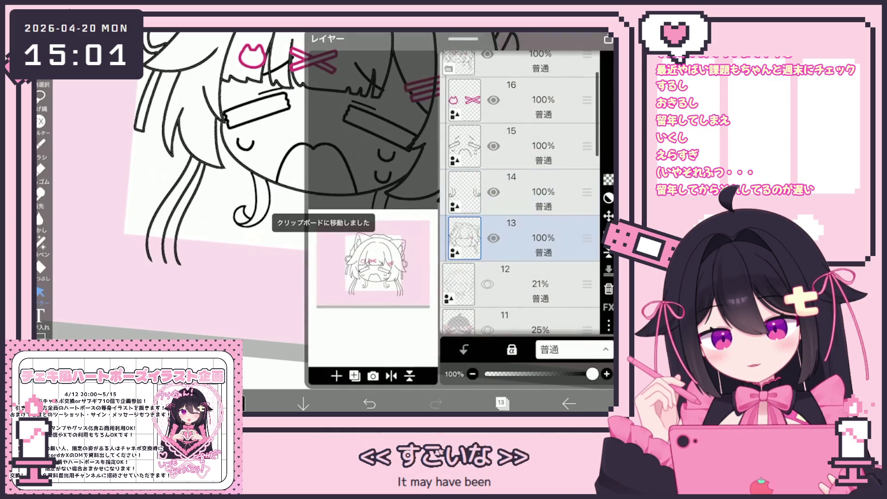
{"action": "left_click", "coordinate": [337, 375]}
{"action": "left_click", "coordinate": [347, 311]}
{"action": "left_click", "coordinate": [501, 404]}
{"action": "left_click", "coordinate": [523, 41]}
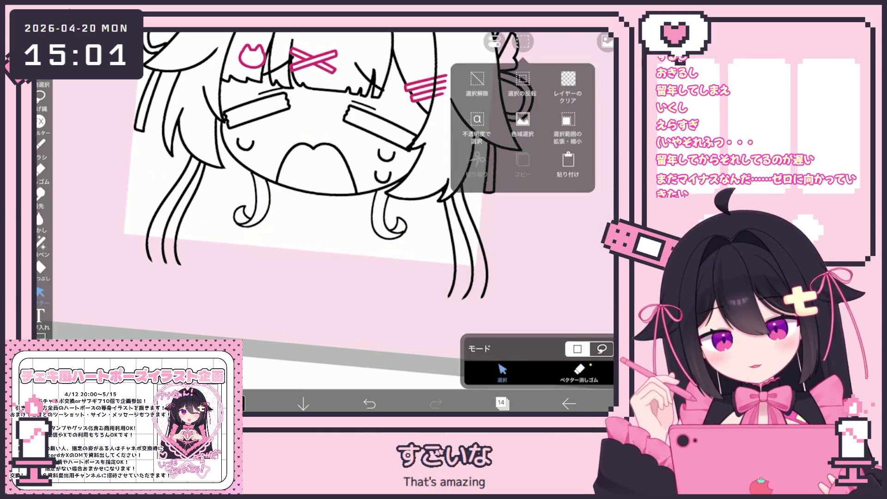
{"action": "left_click", "coordinate": [520, 164]}
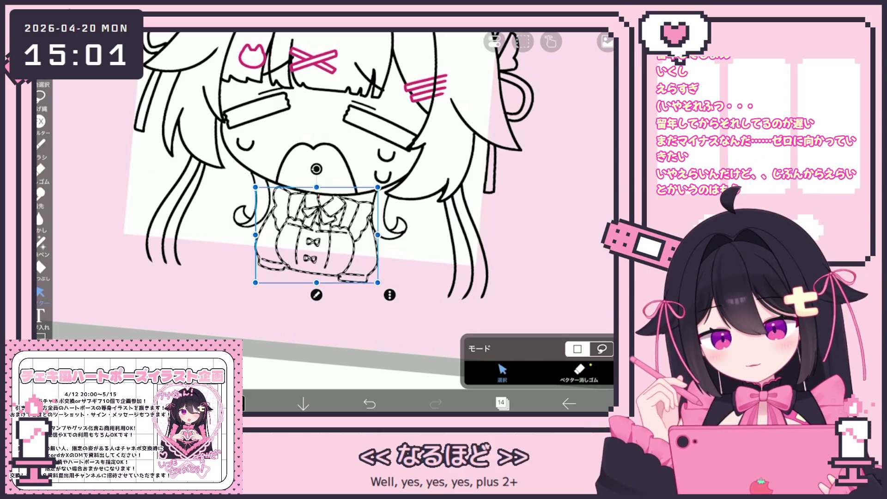
Put layer 14 inside a new folder
{"action": "left_click", "coordinate": [502, 404]}
{"action": "left_click", "coordinate": [336, 375]}
{"action": "left_click", "coordinate": [347, 278]}
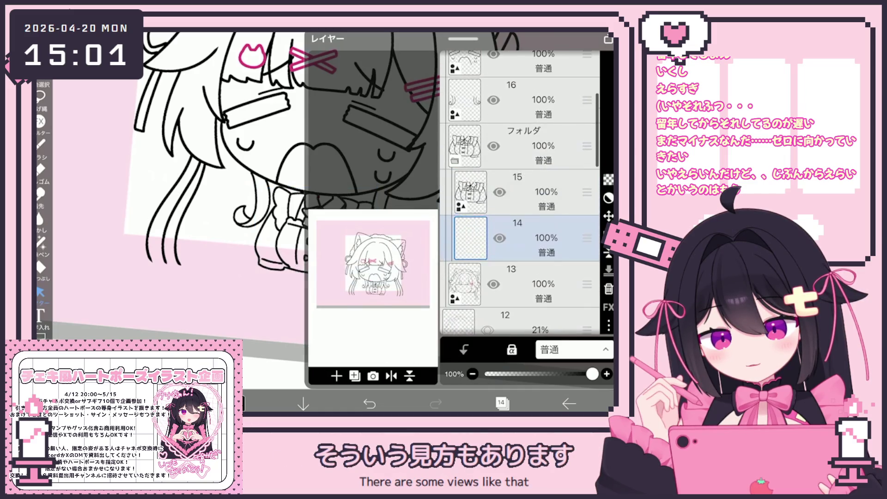
{"action": "left_click", "coordinate": [501, 404]}
Make layer 17 the active layer with the whole character in view
{"action": "scroll", "coordinate": [361, 194], "scroll_direction": "down", "scroll_amount": 3}
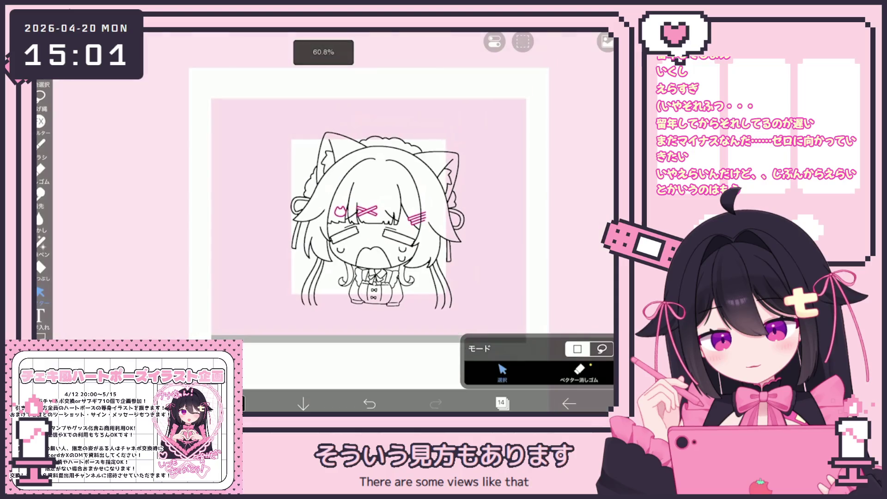
{"action": "left_click", "coordinate": [501, 403]}
{"action": "scroll", "coordinate": [522, 194], "scroll_direction": "up", "scroll_amount": 3}
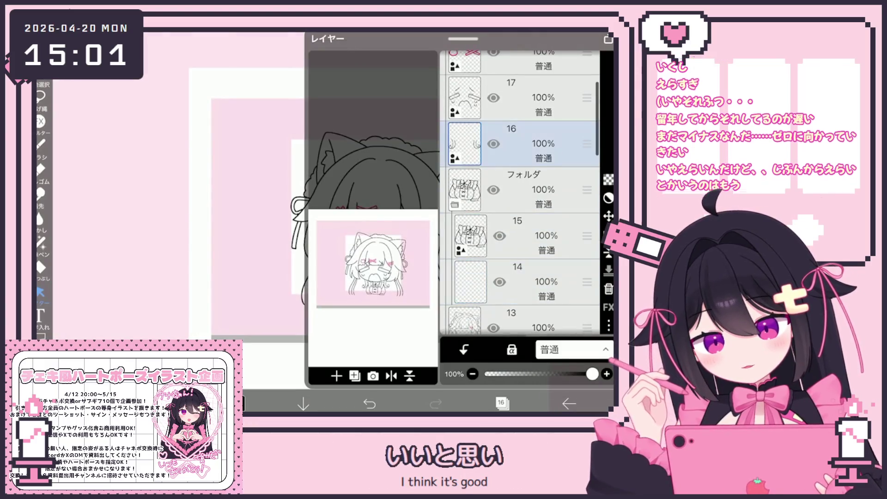
{"action": "left_click", "coordinate": [531, 99]}
{"action": "left_click", "coordinate": [501, 404]}
{"action": "scroll", "coordinate": [416, 231], "scroll_direction": "up", "scroll_amount": 5}
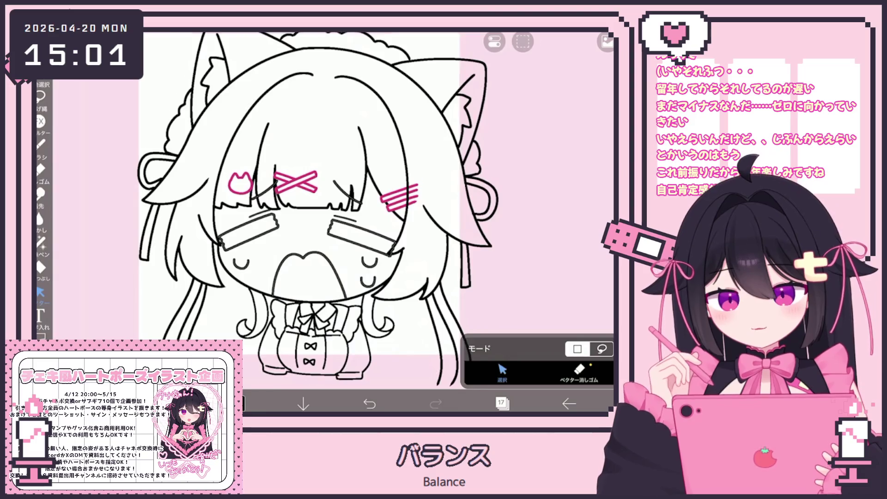
{"action": "scroll", "coordinate": [311, 200], "scroll_direction": "up", "scroll_amount": 3}
Box-select the left cheek bandage strokes to check their fit
{"action": "left_click", "coordinate": [237, 233]}
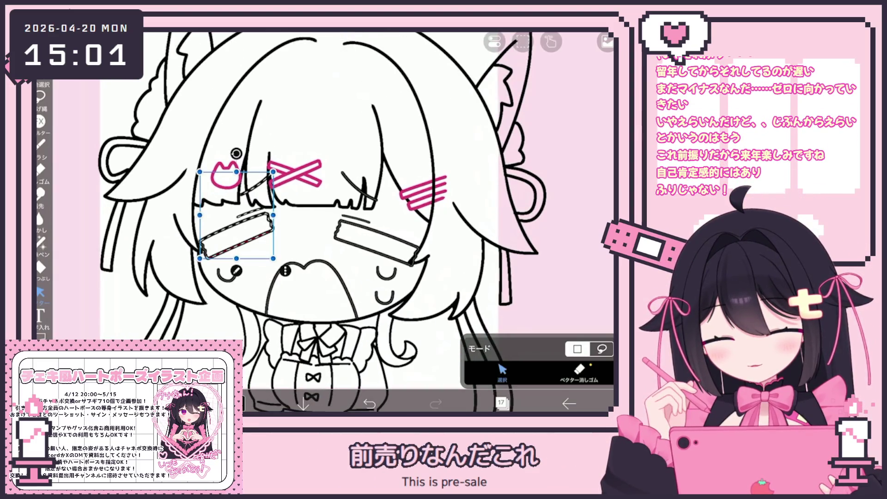
{"action": "mouse_move", "coordinate": [281, 254]}
{"action": "left_mouse_down"}
{"action": "mouse_move", "coordinate": [223, 227]}
{"action": "mouse_move", "coordinate": [200, 204]}
{"action": "mouse_move", "coordinate": [239, 190]}
{"action": "left_mouse_up"}
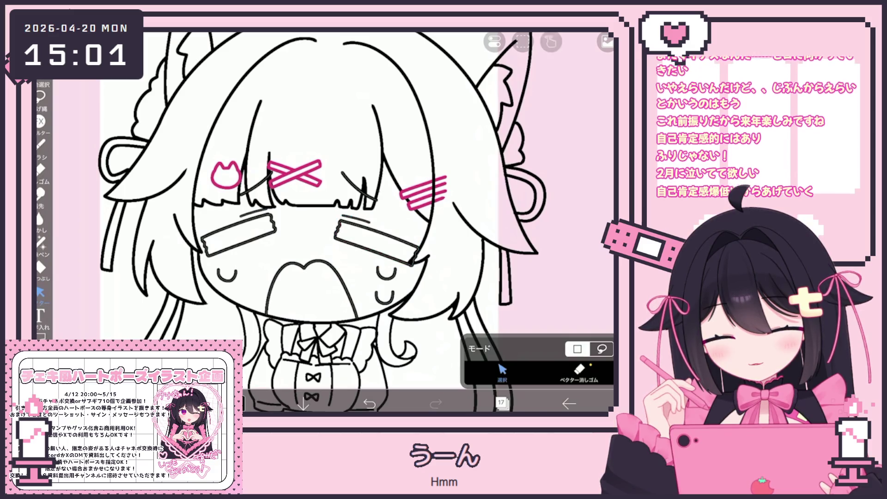
{"action": "scroll", "coordinate": [295, 222], "scroll_direction": "up", "scroll_amount": 2}
Box-select the right cheek bandage strokes, then bring up the layer list
{"action": "left_click_drag", "start_coordinate": [318, 220], "coordinate": [429, 265]}
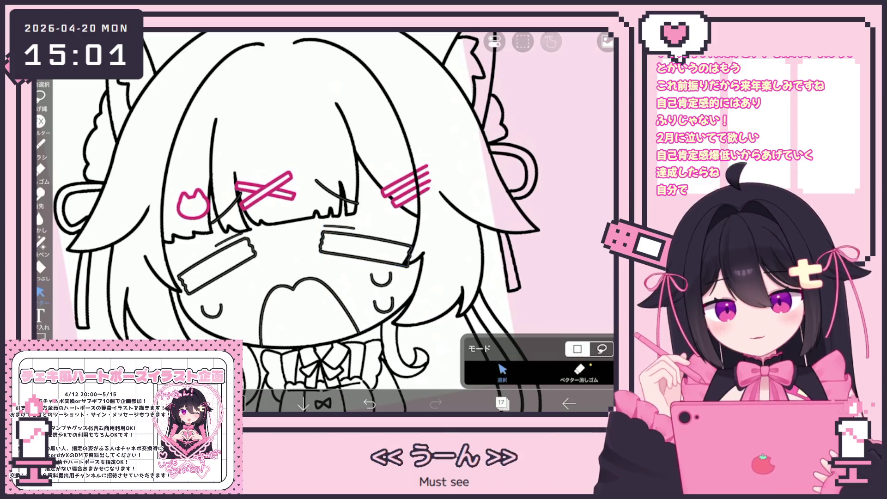
{"action": "scroll", "coordinate": [295, 222], "scroll_direction": "up", "scroll_amount": 2}
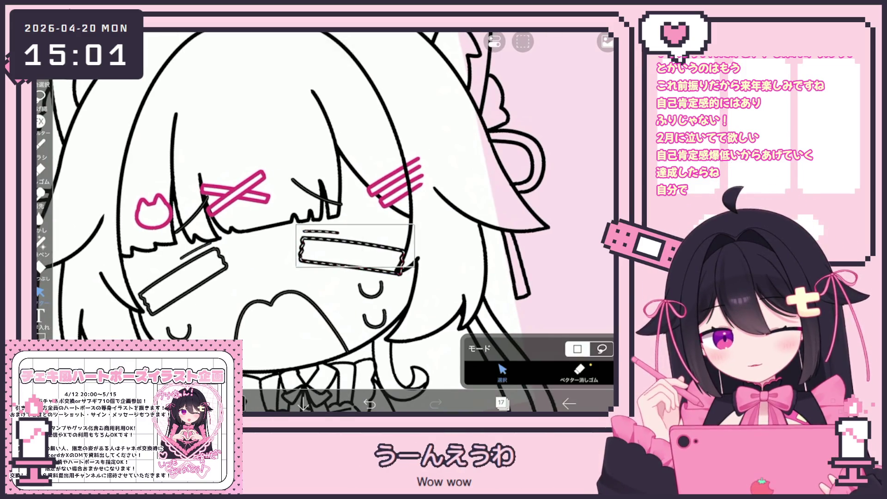
{"action": "left_click_drag", "start_coordinate": [414, 267], "coordinate": [414, 267]}
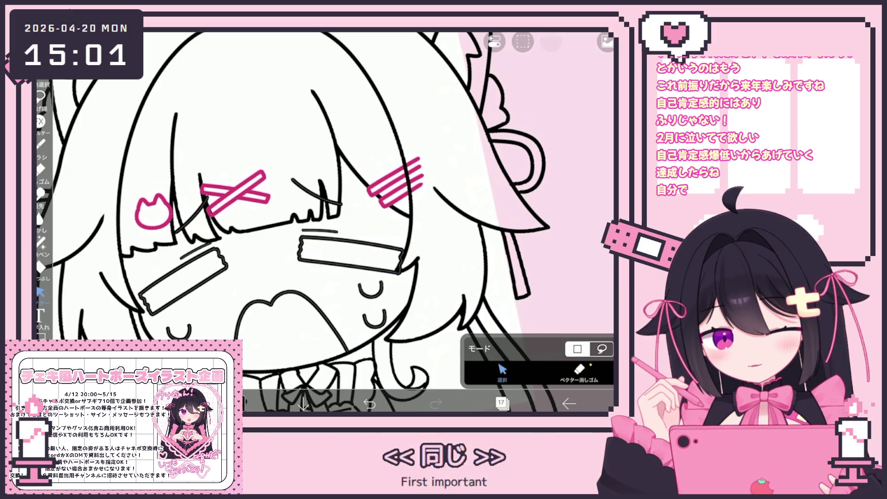
{"action": "scroll", "coordinate": [295, 222], "scroll_direction": "down", "scroll_amount": 3}
{"action": "scroll", "coordinate": [324, 221], "scroll_direction": "up", "scroll_amount": 2}
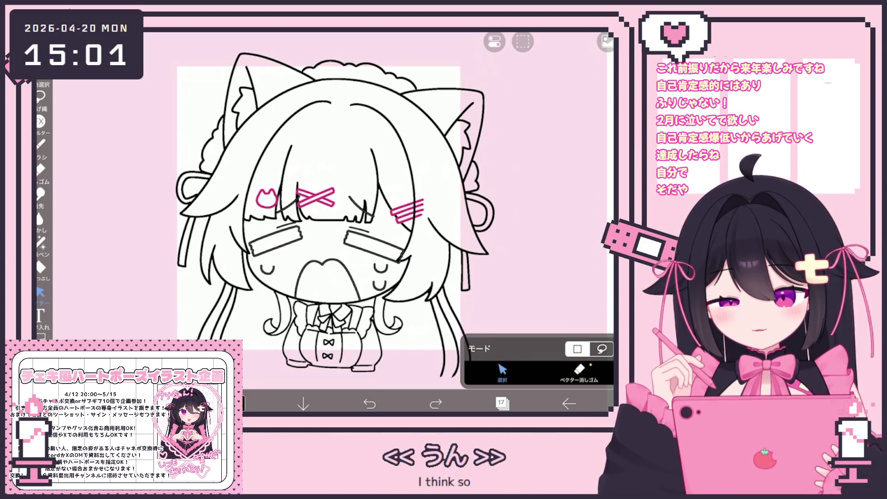
{"action": "left_click", "coordinate": [503, 403]}
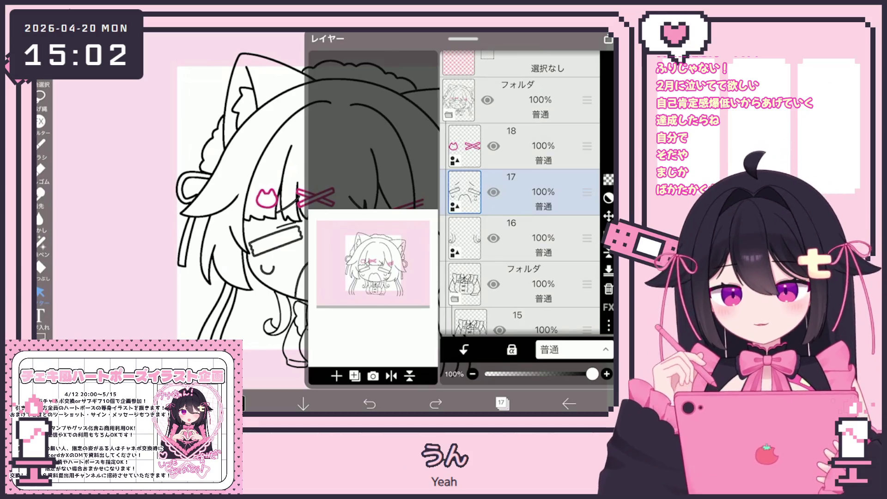
{"action": "scroll", "coordinate": [520, 191], "scroll_direction": "down", "scroll_amount": 2}
Add layer 14 and a new folder above layer 13, then move layer 13 lower in the stack
{"action": "left_click", "coordinate": [531, 238]}
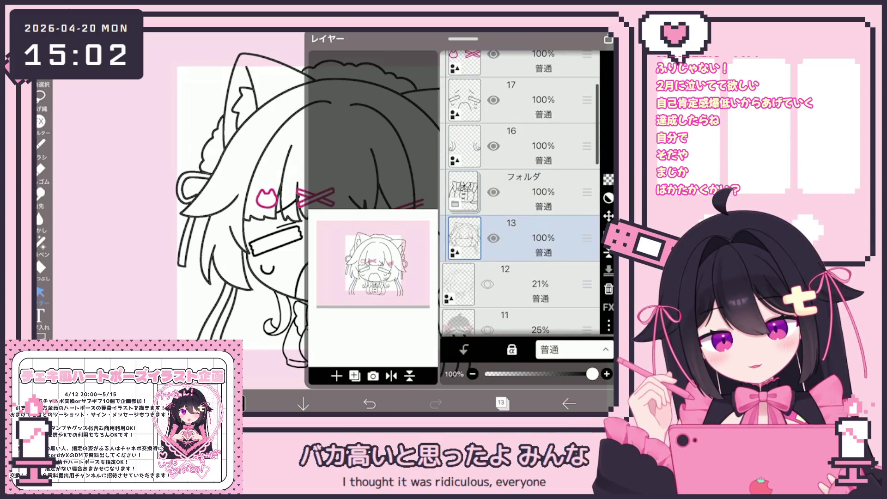
{"action": "left_click", "coordinate": [502, 403]}
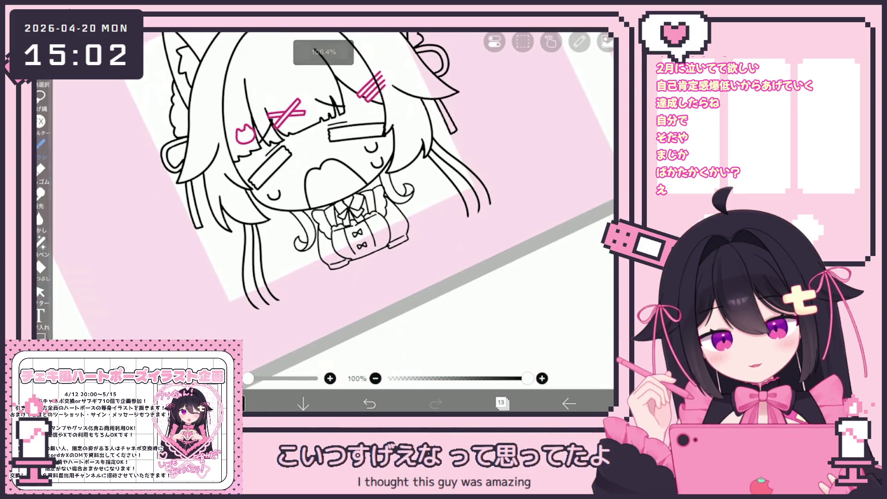
{"action": "left_click_drag", "start_coordinate": [296, 291], "coordinate": [464, 211]}
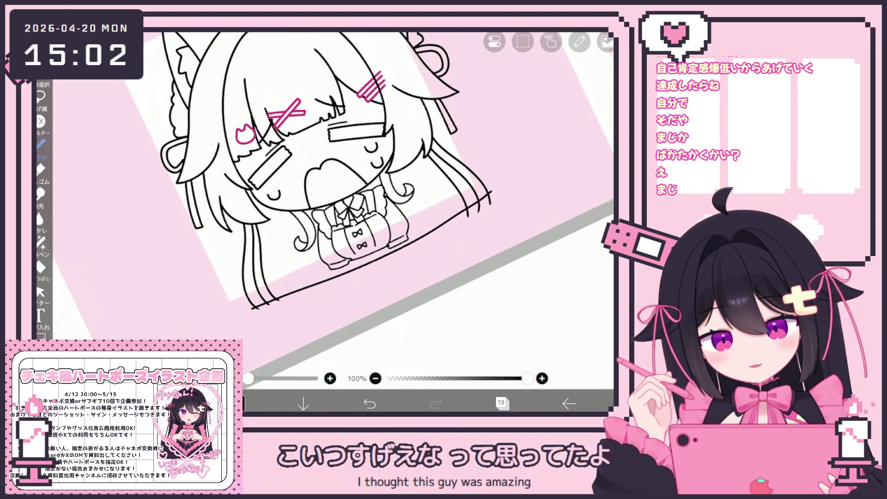
{"action": "left_click", "coordinate": [503, 402]}
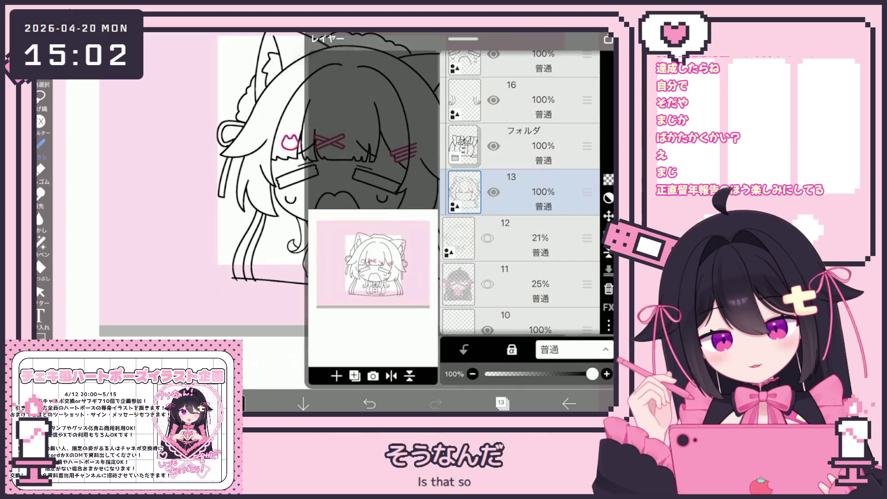
{"action": "left_click", "coordinate": [336, 375]}
{"action": "left_click", "coordinate": [336, 375]}
{"action": "left_click", "coordinate": [329, 254]}
{"action": "left_click_drag", "start_coordinate": [511, 238], "coordinate": [518, 268]}
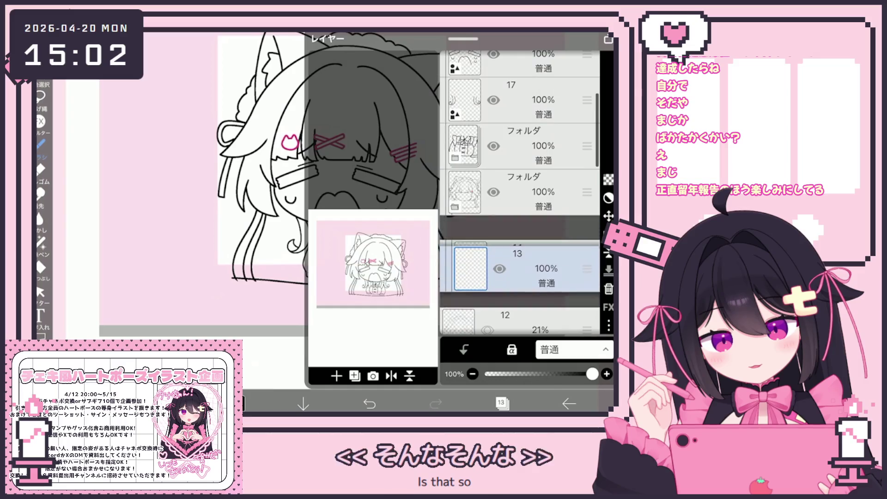
{"action": "left_click", "coordinate": [40, 292]}
Switch to the Vector Eraser and make layer 13 the working layer again
{"action": "scroll", "coordinate": [324, 208], "scroll_direction": "up", "scroll_amount": 5}
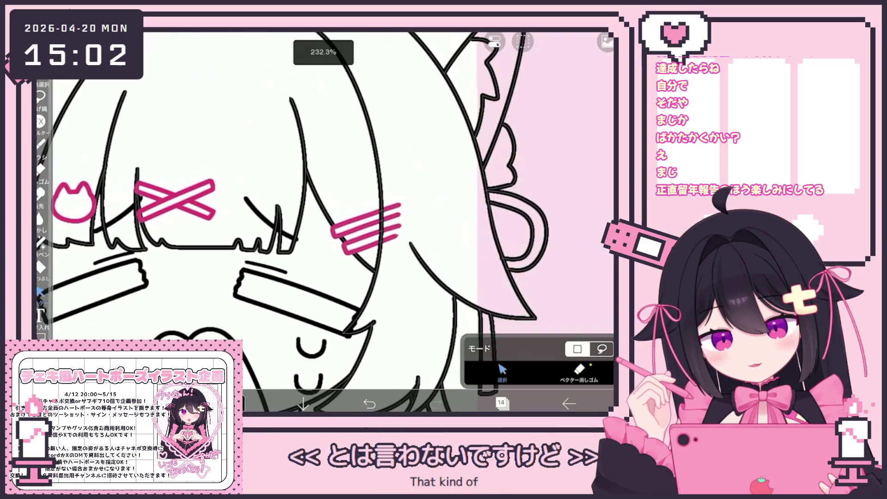
{"action": "left_click", "coordinate": [578, 372]}
{"action": "scroll", "coordinate": [323, 208], "scroll_direction": "down", "scroll_amount": 5}
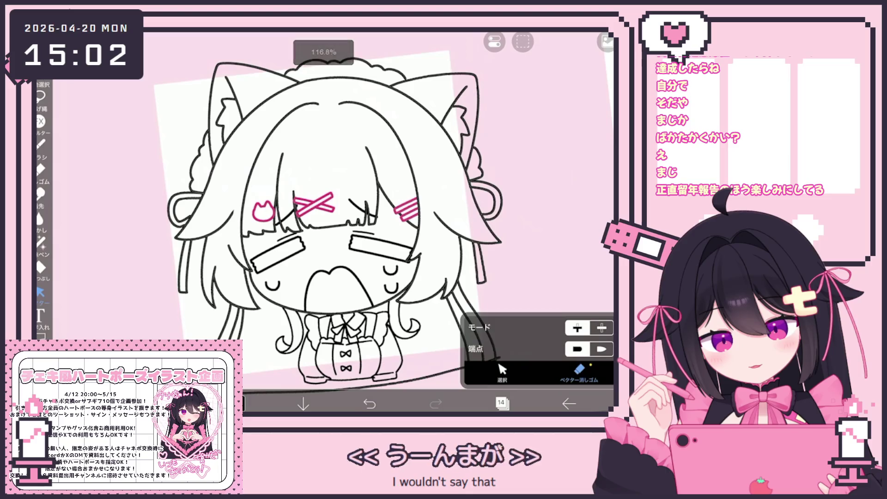
{"action": "left_click", "coordinate": [502, 403]}
{"action": "left_click", "coordinate": [515, 233]}
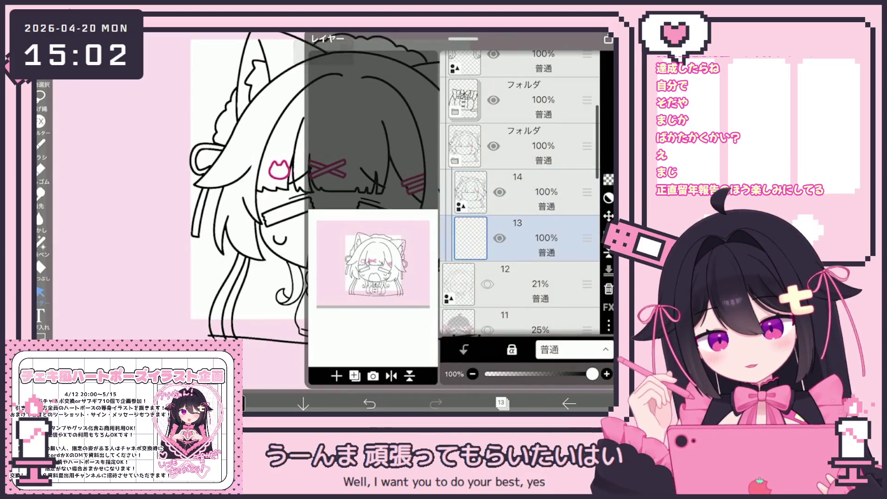
{"action": "left_click", "coordinate": [501, 403]}
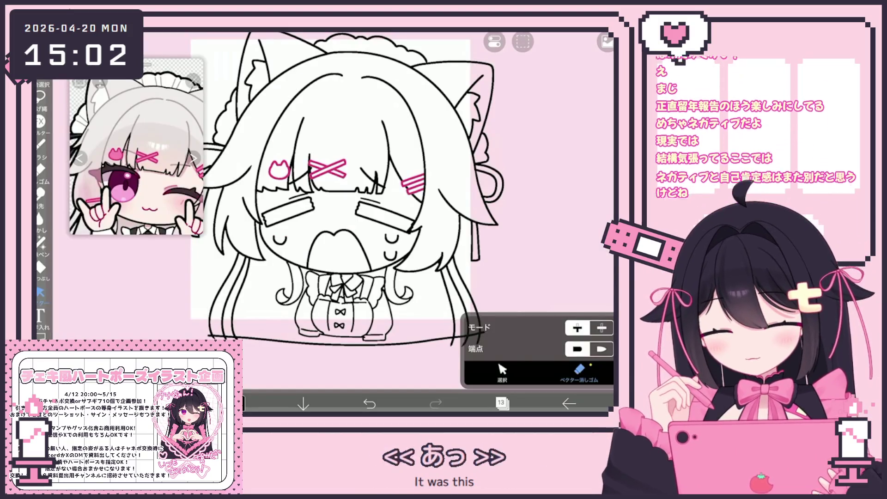
Fill the character's base grey with the Fill tool, setting the boundary reference layer
{"action": "left_click", "coordinate": [40, 267]}
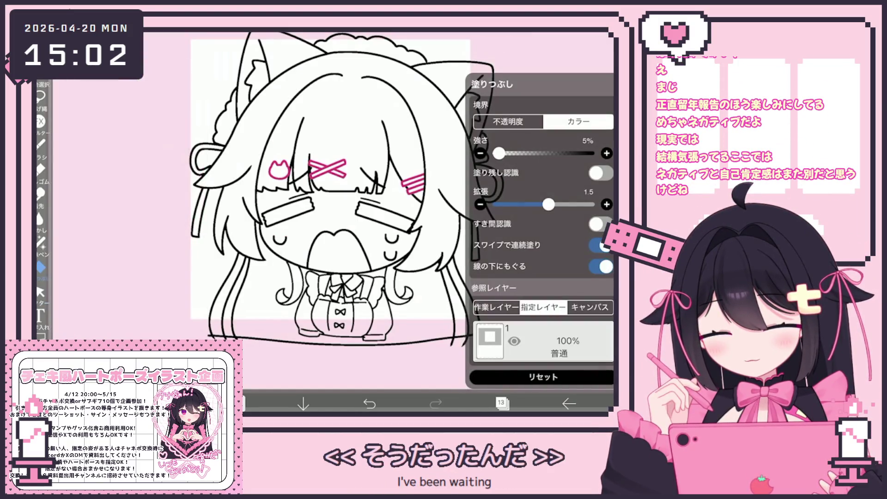
{"action": "left_click", "coordinate": [543, 341]}
{"action": "scroll", "coordinate": [543, 185], "scroll_direction": "up", "scroll_amount": 3}
{"action": "scroll", "coordinate": [543, 185], "scroll_direction": "up", "scroll_amount": 5}
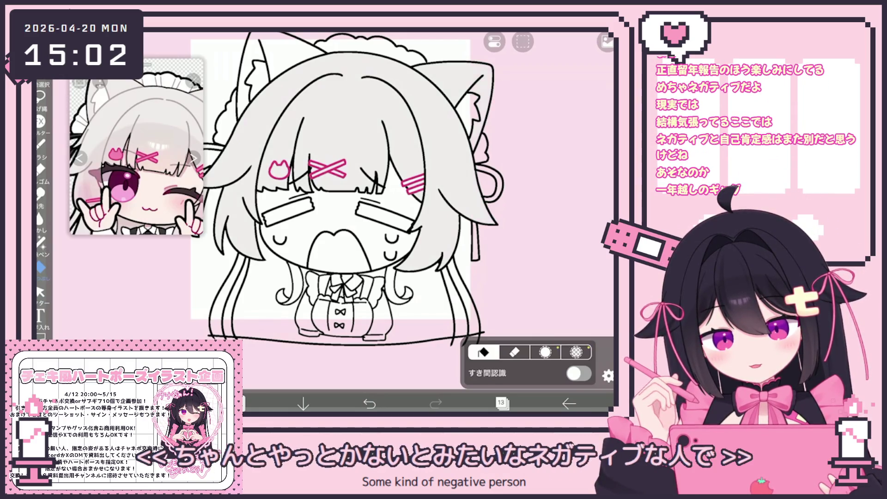
{"action": "left_click", "coordinate": [265, 286]}
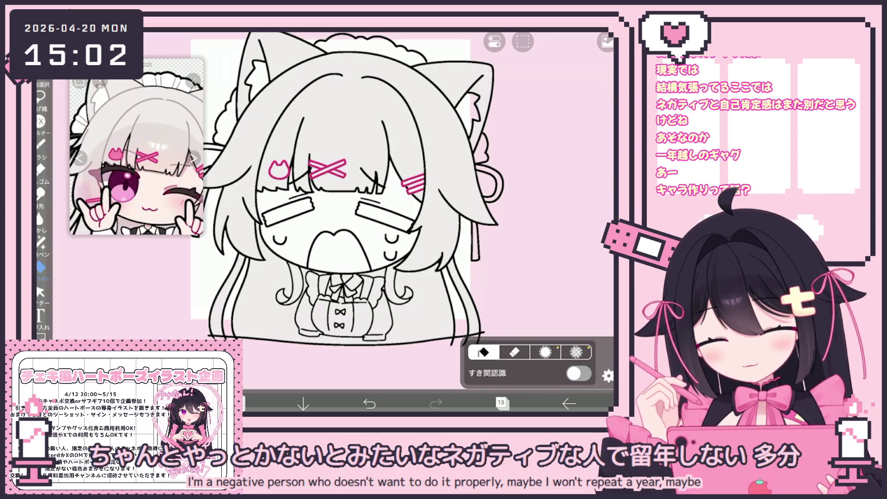
On a new layer, fill the frill puffs around the head pink
{"action": "left_click", "coordinate": [501, 404]}
{"action": "left_click", "coordinate": [320, 373]}
{"action": "left_click", "coordinate": [501, 403]}
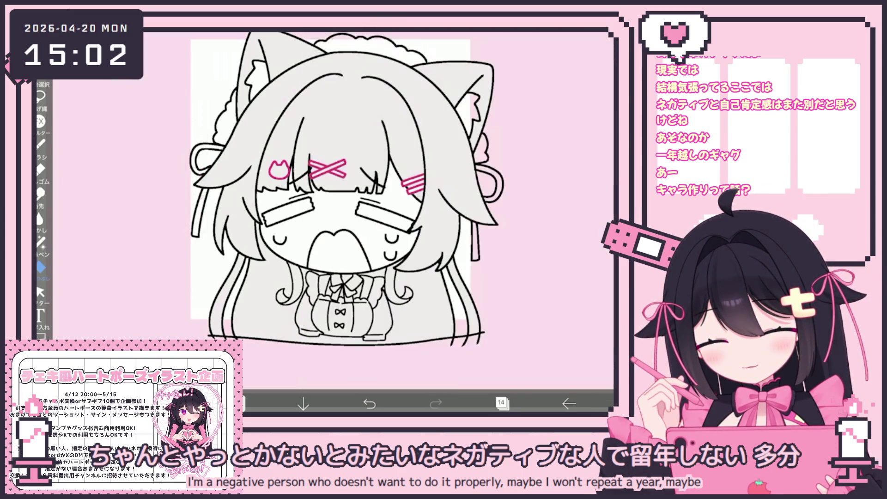
{"action": "left_click_drag", "start_coordinate": [136, 152], "coordinate": [132, 177]}
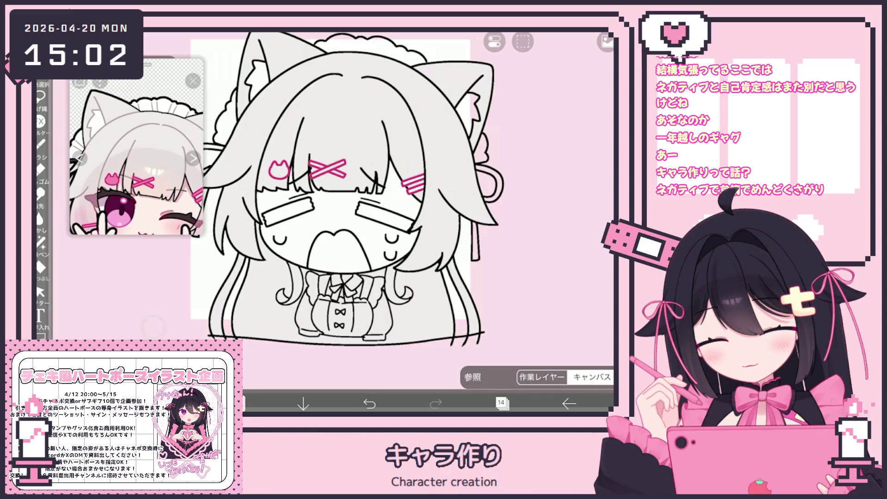
{"action": "scroll", "coordinate": [347, 203], "scroll_direction": "up", "scroll_amount": 3}
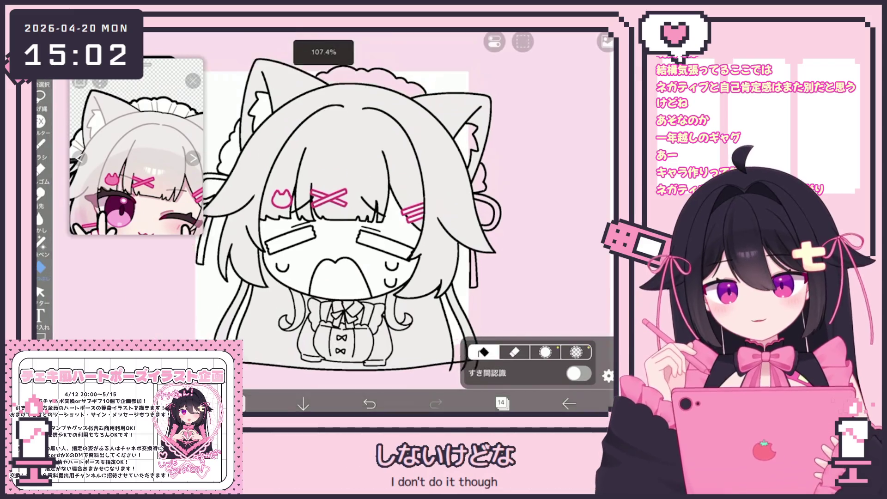
{"action": "left_click", "coordinate": [245, 180]}
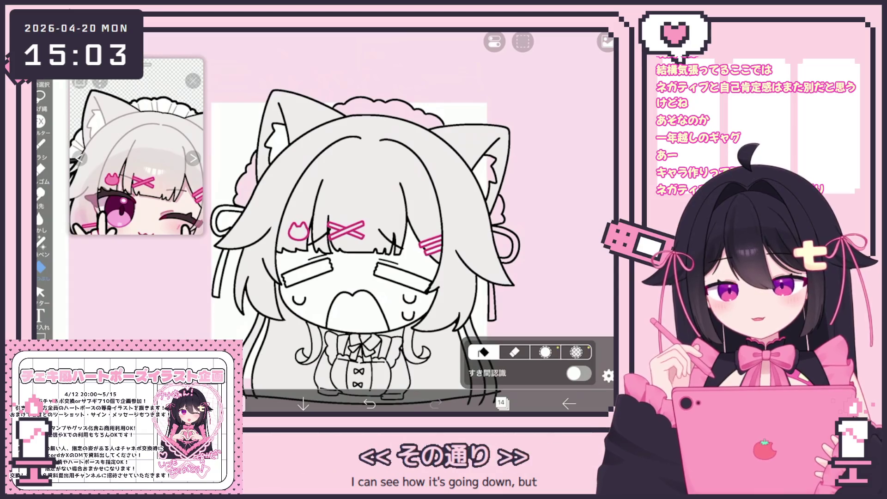
{"action": "left_click", "coordinate": [502, 403]}
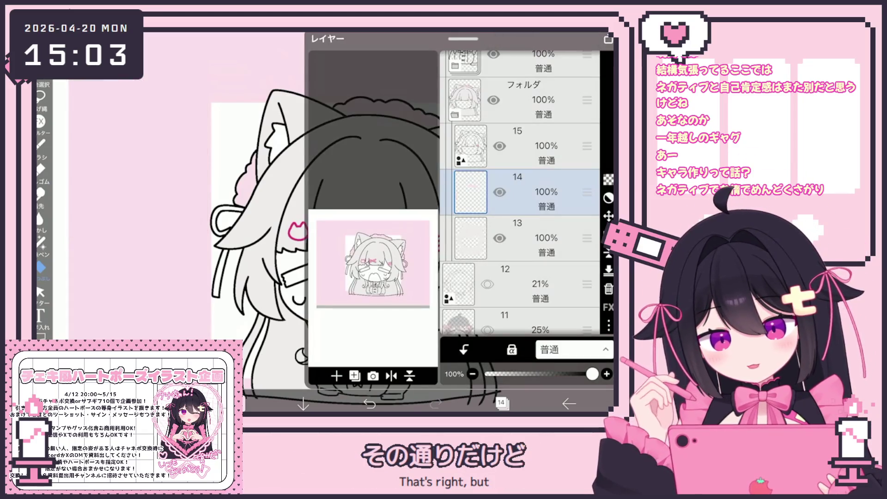
{"action": "left_click", "coordinate": [502, 403]}
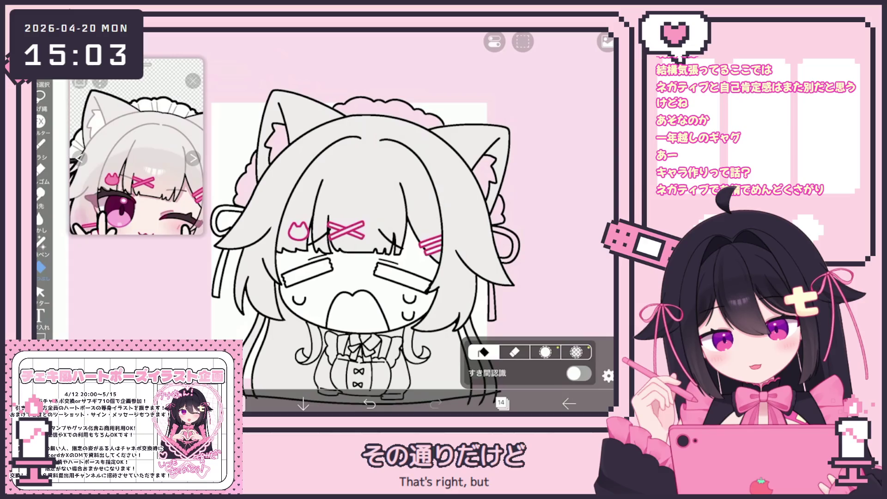
{"action": "left_click", "coordinate": [502, 403]}
{"action": "left_click", "coordinate": [501, 403]}
{"action": "left_click", "coordinate": [40, 243]}
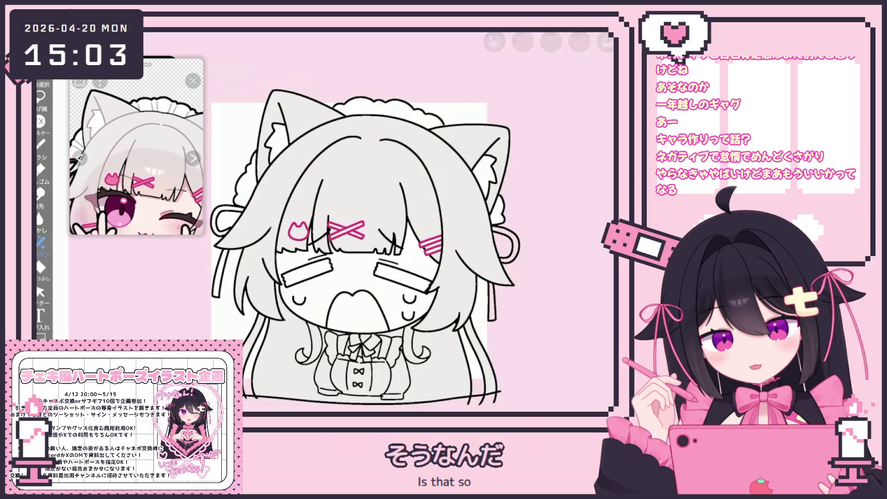